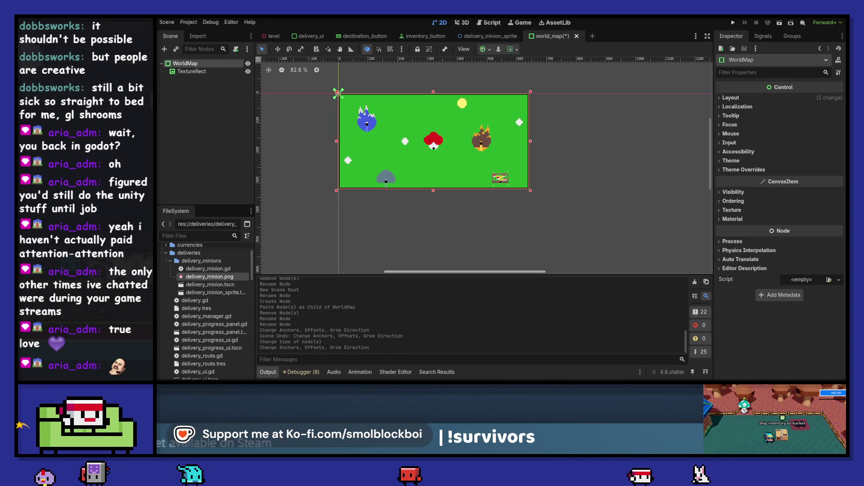
# Step: Save the world_map scene, briefly opening and cancelling the Add Child Node dialog
pyautogui.hotkey('ctrl', 's')
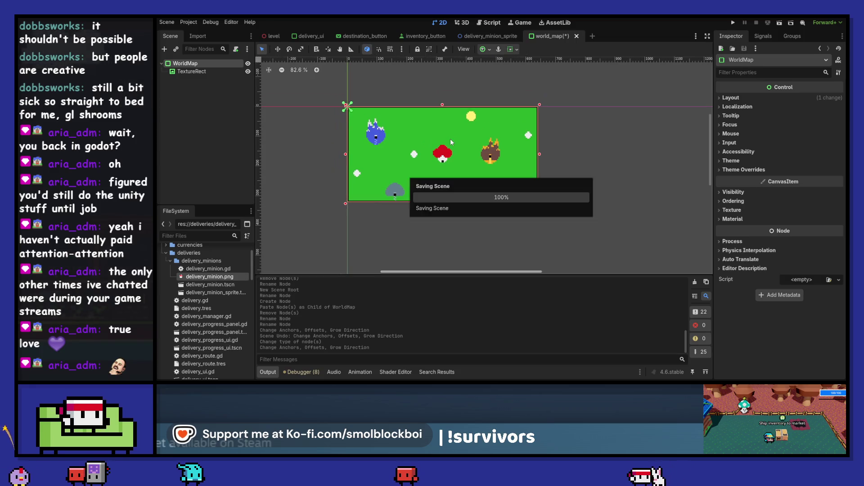
pyautogui.hotkey('ctrl', '0')
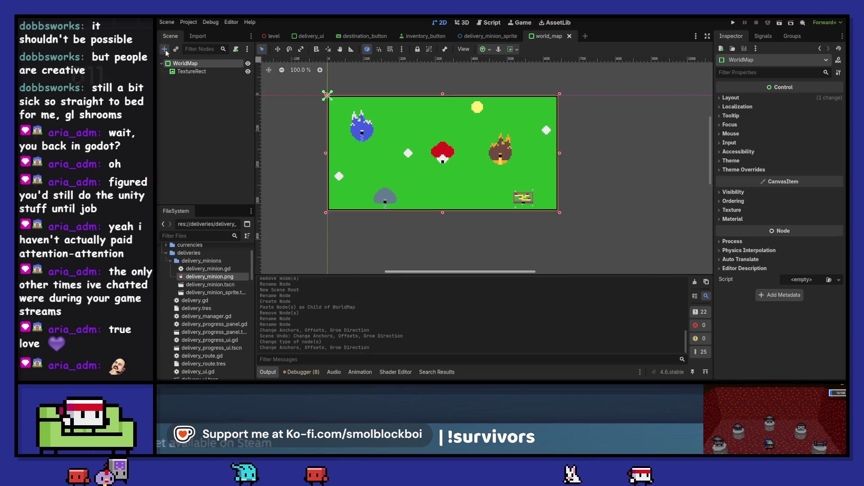
pyautogui.click(164, 50)
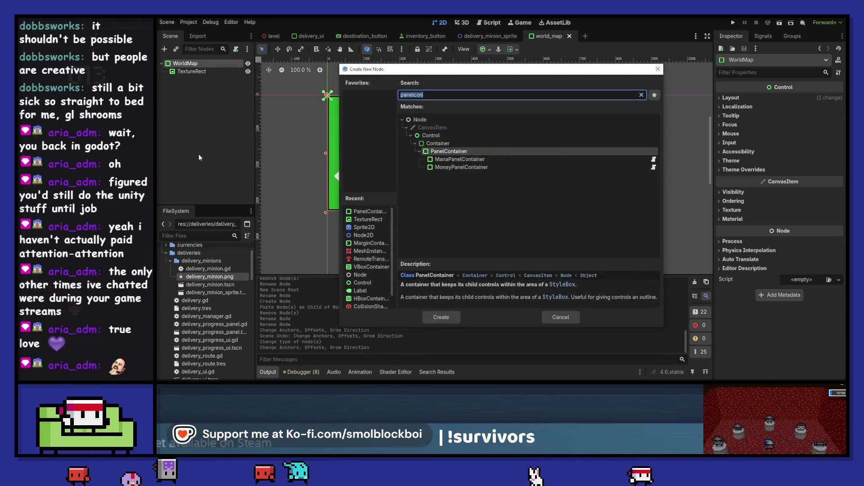
pyautogui.press('Escape')
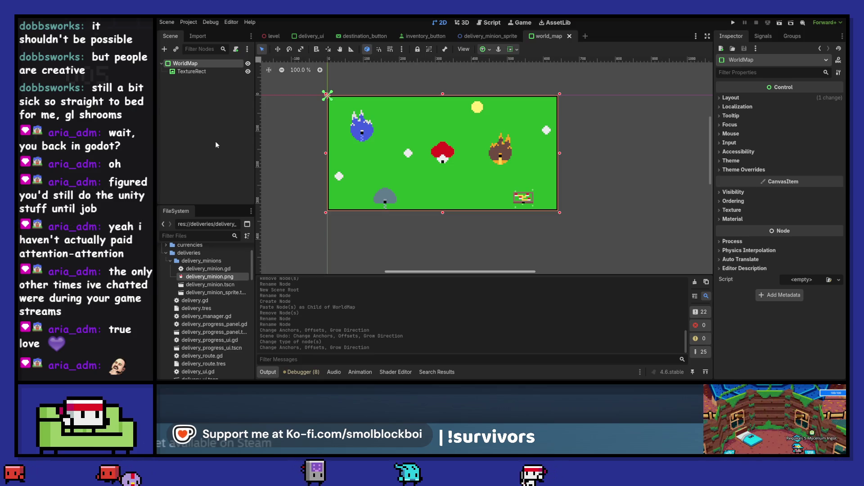
# Step: Clear the Output log and bring up the Create New Node dialog
pyautogui.click(692, 281)
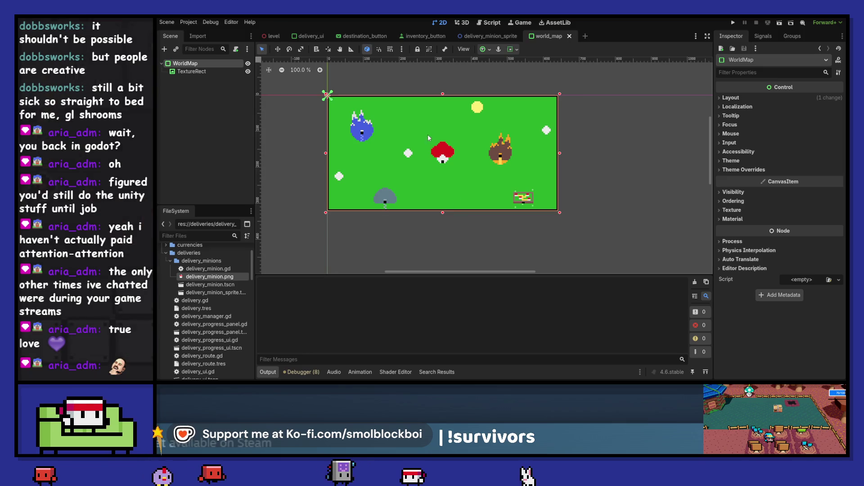
pyautogui.scroll(2, 426, 148)
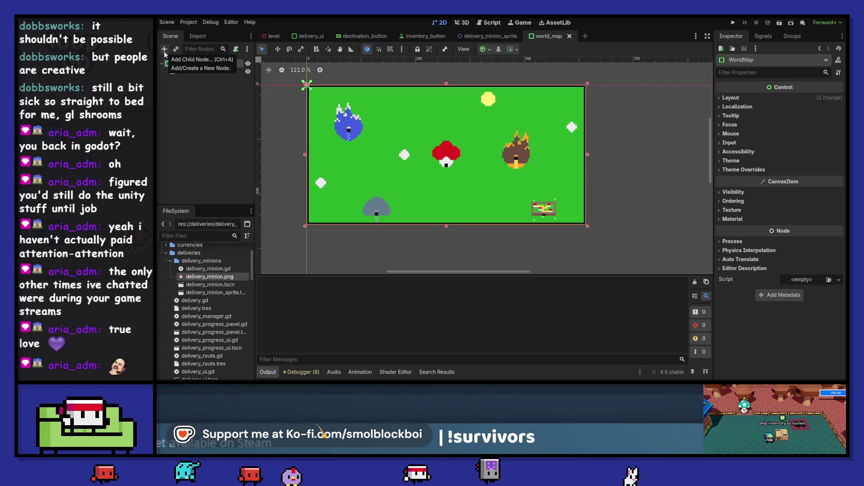
pyautogui.hotkey('ctrl', 'a')
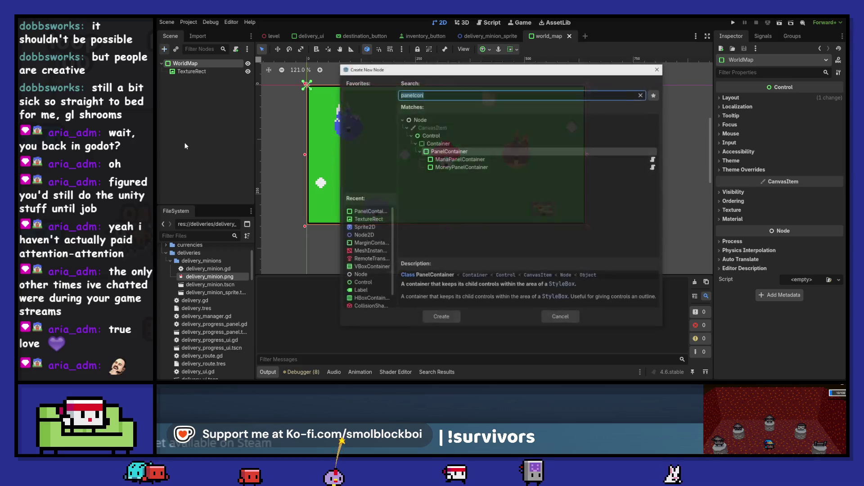
# Step: Add a Path2D node under WorldMap, enable grid snapping, and select the Path2D for editing
pyautogui.write('path')
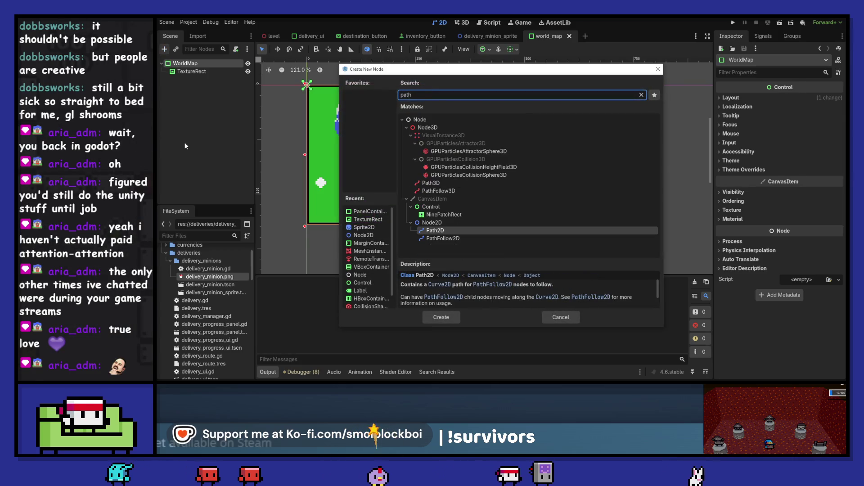
pyautogui.press('Return')
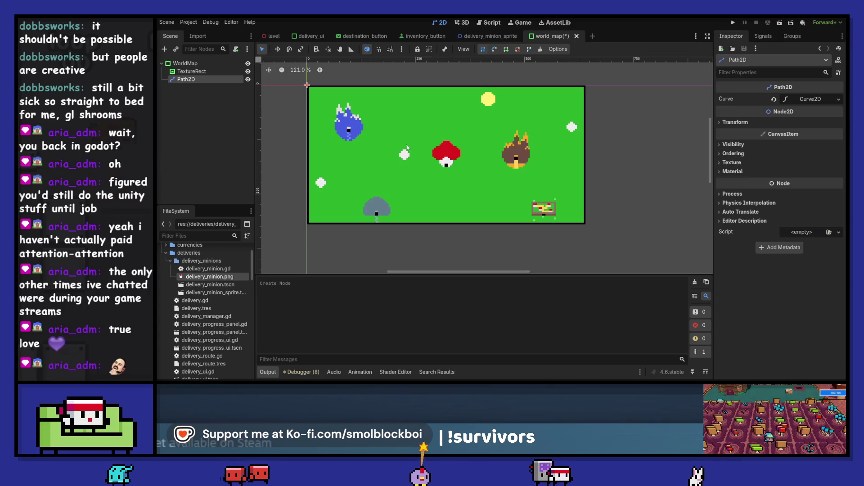
pyautogui.click(390, 49)
pyautogui.scroll(4, 441, 155)
pyautogui.click(431, 170)
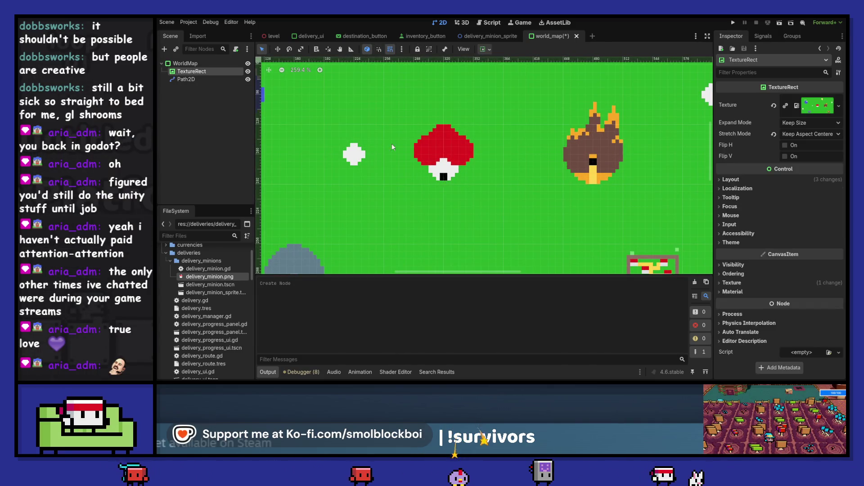
pyautogui.click(219, 80)
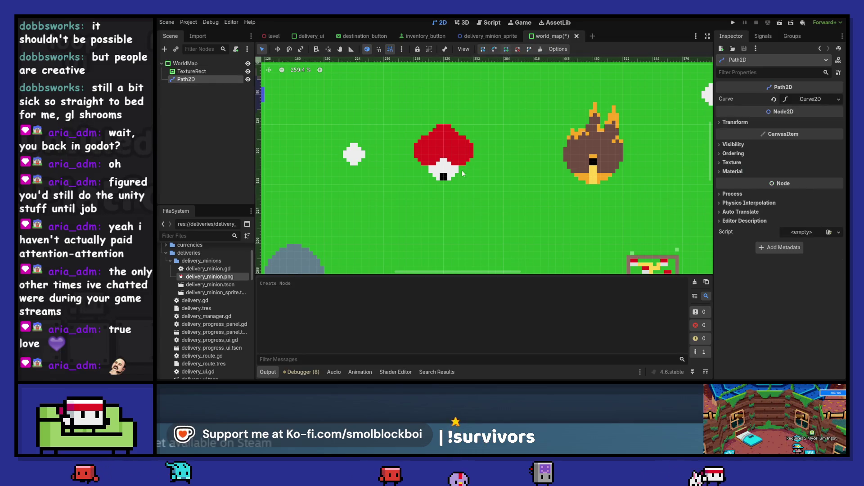
# Step: Draw the path from the red mushroom to the blue blob, add a midpoint, and bend it downward
pyautogui.click(443, 177)
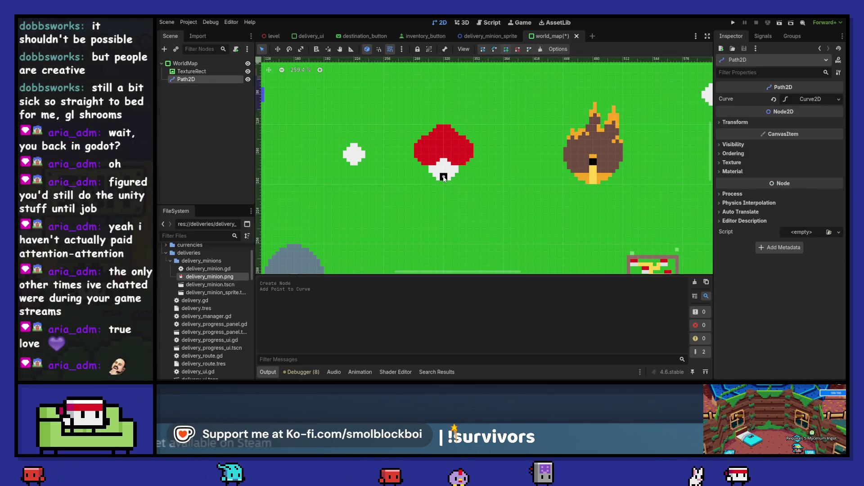
pyautogui.scroll(-6, 446, 198)
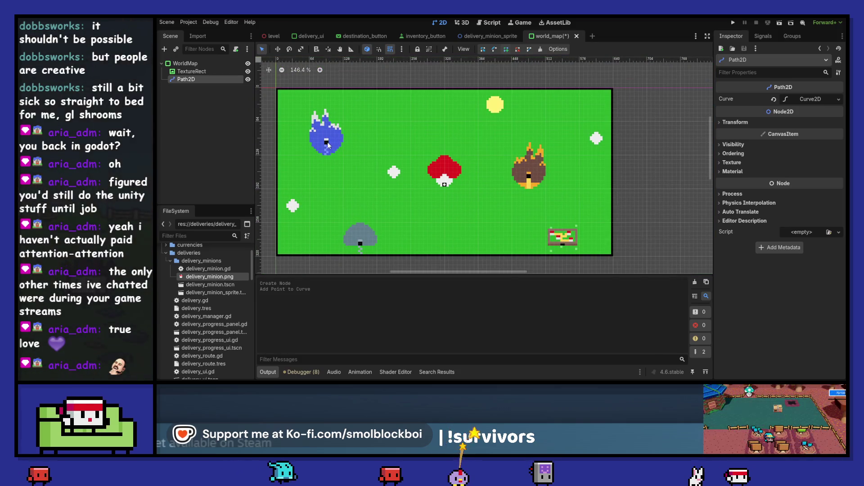
pyautogui.click(326, 142)
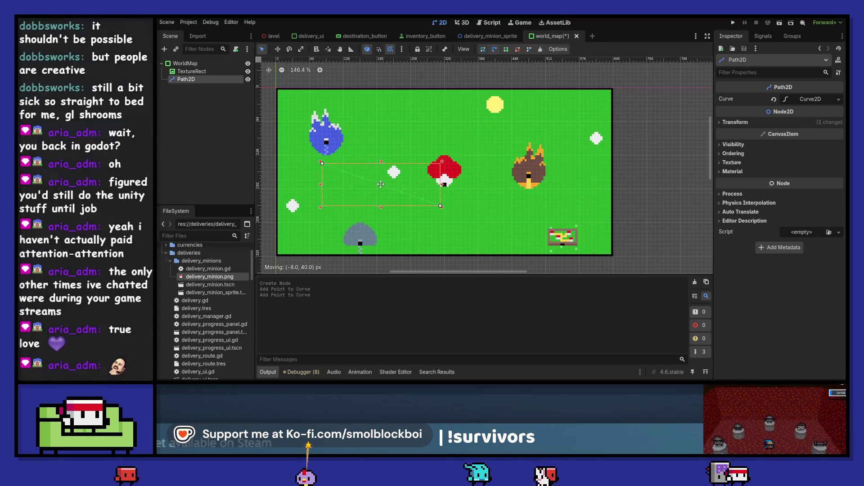
pyautogui.moveTo(385, 167); pyautogui.dragTo(384, 166)
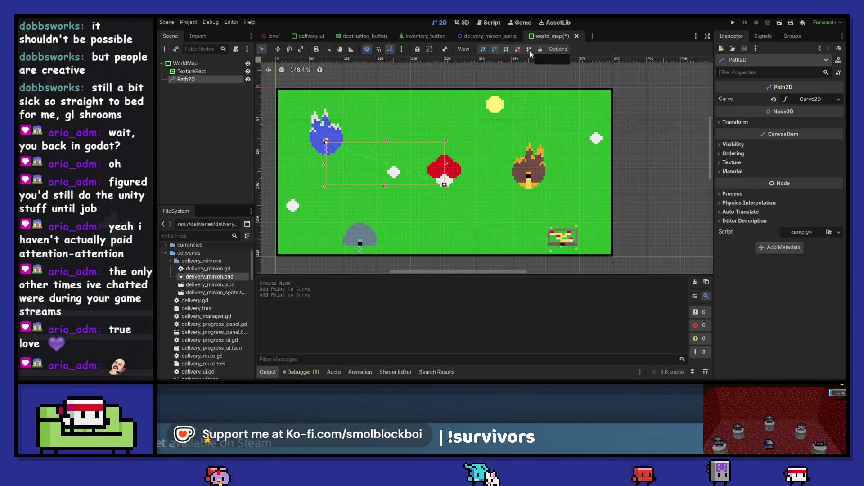
pyautogui.click(482, 50)
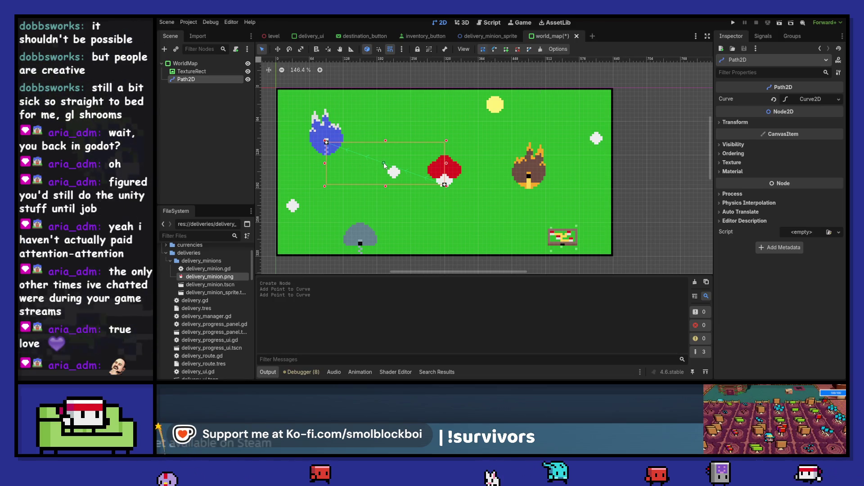
pyautogui.moveTo(368, 186); pyautogui.dragTo(358, 197)
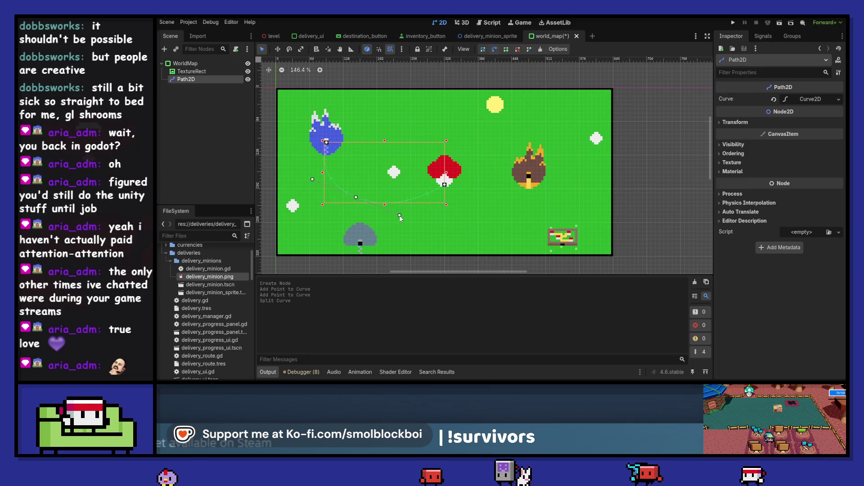
pyautogui.click(391, 215)
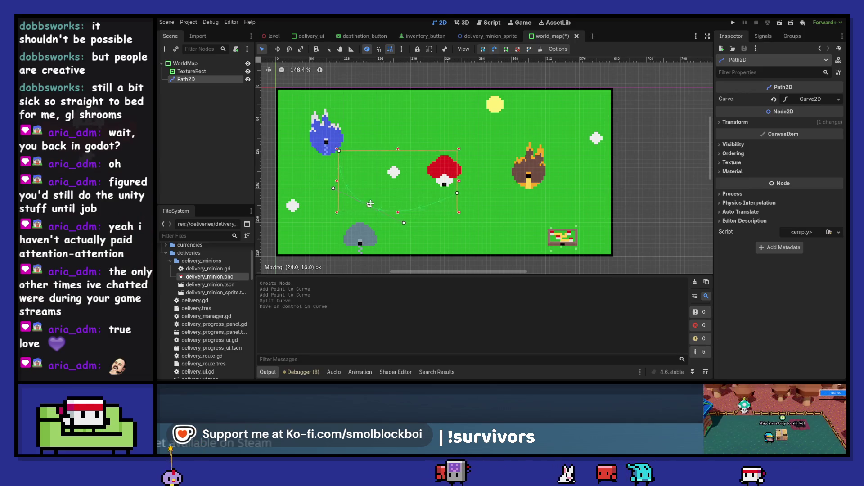
pyautogui.click(356, 197)
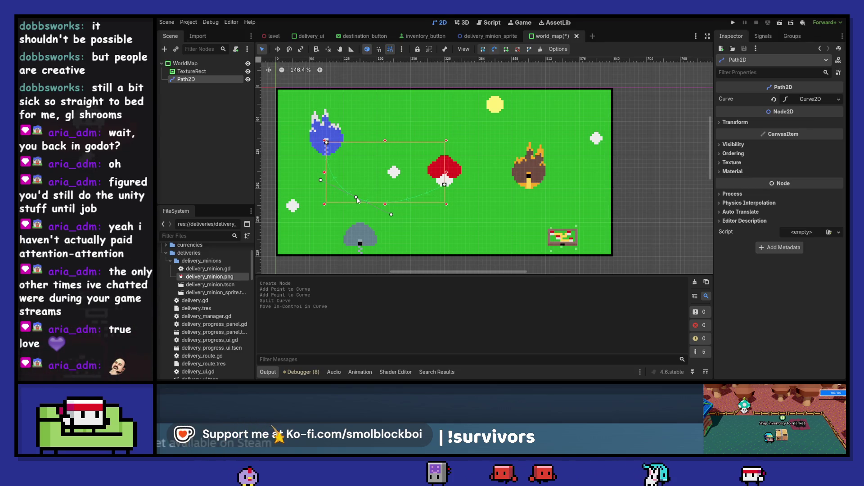
pyautogui.moveTo(391, 214)
pyautogui.mouseDown()
pyautogui.moveTo(400, 219)
pyautogui.moveTo(387, 217)
pyautogui.mouseUp()
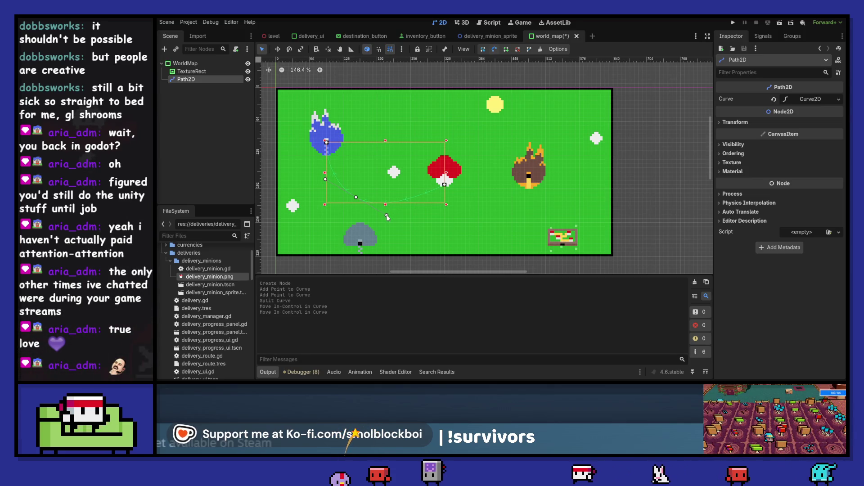
# Step: Inspect the bare path and glance at the delivery_minion_sprite scene before returning to world_map
pyautogui.click(192, 72)
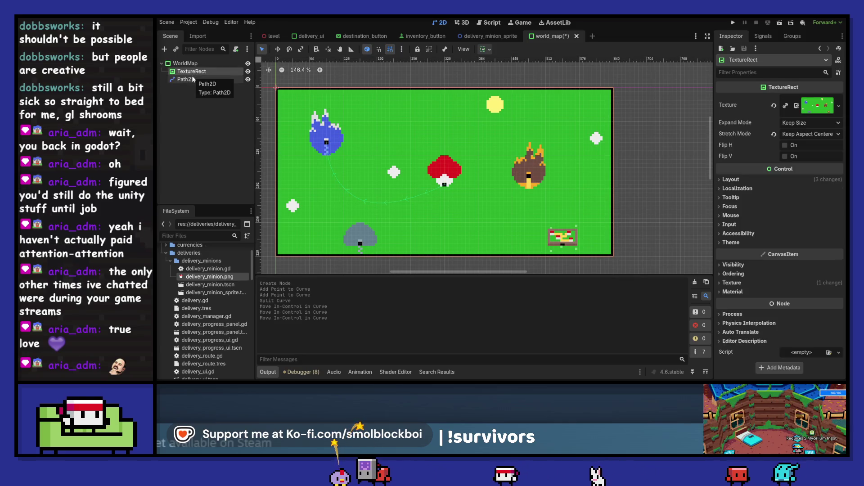
pyautogui.click(194, 82)
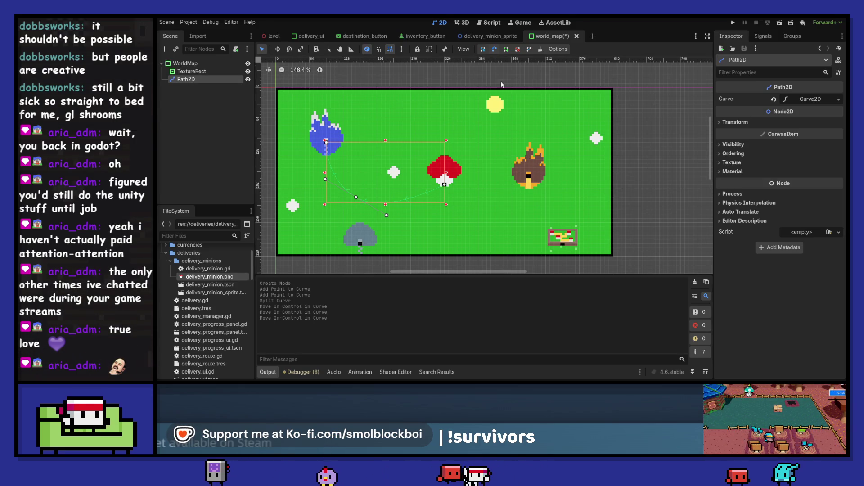
pyautogui.click(486, 40)
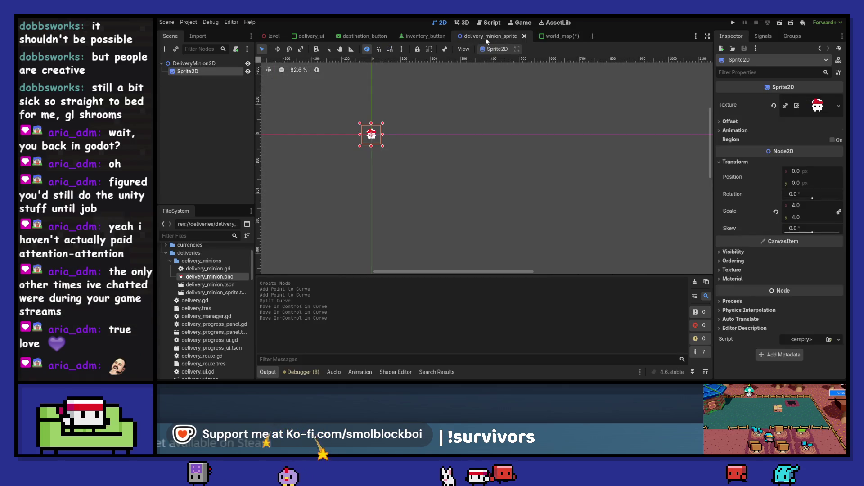
pyautogui.click(556, 36)
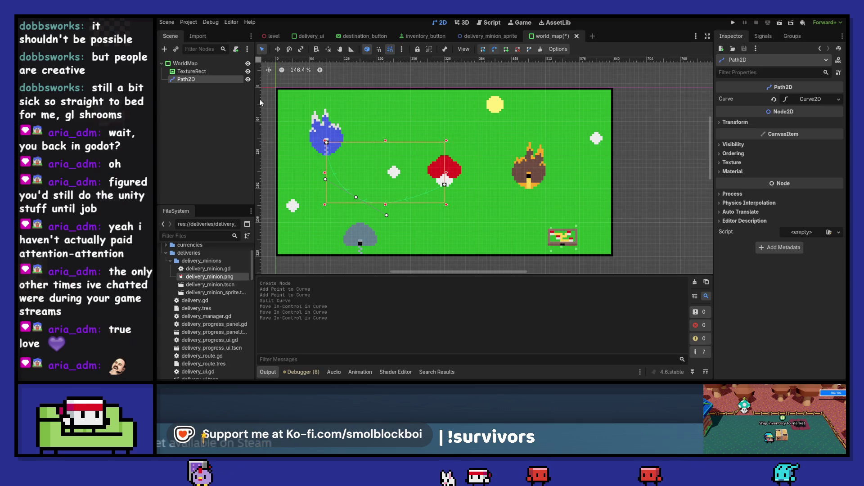
# Step: Add a PathFollow2D child under Path2D, turn off Loop, and test its Progress Ratio
pyautogui.click(165, 49)
pyautogui.click(469, 240)
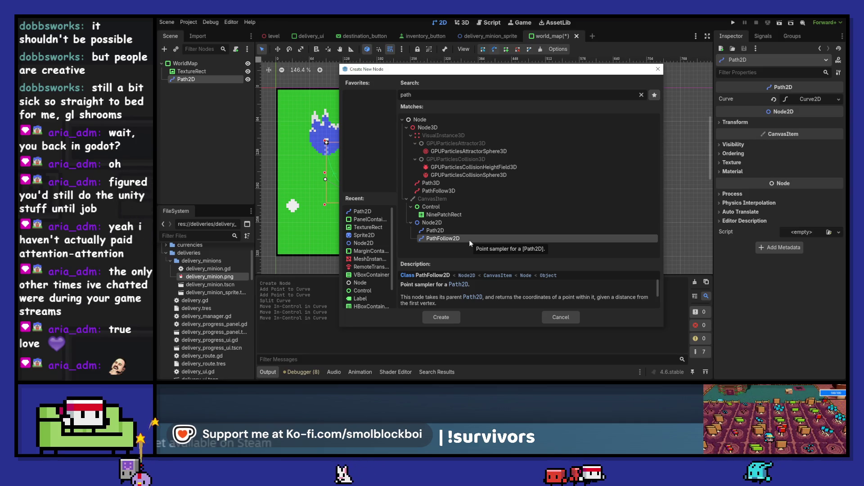
pyautogui.doubleClick(469, 240)
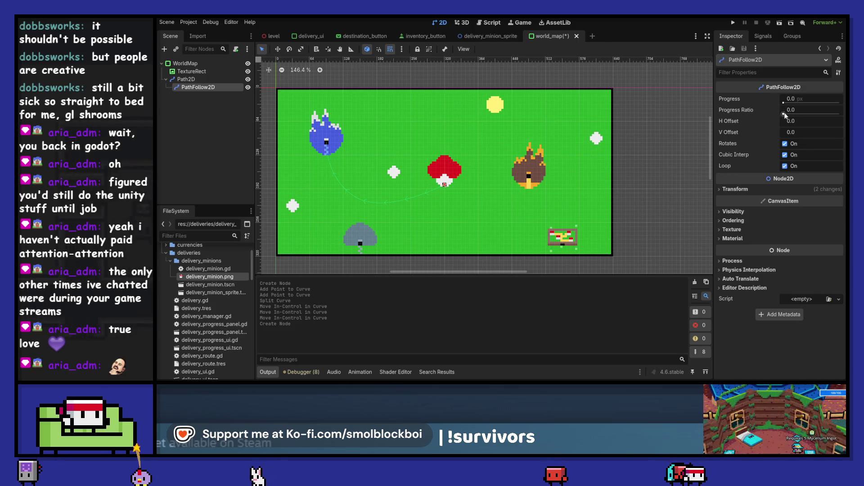
pyautogui.click(784, 167)
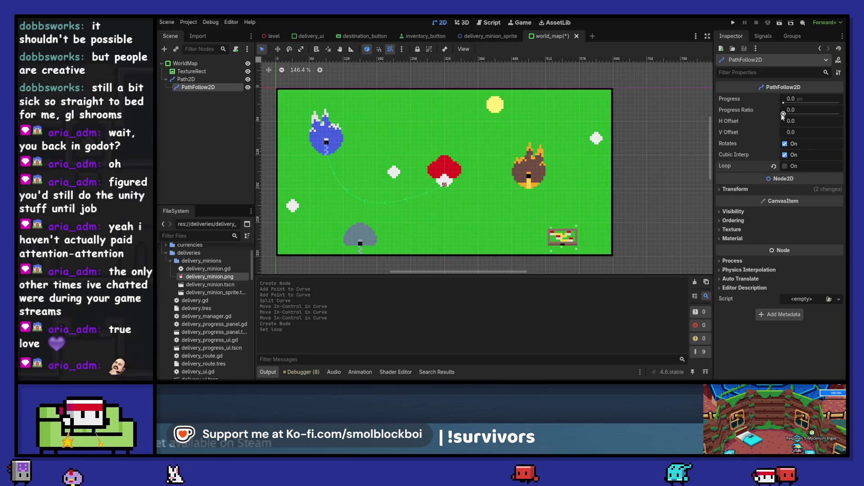
pyautogui.moveTo(783, 115); pyautogui.dragTo(827, 115)
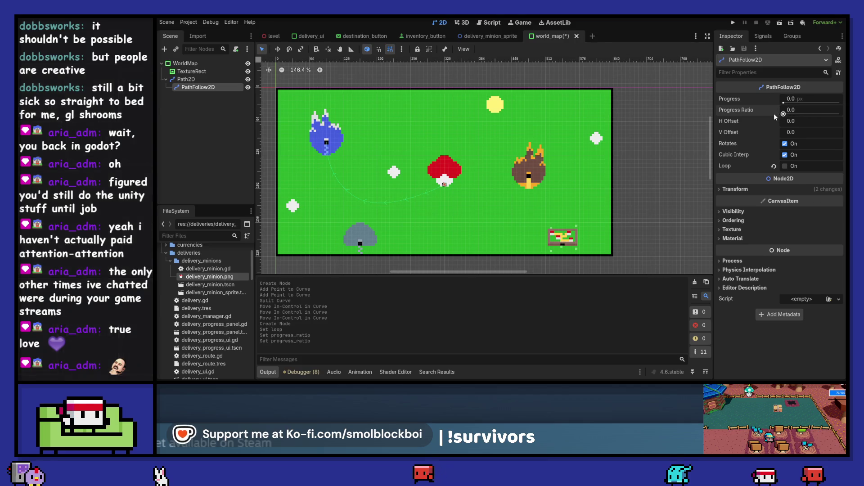
pyautogui.moveTo(845, 113); pyautogui.dragTo(849, 113)
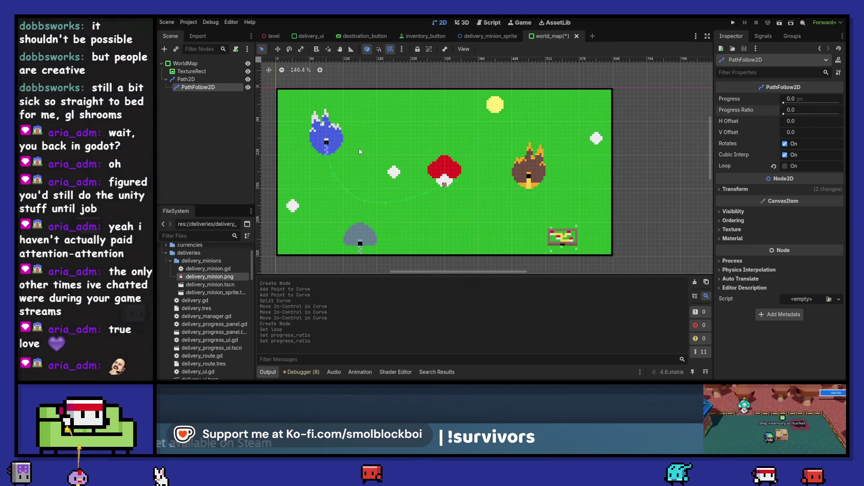
pyautogui.click(200, 79)
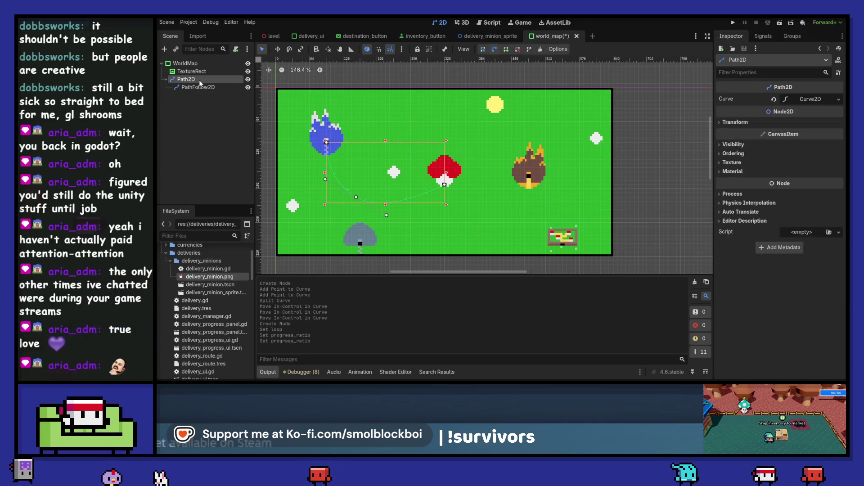
# Step: Rename Path2D to PathToF, undo it back to Path2D, and save the world_map scene
pyautogui.press('F2')
pyautogui.write('PathT')
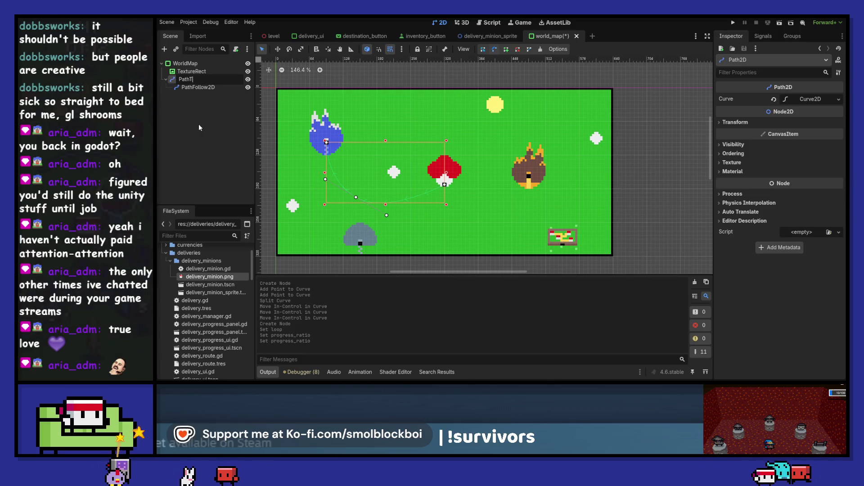
pyautogui.write('oF')
pyautogui.press('Return')
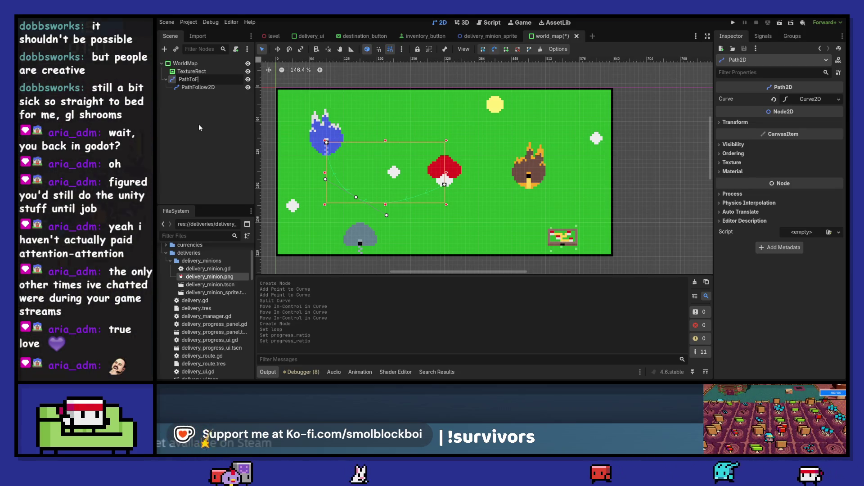
pyautogui.hotkey('ctrl', 'z')
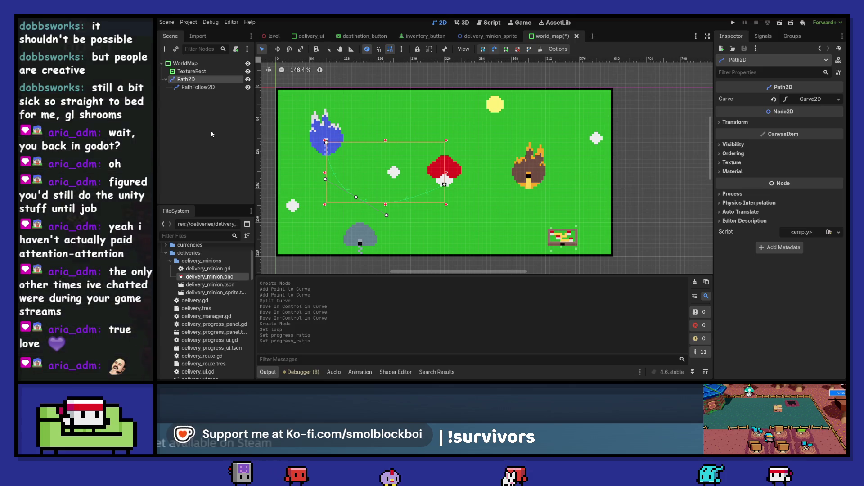
pyautogui.hotkey('ctrl', 's')
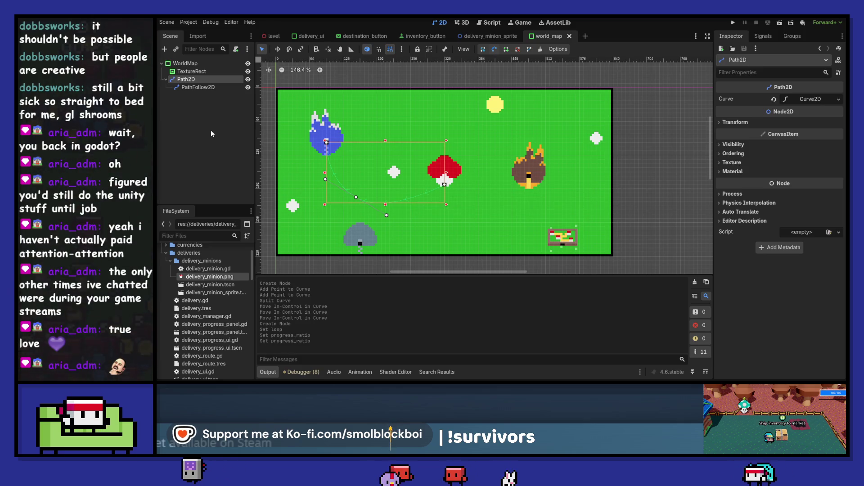
# Step: Reselect the Path2D node and bring up its context menu
pyautogui.click(193, 89)
pyautogui.click(195, 77)
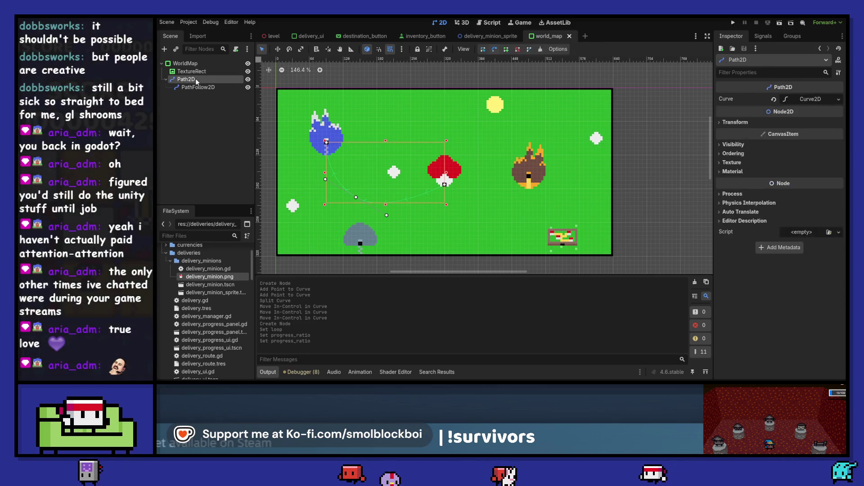
pyautogui.rightClick(195, 79)
# Step: Save the Path2D branch as the scene file delivery_path_2d.tscn
pyautogui.click(247, 246)
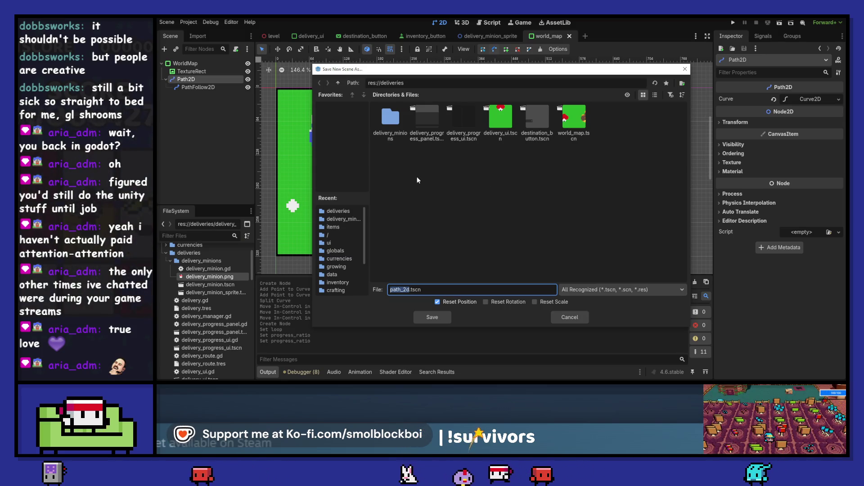
pyautogui.press('Home')
pyautogui.write('delivery')
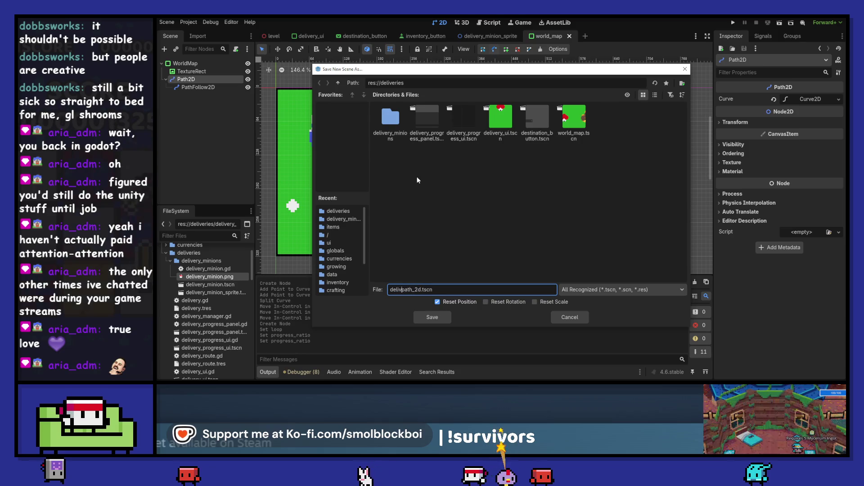
pyautogui.write('_')
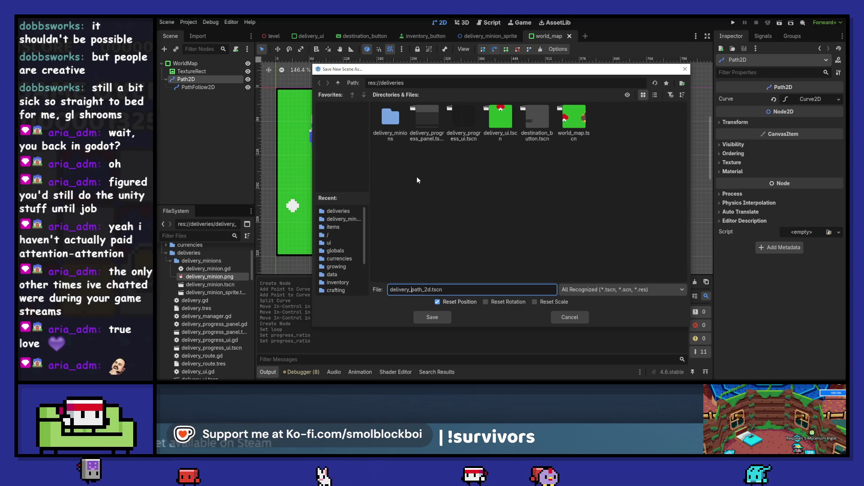
pyautogui.press('Return')
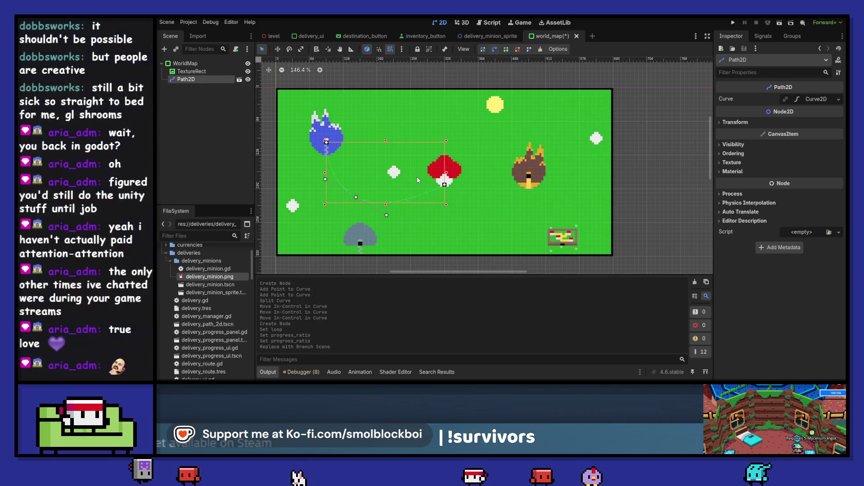
# Step: Rename the instanced node to DeliveryPath2D
pyautogui.press('F2')
pyautogui.press('Home')
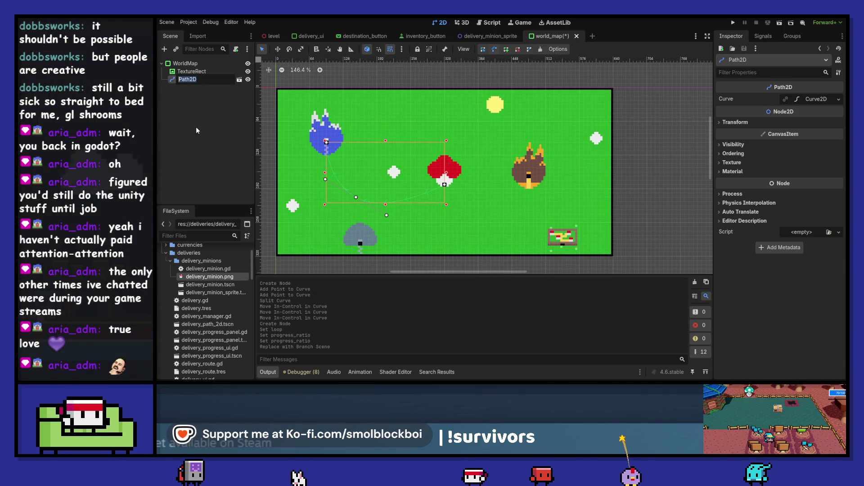
pyautogui.write('Delivery')
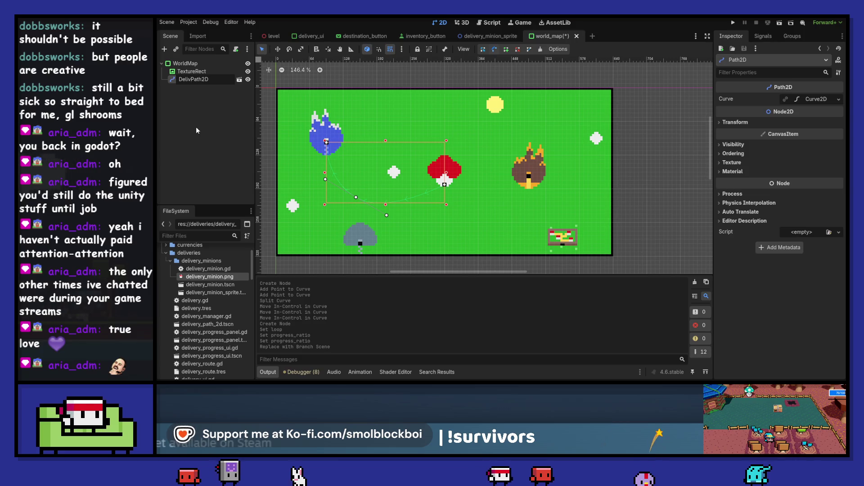
pyautogui.press('Return')
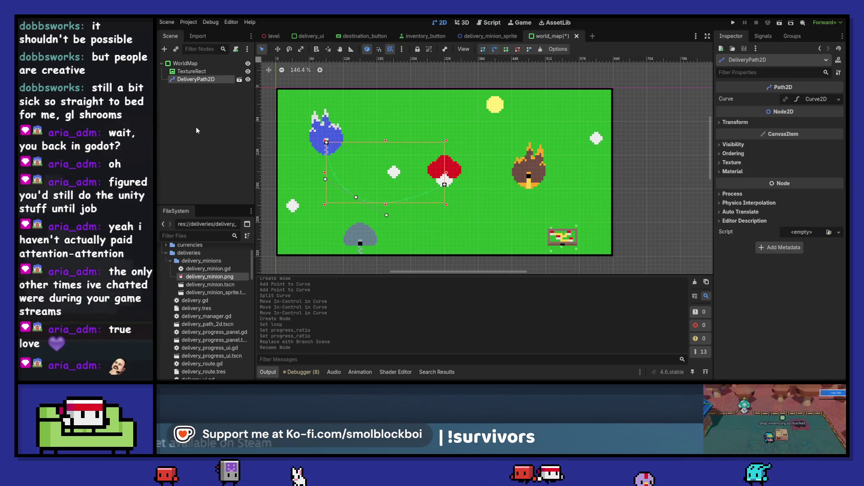
# Step: In delivery_path_2d, clear the Curve and reset PathFollow2D's position and rotation to 0
pyautogui.click(239, 80)
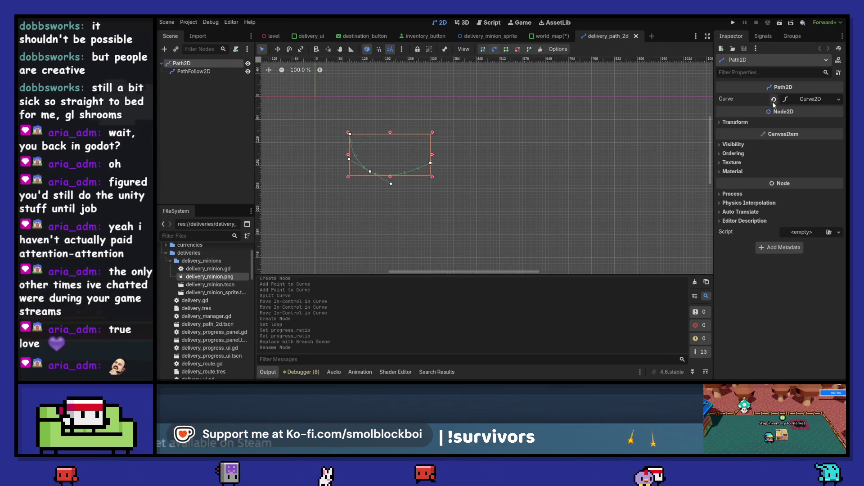
pyautogui.click(774, 99)
pyautogui.click(212, 70)
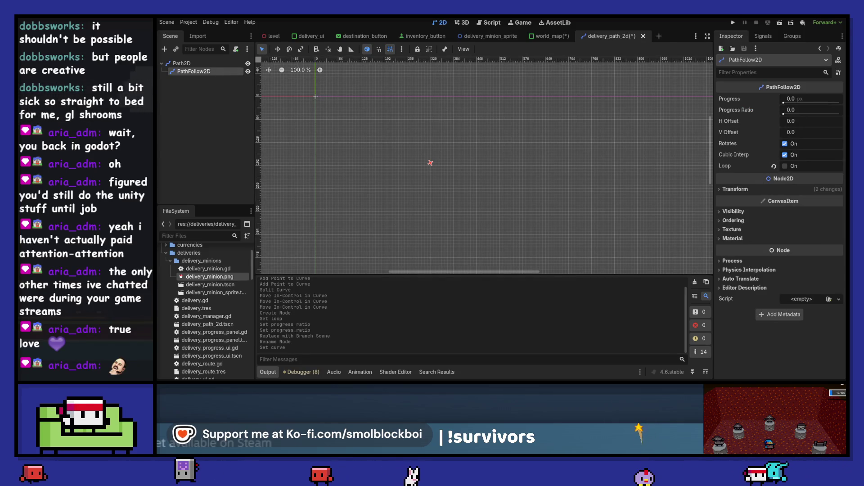
pyautogui.click(755, 190)
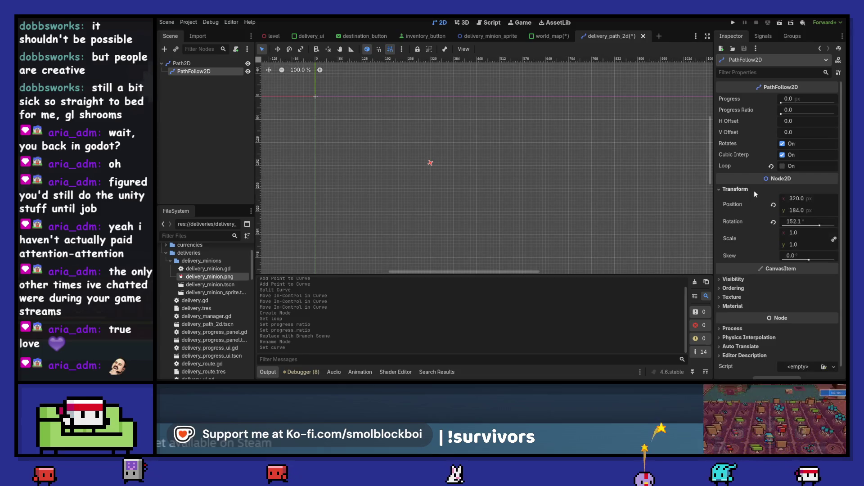
pyautogui.click(774, 221)
pyautogui.click(773, 205)
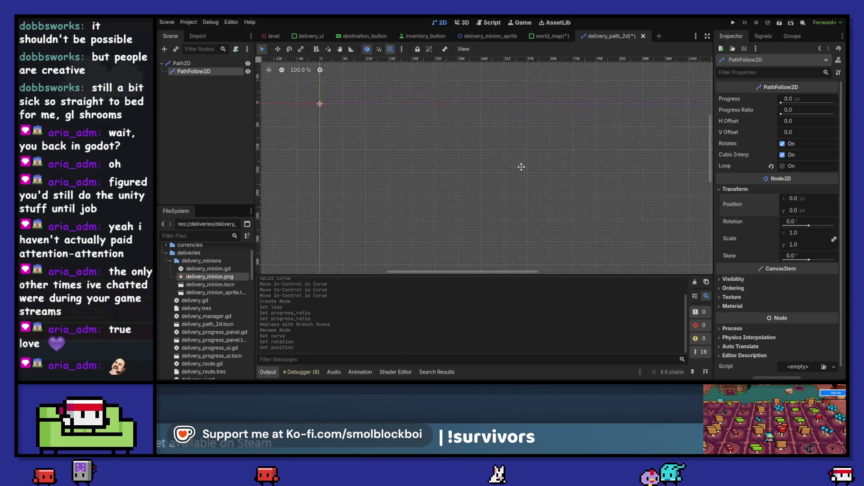
# Step: Rename the root DeliveryPath2D, save, and attach a new delivery_path_2d.gd script
pyautogui.click(184, 64)
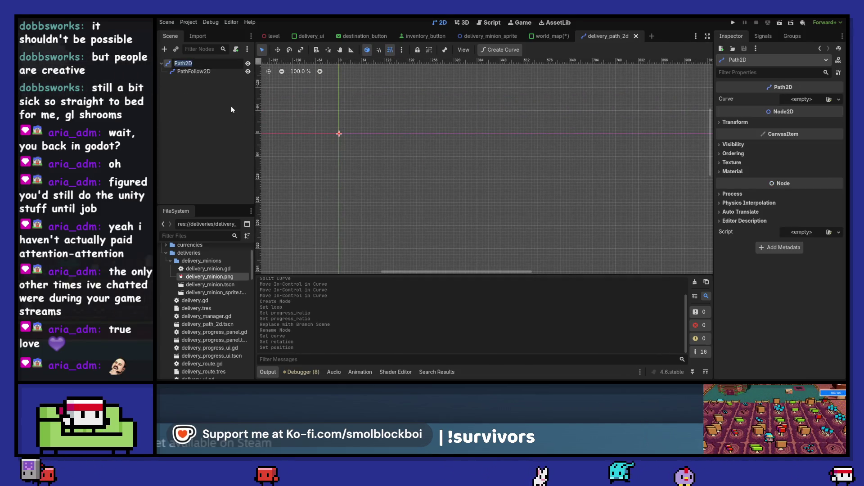
pyautogui.write('elivery')
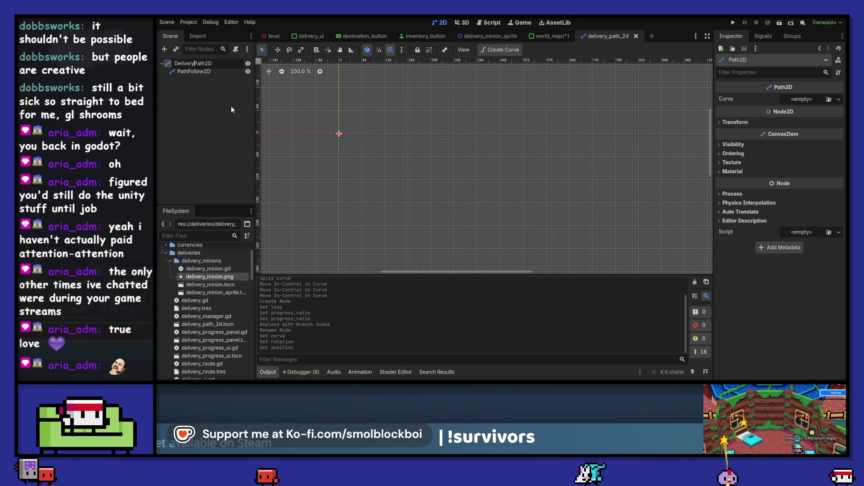
pyautogui.press('Return')
pyautogui.hotkey('ctrl', 's')
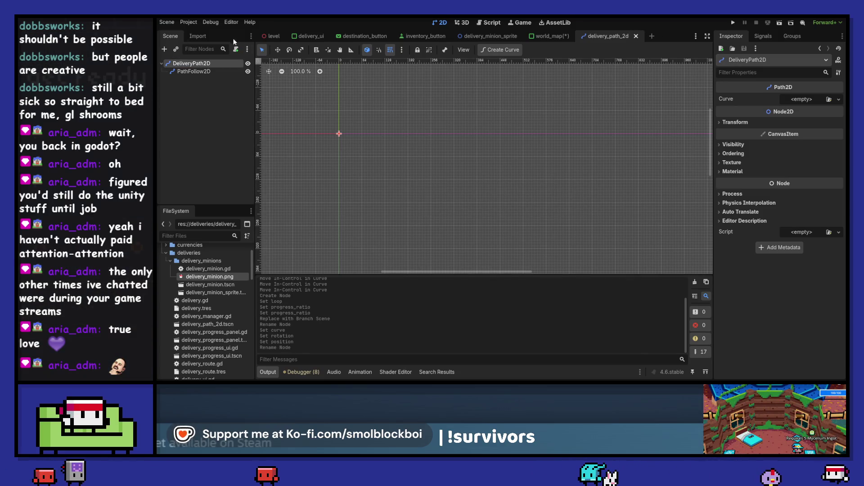
pyautogui.click(236, 49)
pyautogui.click(468, 258)
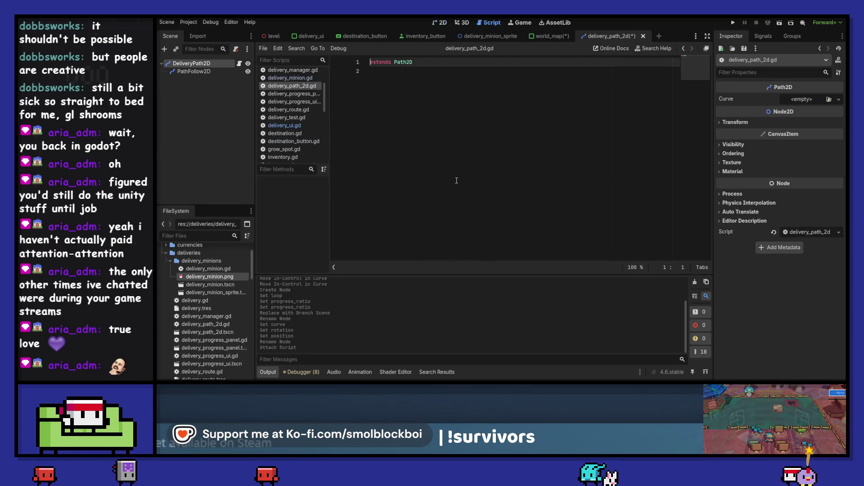
pyautogui.click(457, 185)
pyautogui.press('Return')
pyautogui.write('@export var ')
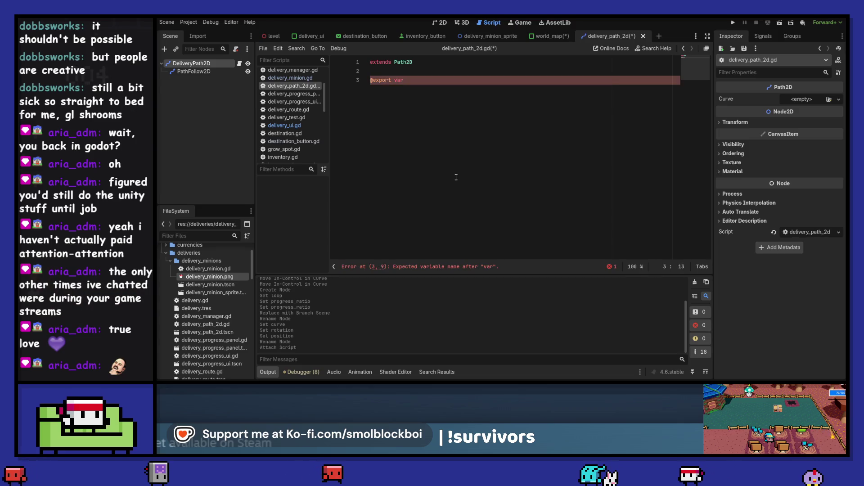
pyautogui.write('start_')
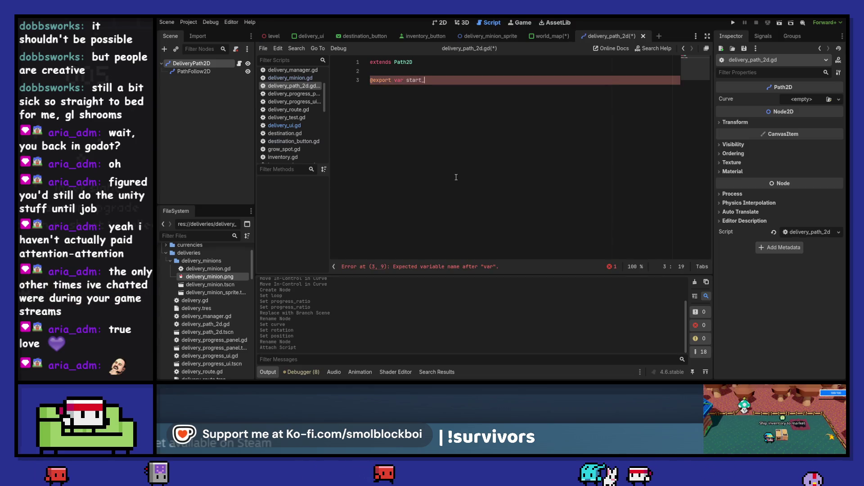
pyautogui.write('location : ')
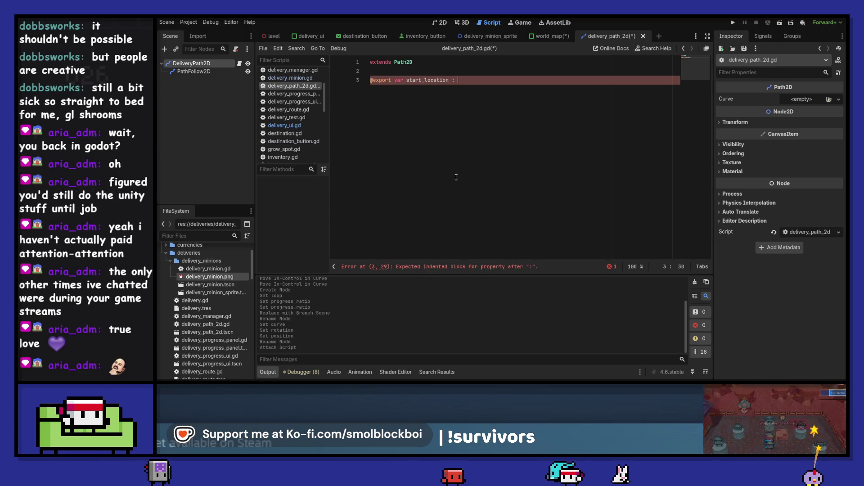
pyautogui.write('Destination')
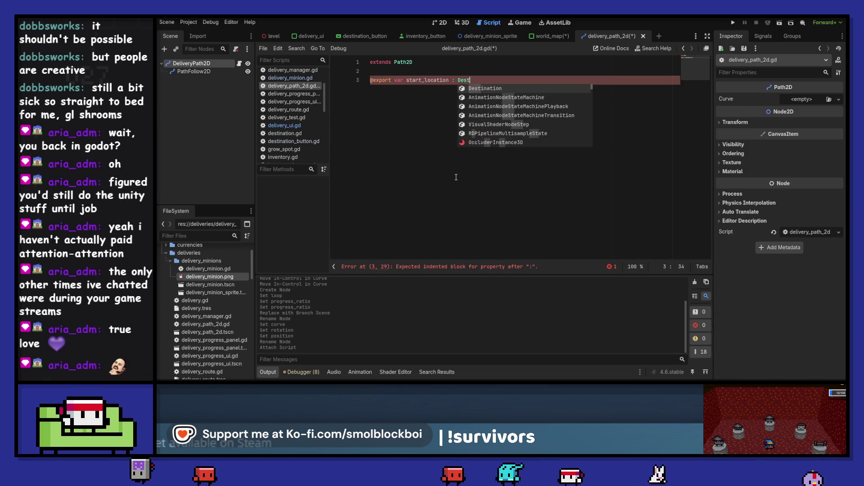
pyautogui.press('Left')
pyautogui.press('Left')
pyautogui.press('Left')
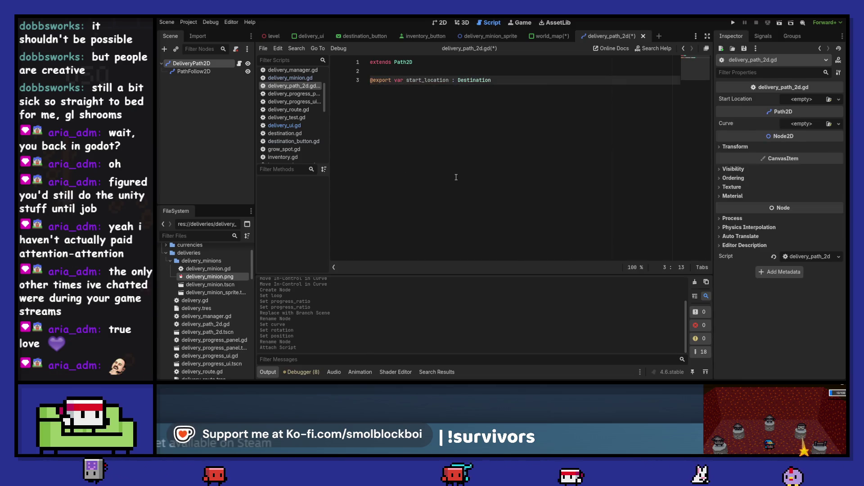
pyautogui.hotkey('ctrl', 'shift', 'Right')
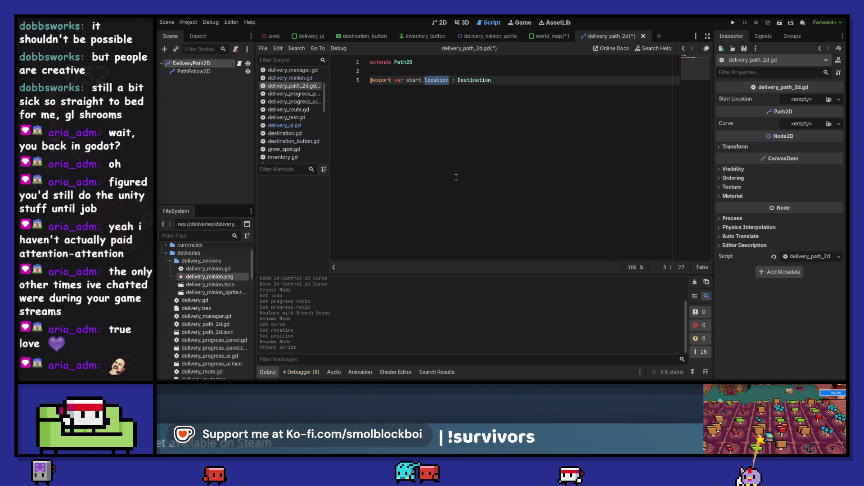
pyautogui.write('destination')
# Step: Duplicate that line as end_destination, save the script, and return to world_map
pyautogui.hotkey('ctrl', 'shift', 'Left')
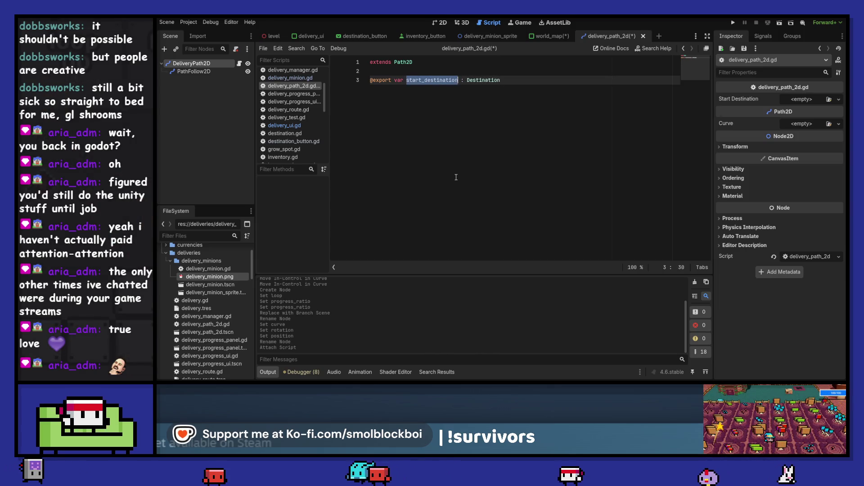
pyautogui.hotkey('ctrl', 'shift', 'd')
pyautogui.press('BackSpace')
pyautogui.hotkey('ctrl', 'shift', 'd')
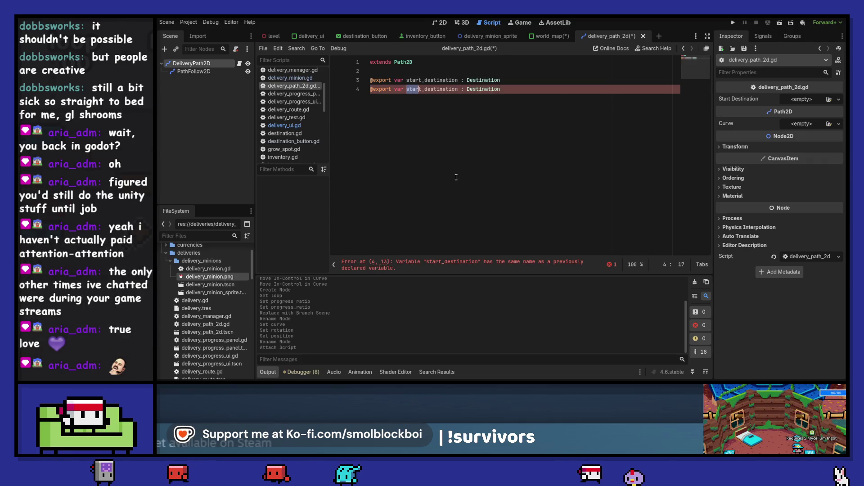
pyautogui.write('end')
pyautogui.hotkey('ctrl', 's')
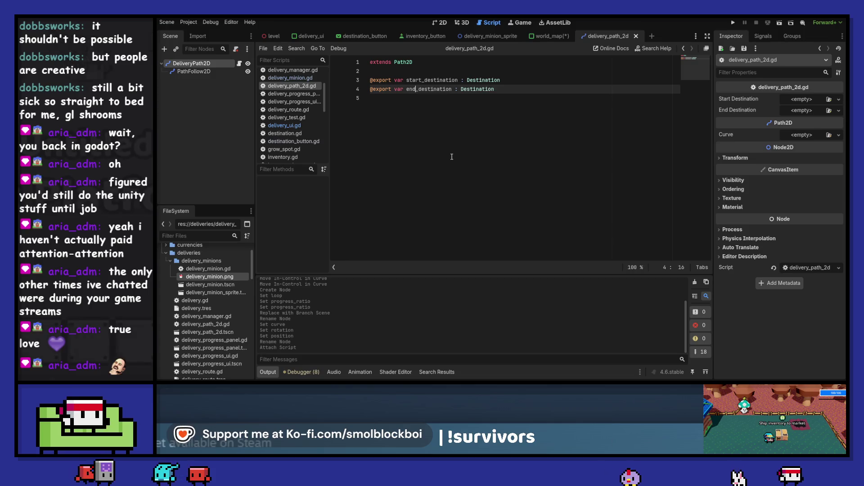
pyautogui.click(549, 36)
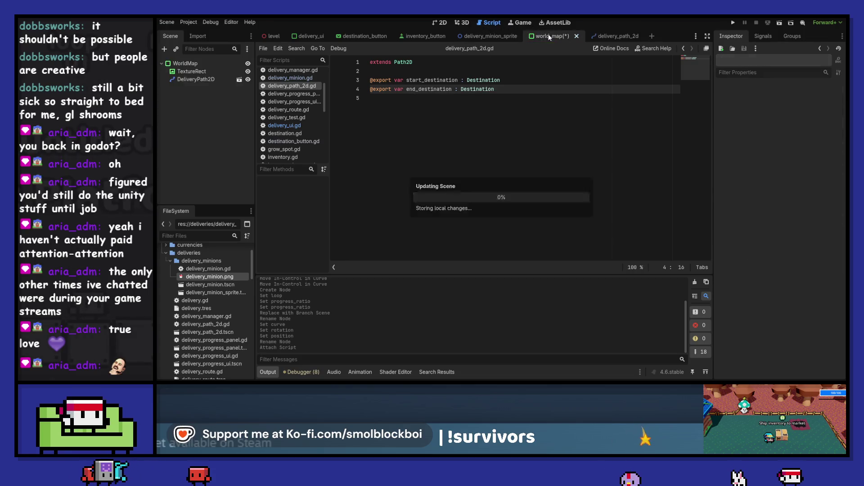
# Step: Create a new curve on DeliveryPath2D with points on the red mushroom house and blue building
pyautogui.click(461, 23)
pyautogui.click(444, 25)
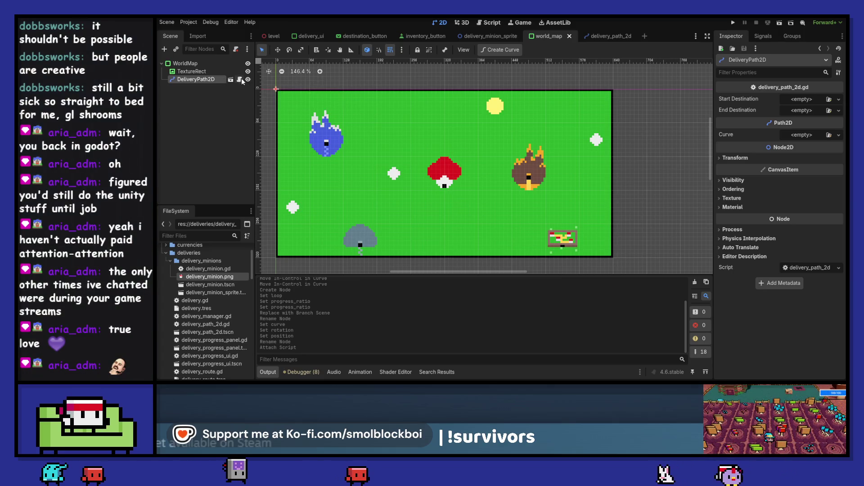
pyautogui.click(506, 50)
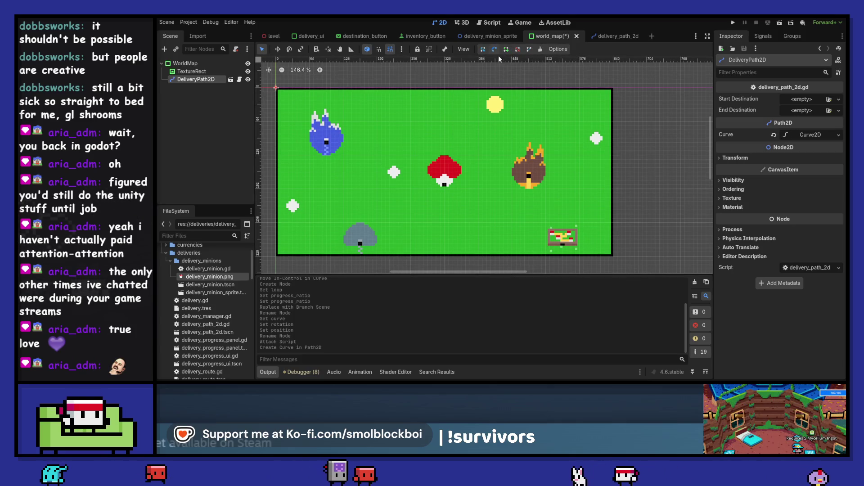
pyautogui.click(444, 185)
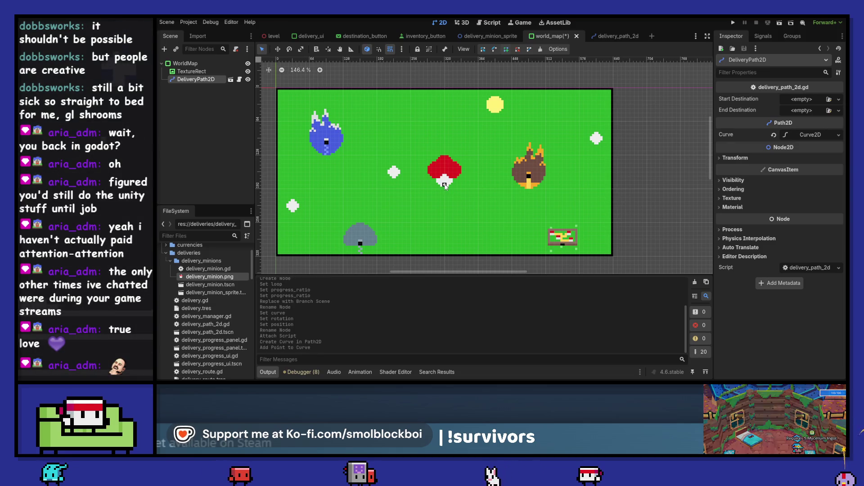
pyautogui.click(326, 142)
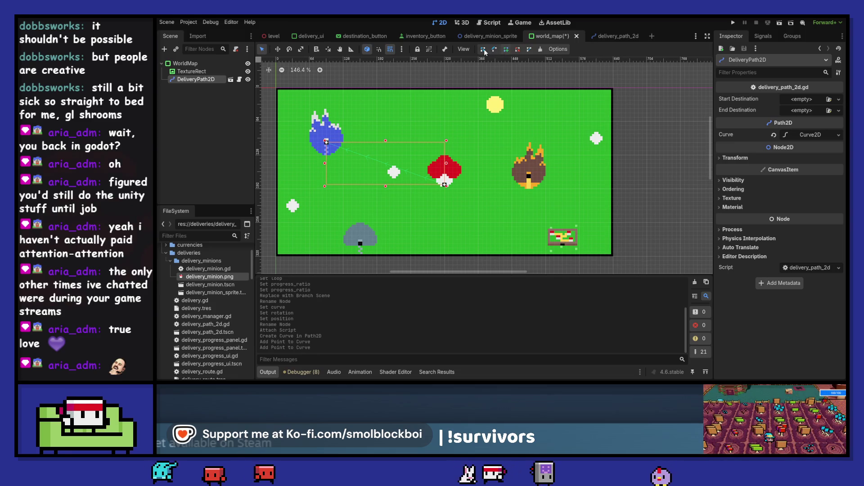
# Step: Insert a midpoint and drag it and its handles to bend the path into a smooth curve
pyautogui.click(381, 164)
pyautogui.moveTo(381, 164)
pyautogui.mouseDown()
pyautogui.moveTo(352, 184)
pyautogui.moveTo(356, 177)
pyautogui.mouseUp()
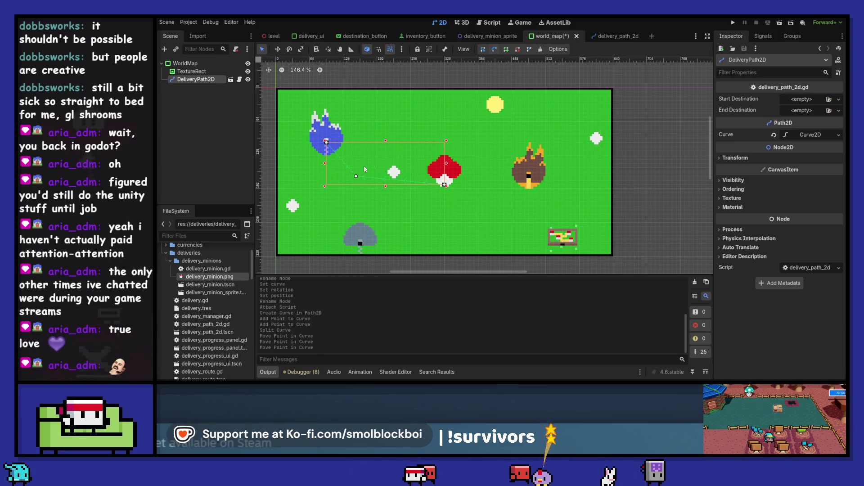
pyautogui.moveTo(360, 178); pyautogui.dragTo(394, 197)
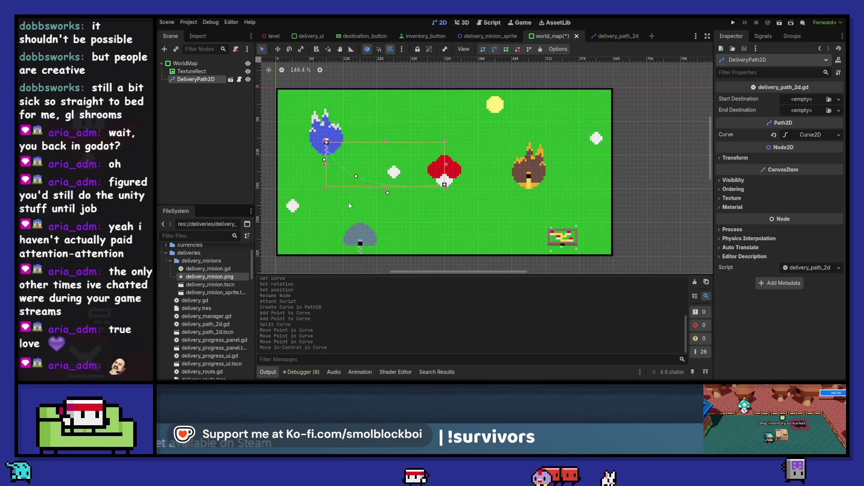
pyautogui.moveTo(357, 176); pyautogui.dragTo(360, 181)
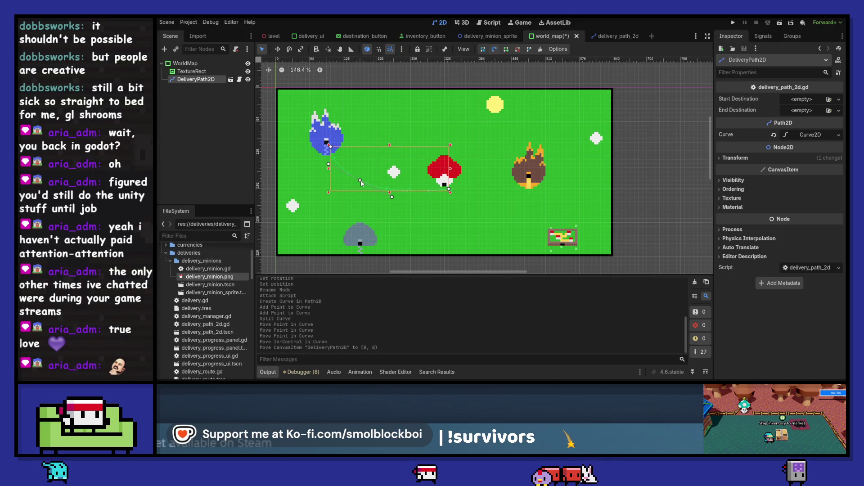
pyautogui.hotkey('ctrl', 'z')
pyautogui.click(483, 50)
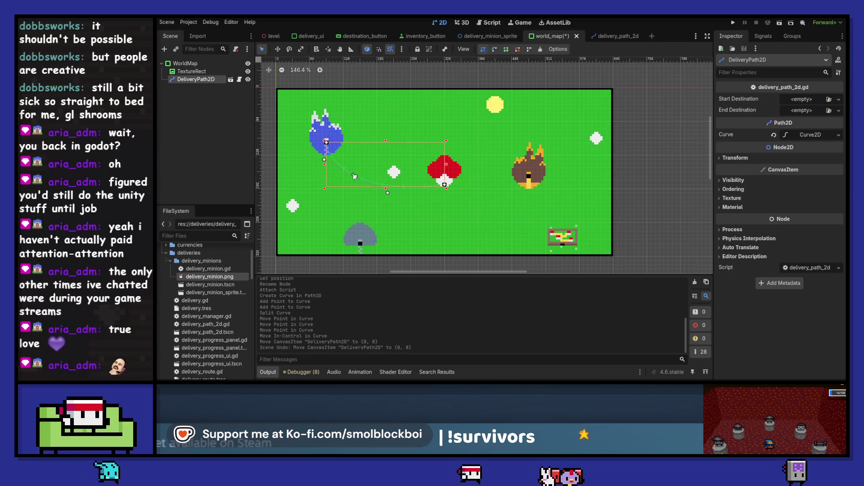
pyautogui.moveTo(356, 178); pyautogui.dragTo(365, 193)
pyautogui.click(208, 126)
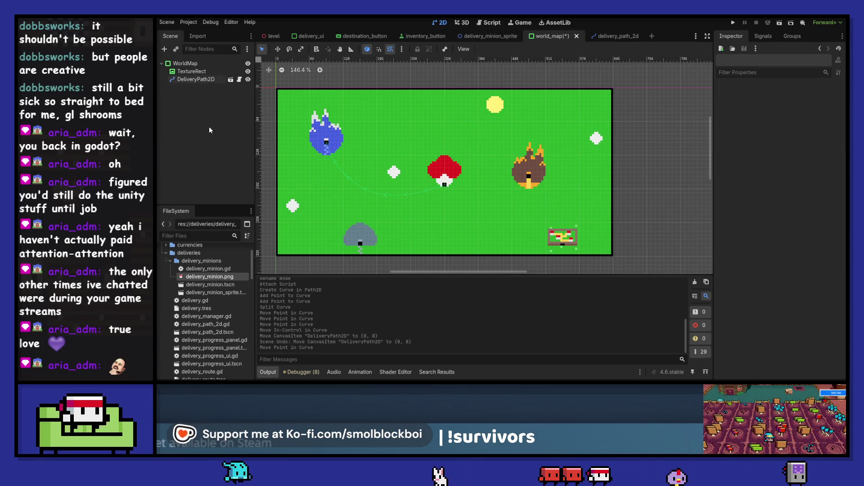
# Step: Quick Load faraway_frostlands_city into the path's End Destination, leaving Start Destination unchanged
pyautogui.click(202, 79)
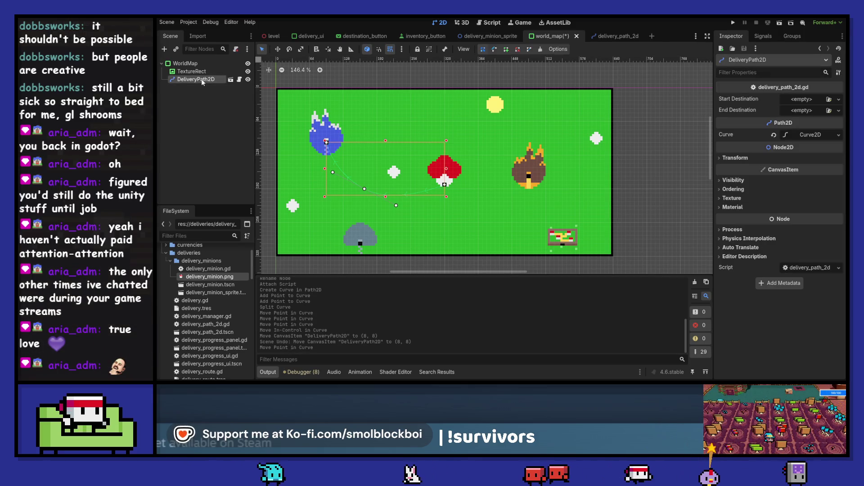
pyautogui.click(800, 110)
pyautogui.click(803, 143)
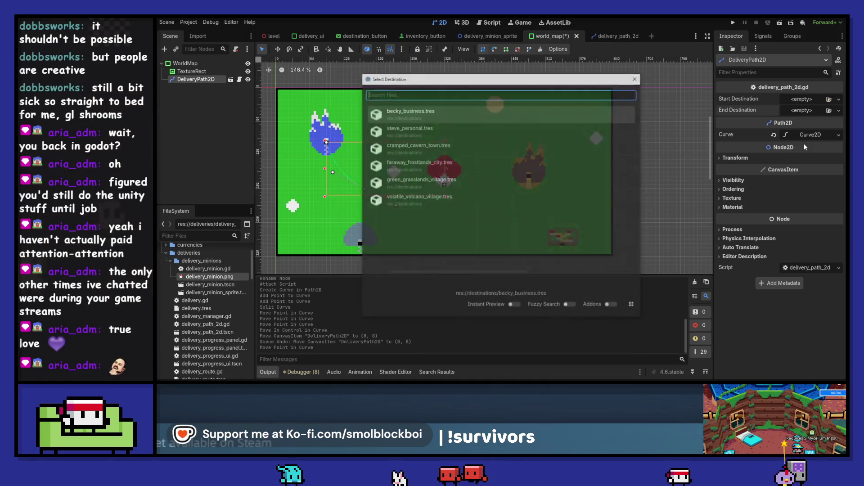
pyautogui.click(462, 166)
pyautogui.click(790, 101)
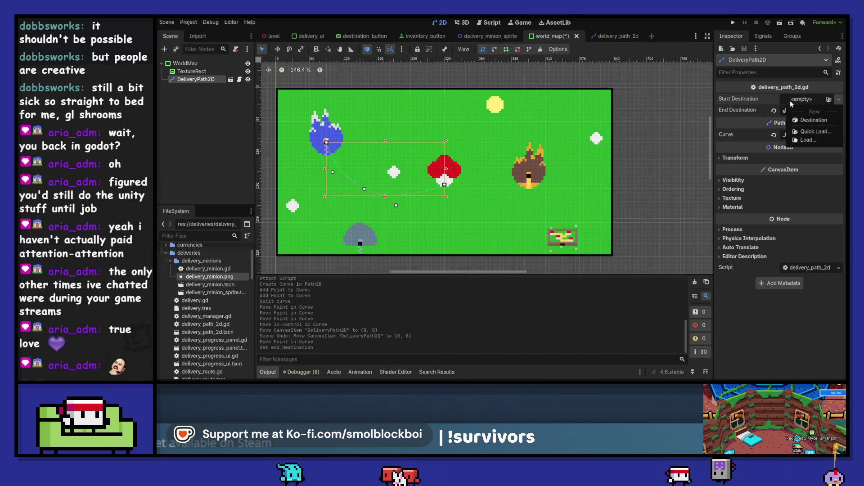
pyautogui.click(806, 133)
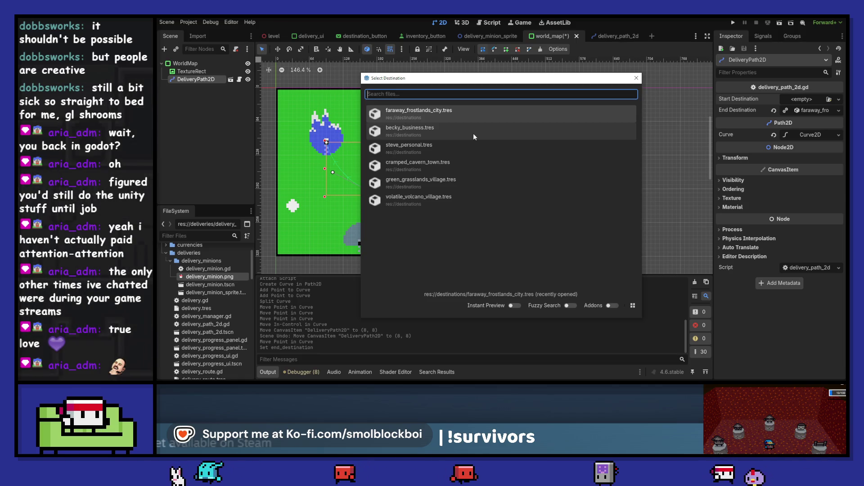
pyautogui.click(636, 78)
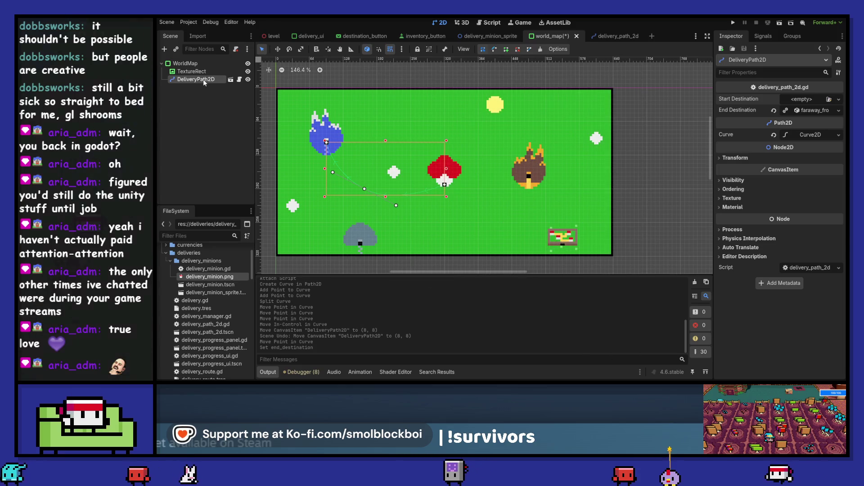
# Step: Rename the node FrostlandsDeliveryPath and duplicate it
pyautogui.press('F2')
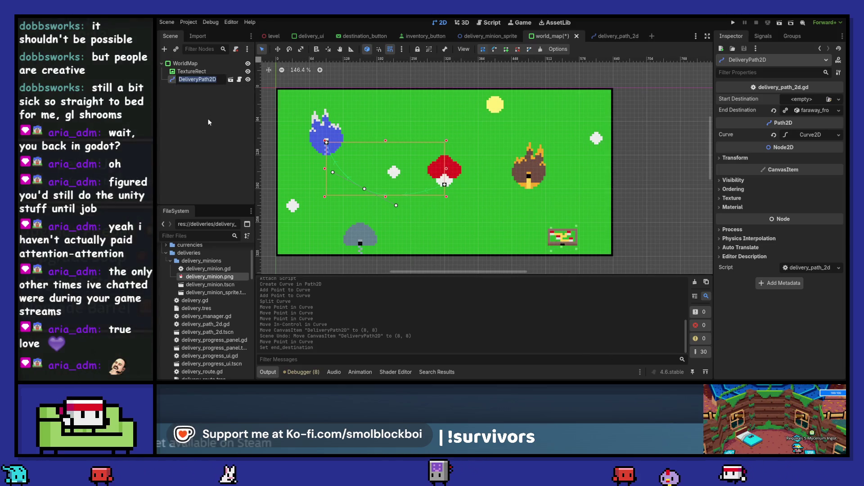
pyautogui.press('Home')
pyautogui.write('Fara')
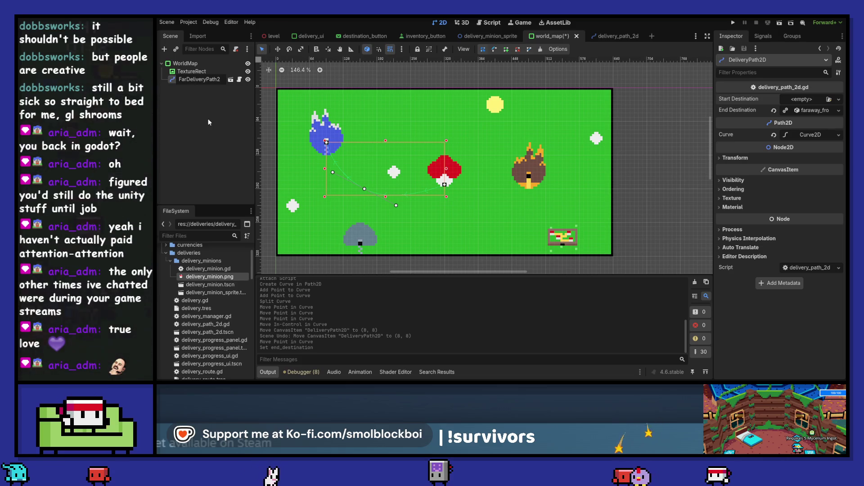
pyautogui.write('lands')
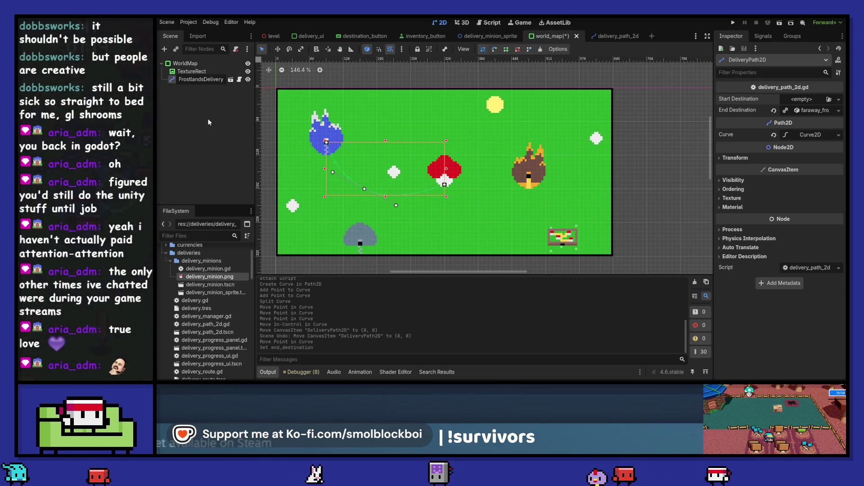
pyautogui.press('End')
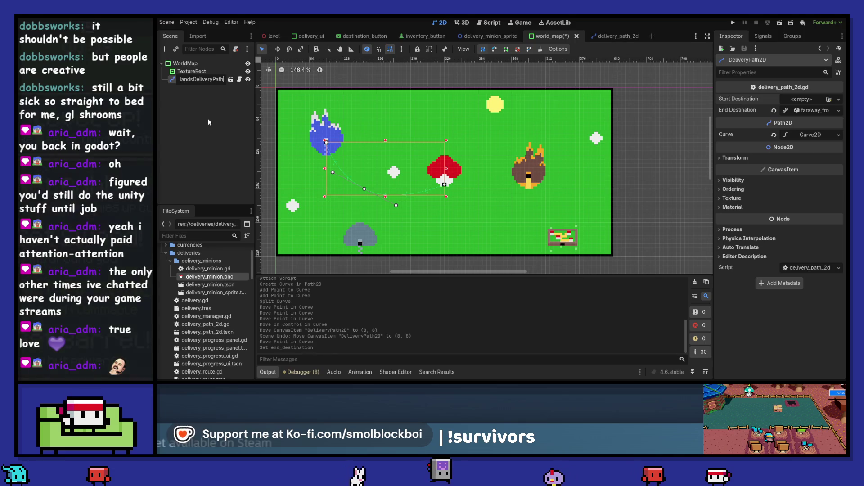
pyautogui.press('Return')
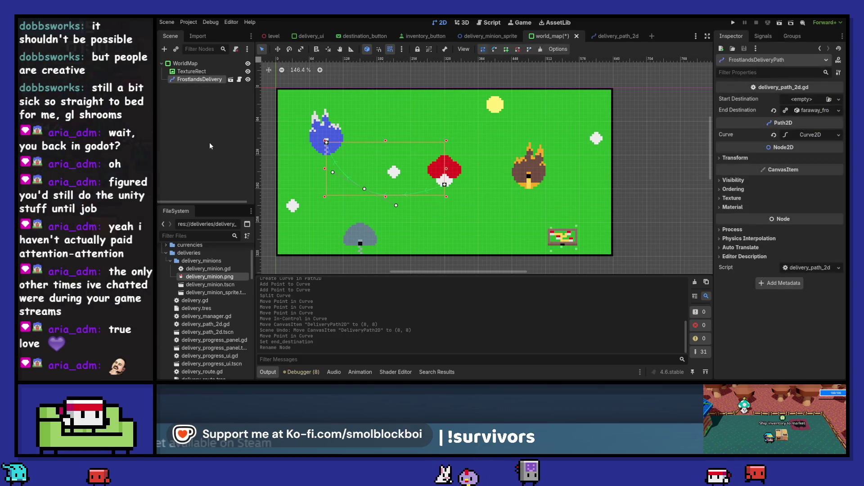
pyautogui.hotkey('ctrl', 'd')
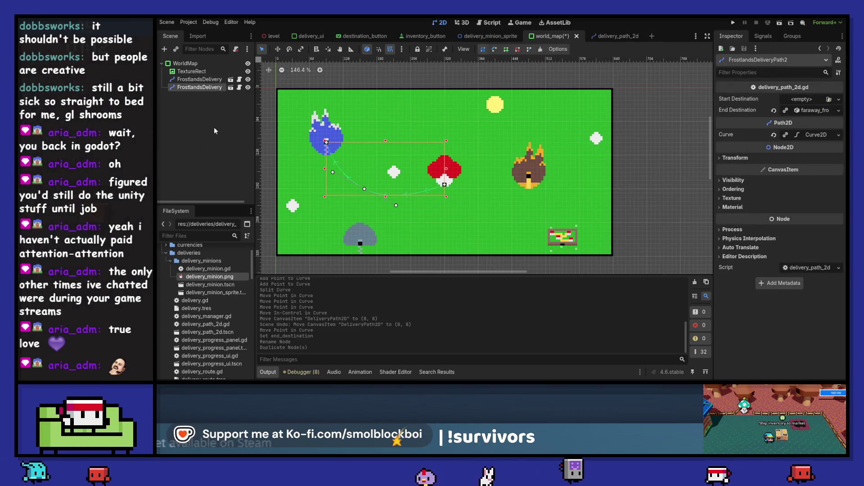
# Step: Set the copy's End Destination to volatile_volcano_village, restoring its curve after an accidental clear
pyautogui.click(811, 110)
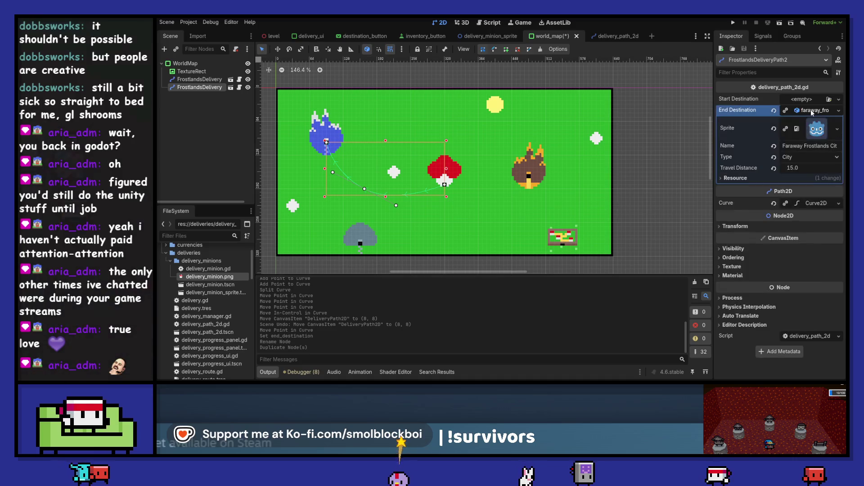
pyautogui.click(810, 110)
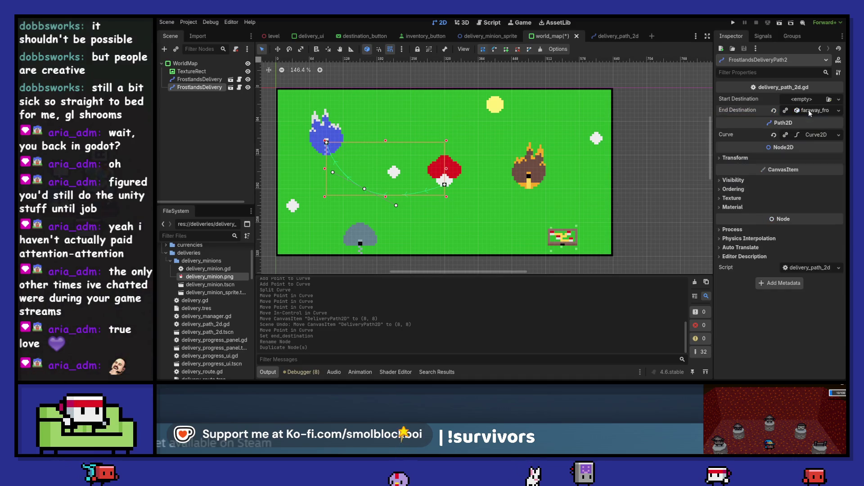
pyautogui.click(836, 113)
pyautogui.click(817, 142)
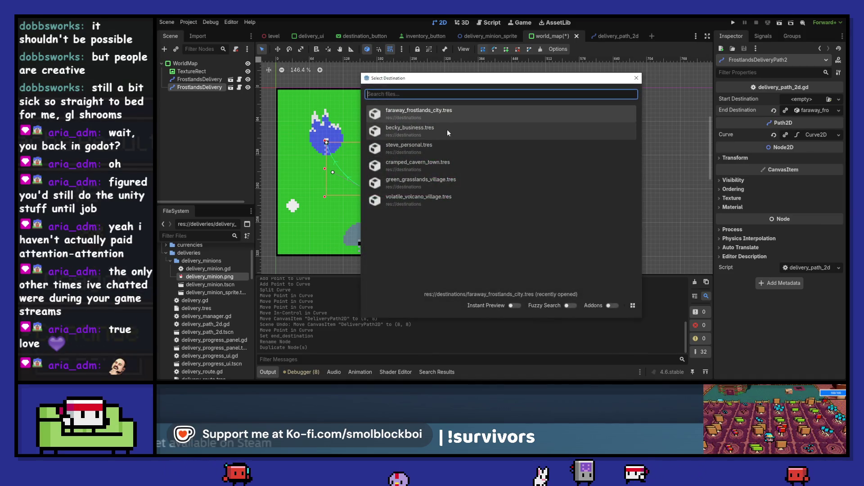
pyautogui.click(441, 201)
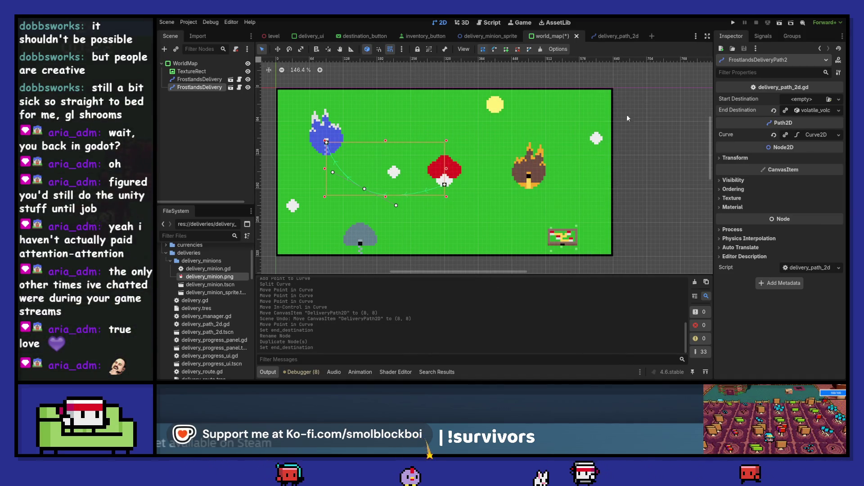
pyautogui.click(541, 49)
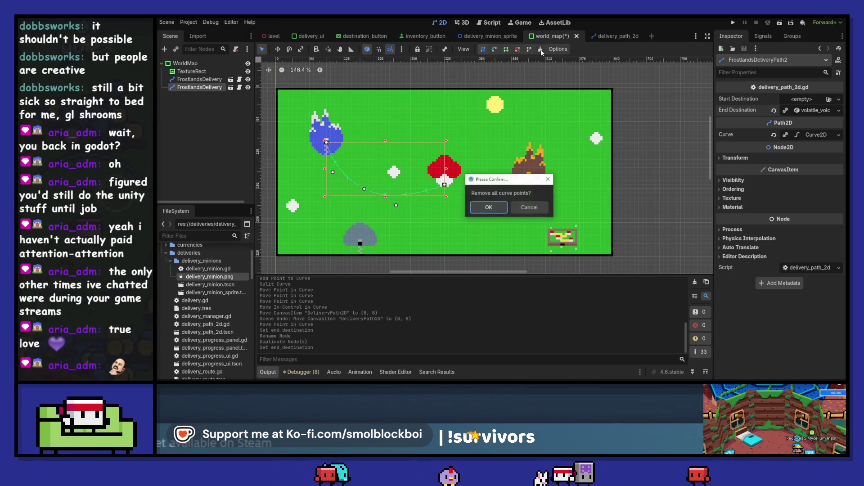
pyautogui.click(501, 207)
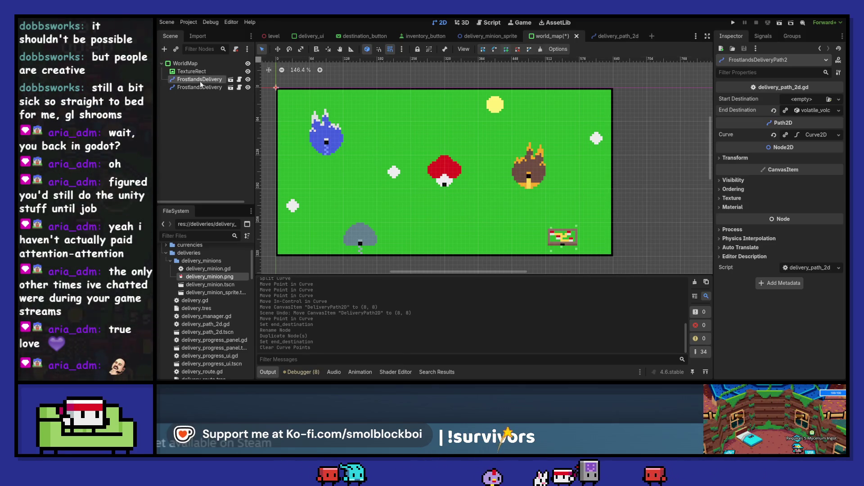
pyautogui.hotkey('ctrl', 'z')
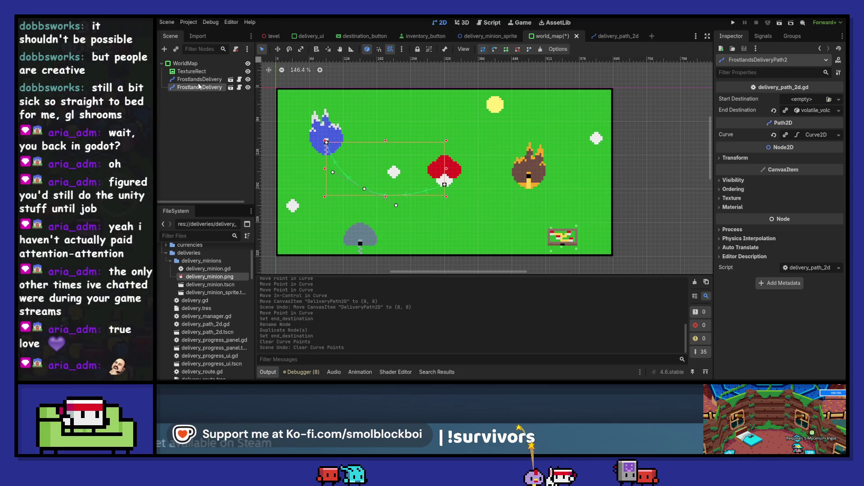
# Step: Rename the copy VolcanoDeliveryPath2, make its Curve unique, and start clearing its points
pyautogui.doubleClick(199, 87)
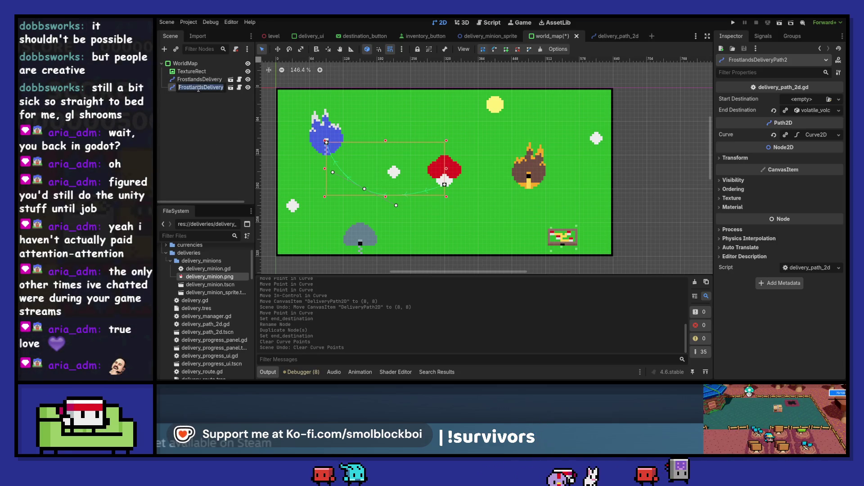
pyautogui.click(199, 87)
pyautogui.press('BackSpace')
pyautogui.press('BackSpace')
pyautogui.press('BackSpace')
pyautogui.write('Volcan')
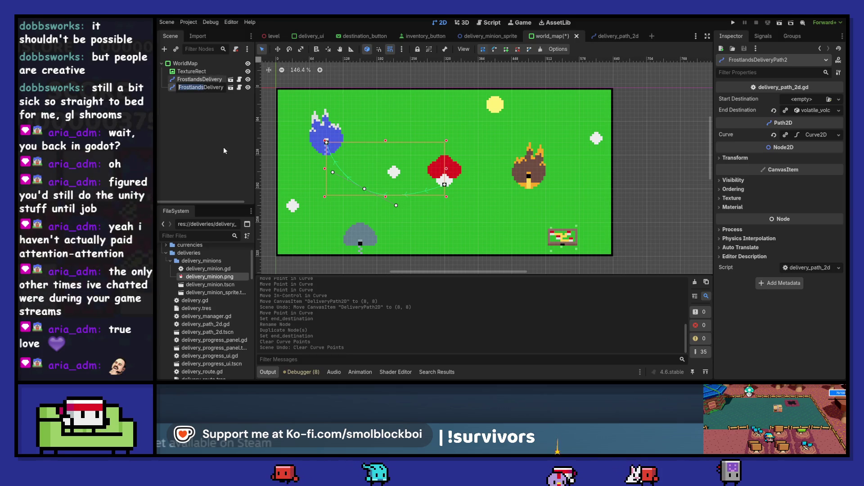
pyautogui.write('o')
pyautogui.press('Return')
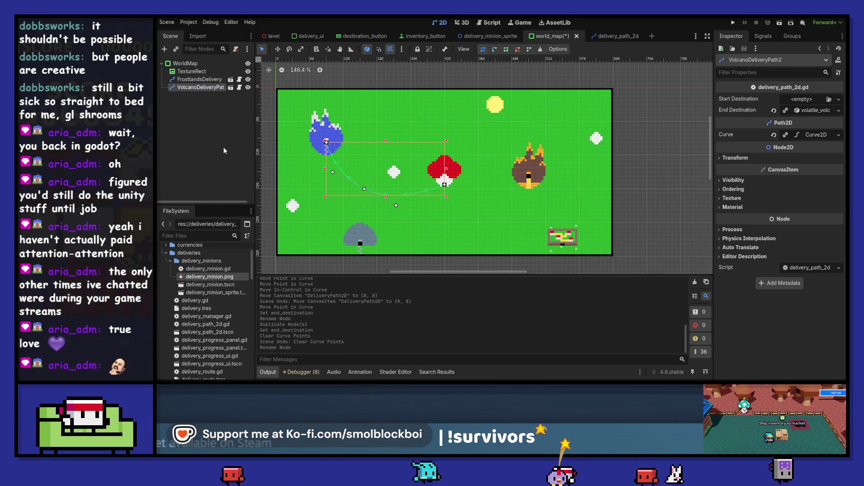
pyautogui.click(786, 135)
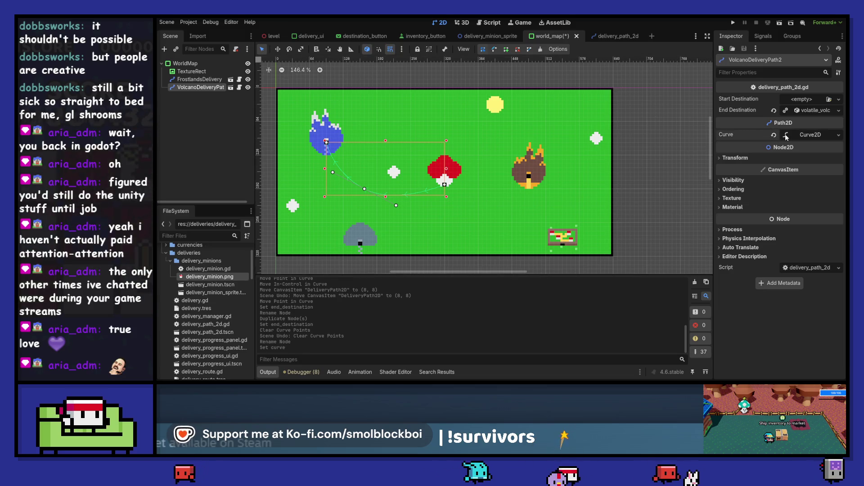
pyautogui.click(541, 46)
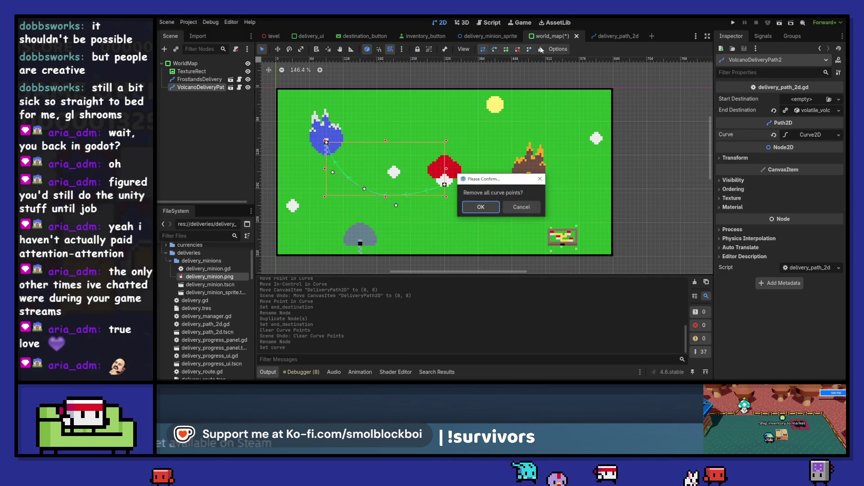
# Step: Clear and redraw the volcano path from the red mushroom to the volcano, dipping below, and save
pyautogui.click(484, 209)
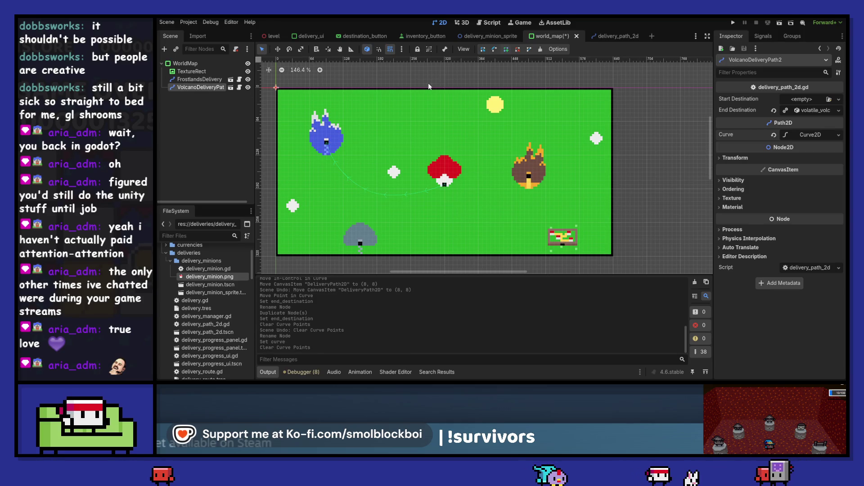
pyautogui.click(445, 185)
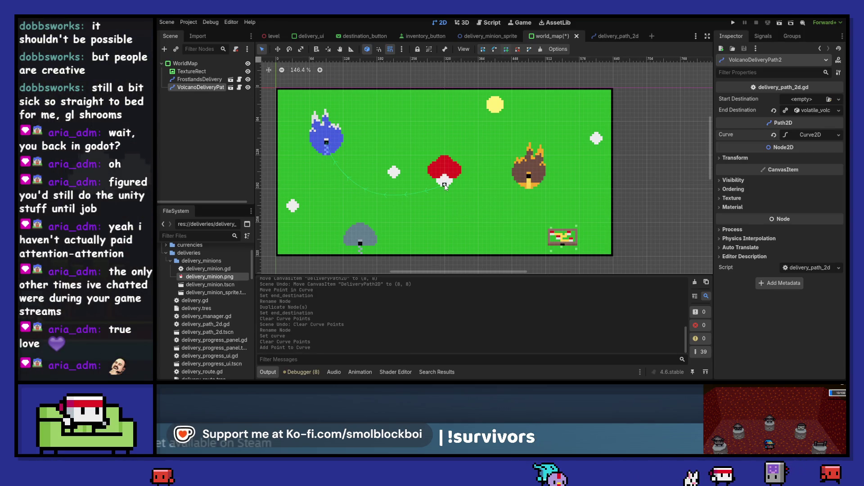
pyautogui.click(530, 179)
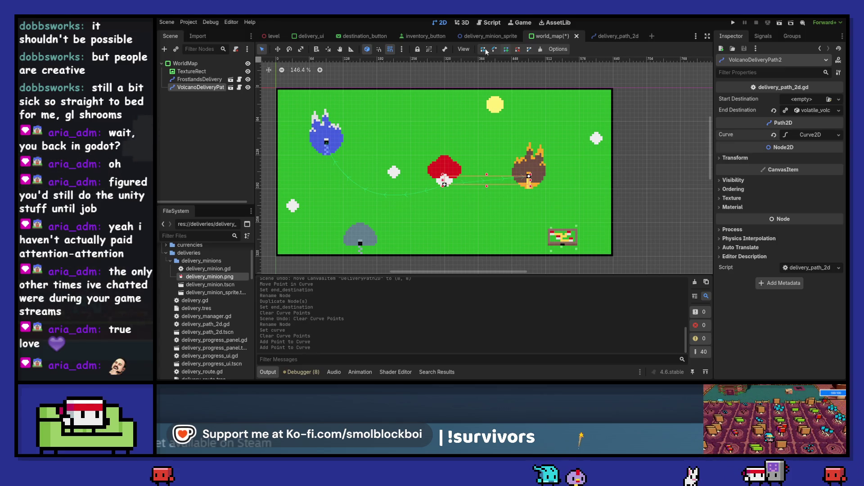
pyautogui.click(487, 180)
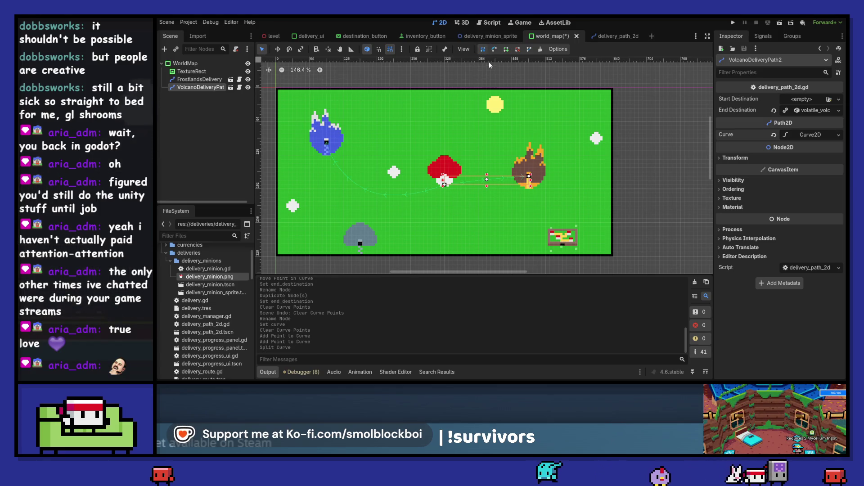
pyautogui.moveTo(487, 208); pyautogui.dragTo(487, 207)
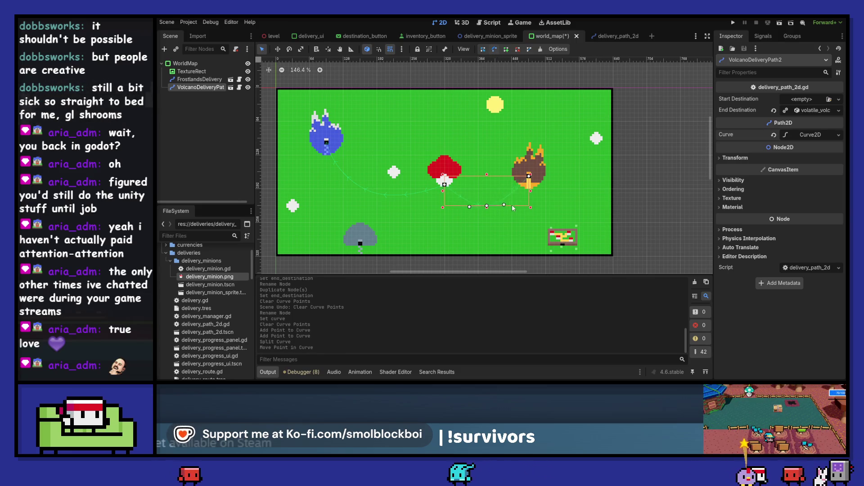
pyautogui.moveTo(526, 207); pyautogui.dragTo(525, 207)
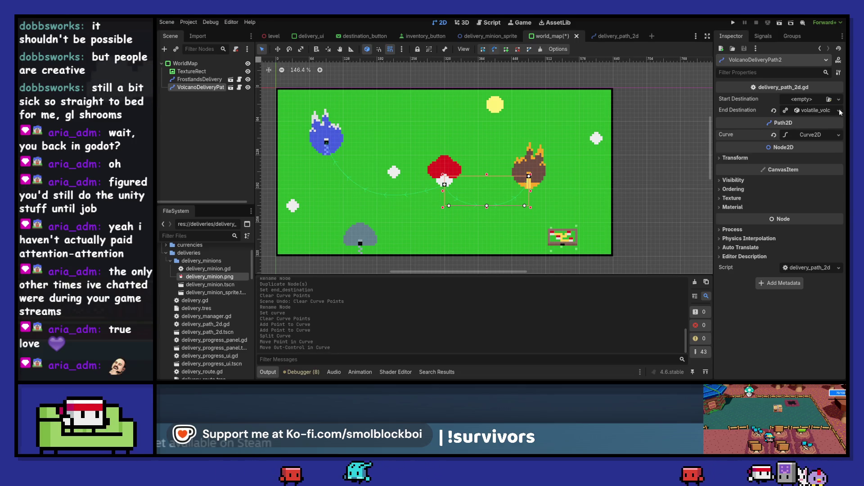
pyautogui.click(195, 153)
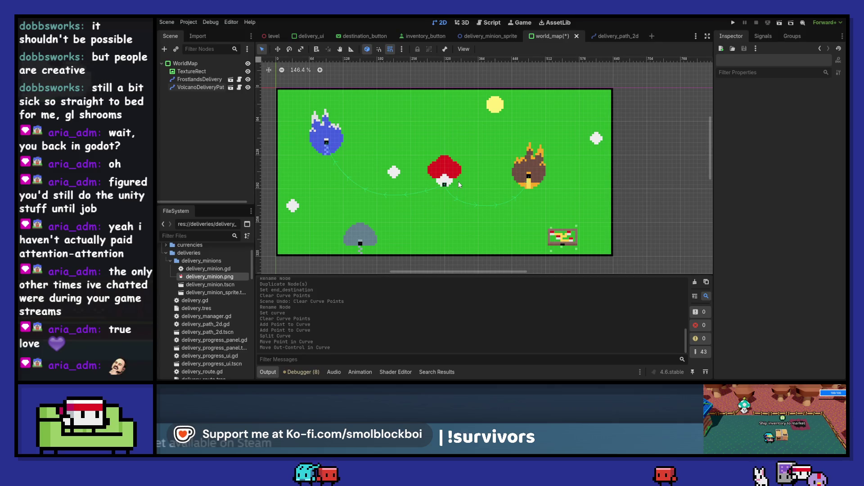
pyautogui.hotkey('ctrl', 's')
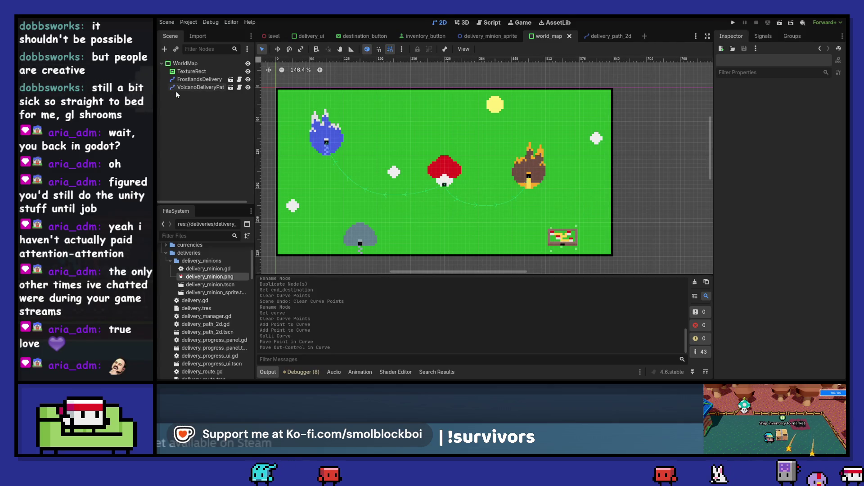
# Step: Duplicate the volcano path, set its end destination to green_grasslands_village.tres, and make its curve unique
pyautogui.click(174, 87)
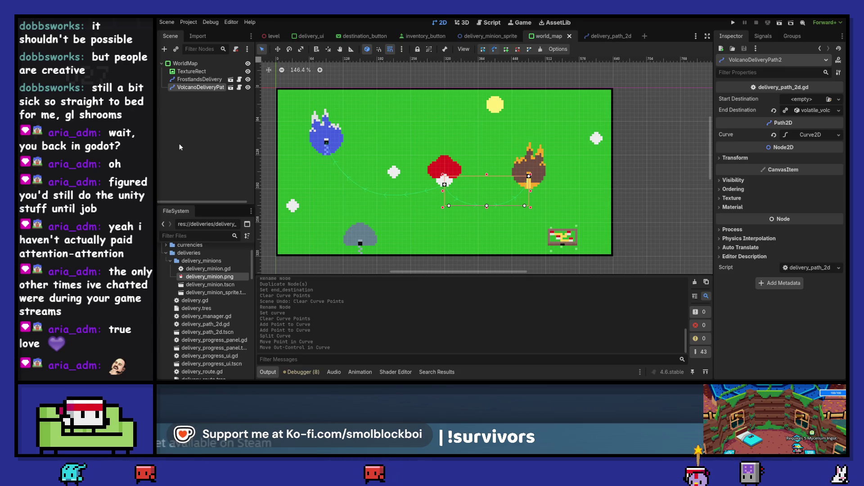
pyautogui.hotkey('ctrl', 'd')
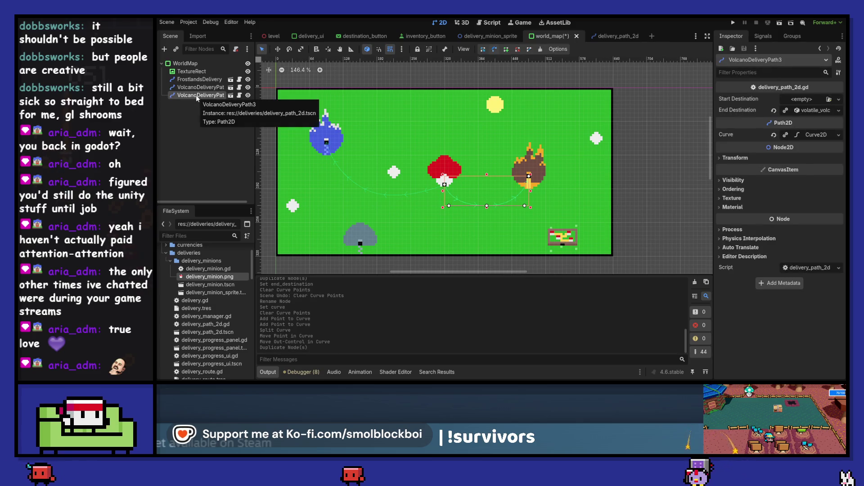
pyautogui.click(825, 110)
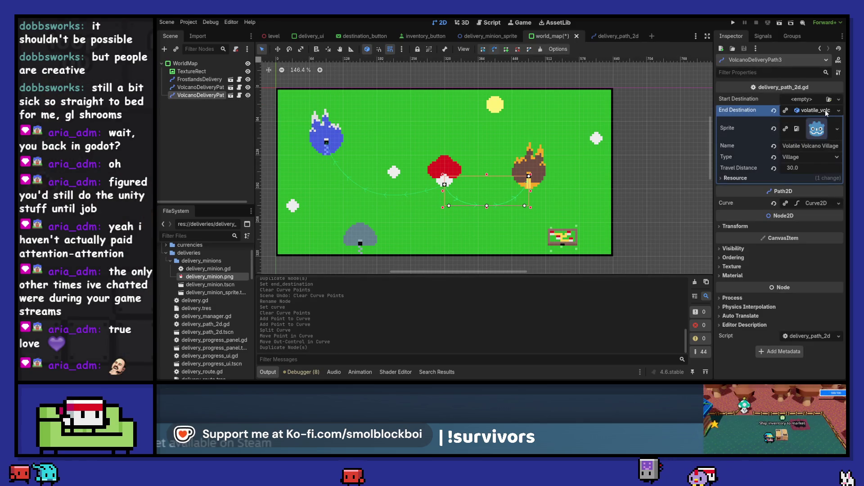
pyautogui.click(828, 110)
pyautogui.click(838, 110)
pyautogui.click(810, 142)
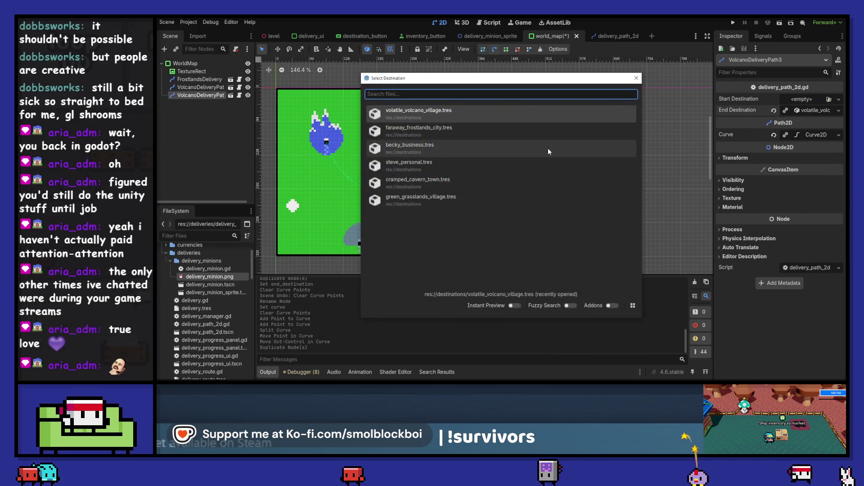
pyautogui.click(417, 201)
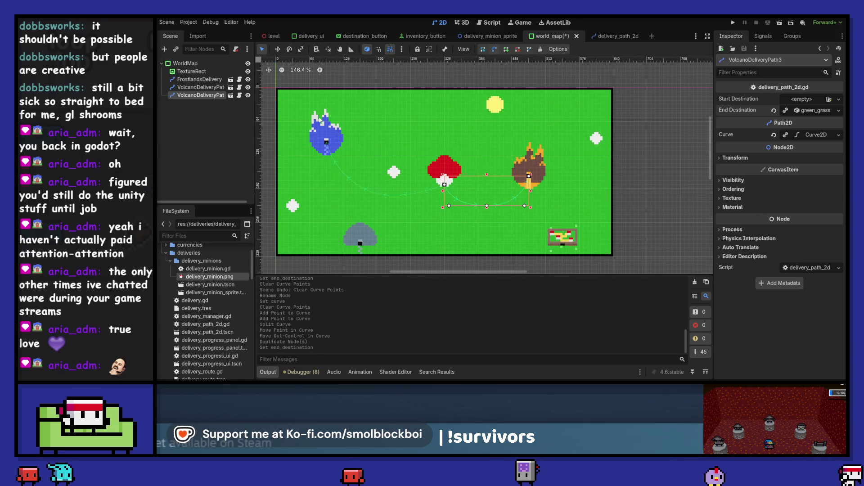
pyautogui.click(785, 134)
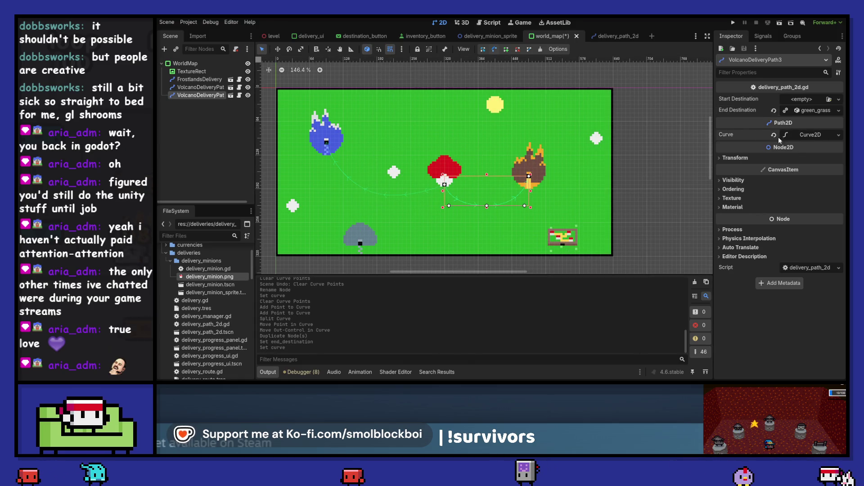
# Step: Rename the copied path to GrasslandsDeliveryPath
pyautogui.doubleClick(197, 95)
pyautogui.doubleClick(197, 95)
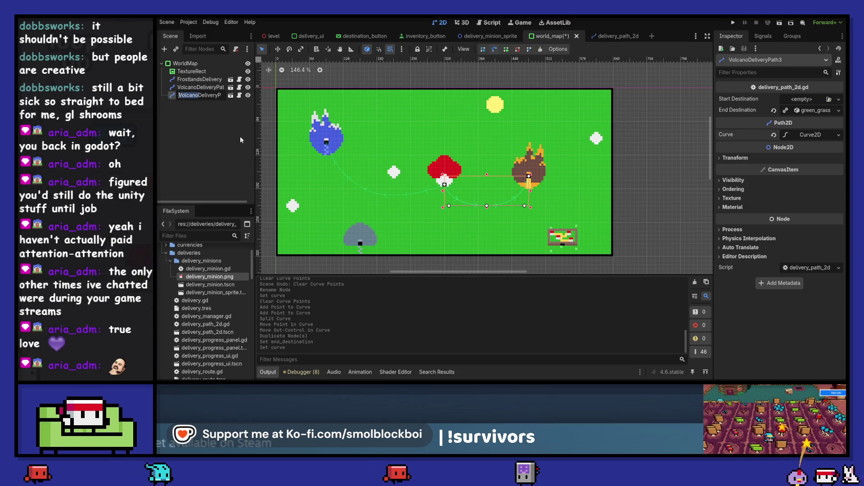
pyautogui.write('Grassla')
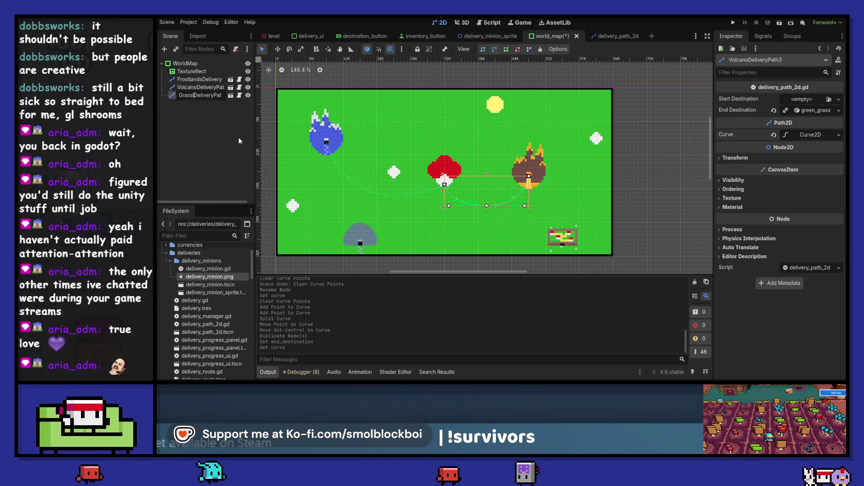
pyautogui.write('nds')
pyautogui.press('Return')
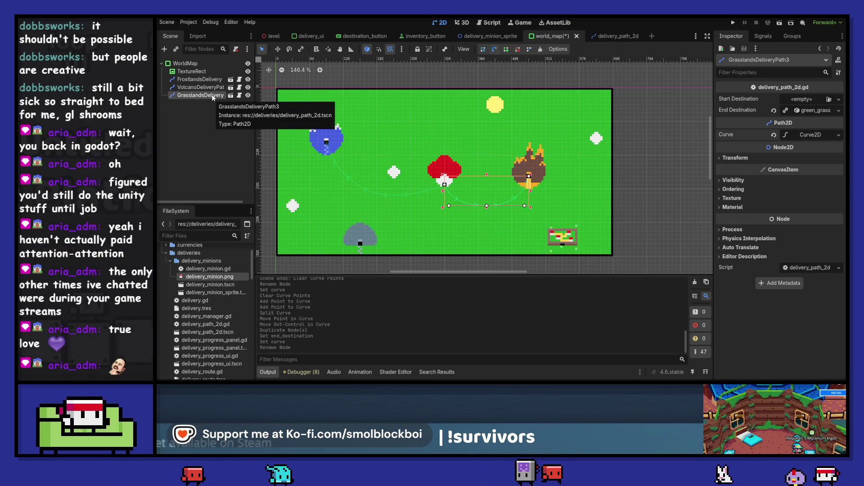
pyautogui.doubleClick(212, 95)
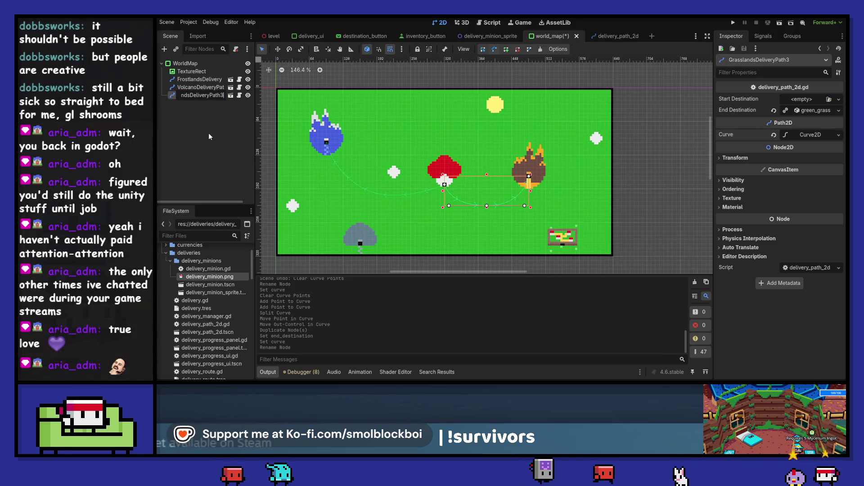
pyautogui.press('BackSpace')
pyautogui.press('Return')
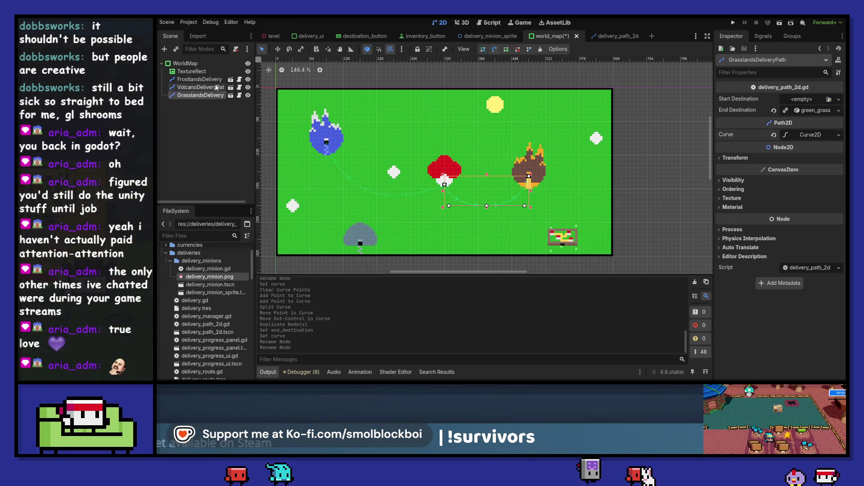
# Step: Rename VolcanoDeliveryPath2 to VolcanoDeliveryPath and reselect the grasslands path
pyautogui.click(200, 87)
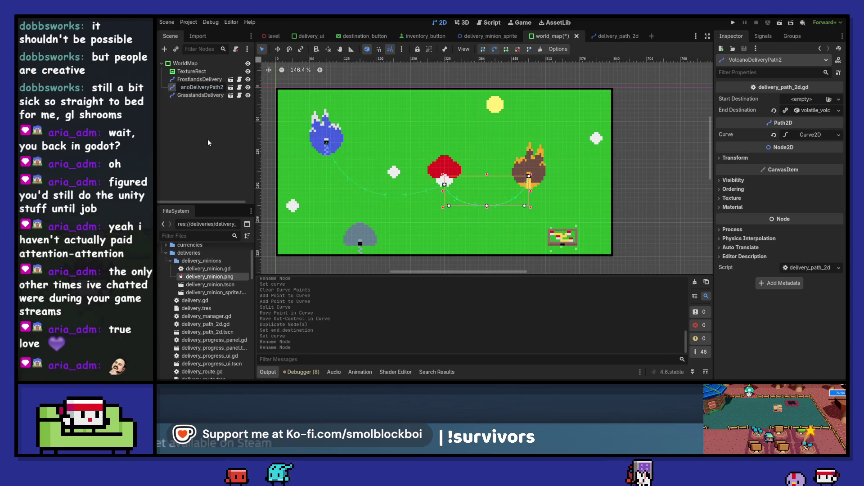
pyautogui.press('BackSpace')
pyautogui.press('Return')
pyautogui.click(217, 96)
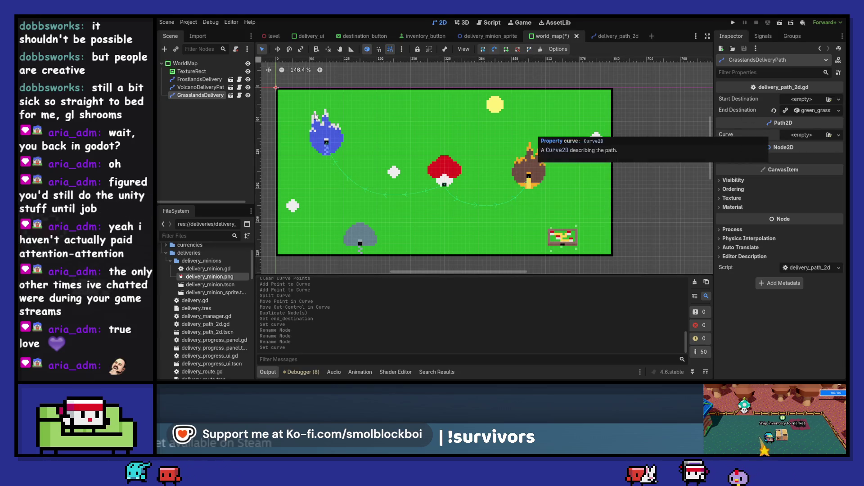
# Step: Clear the grasslands curve and draw it from the red mushroom to the shop with a bent midpoint
pyautogui.click(773, 135)
pyautogui.hotkey('ctrl', 'z')
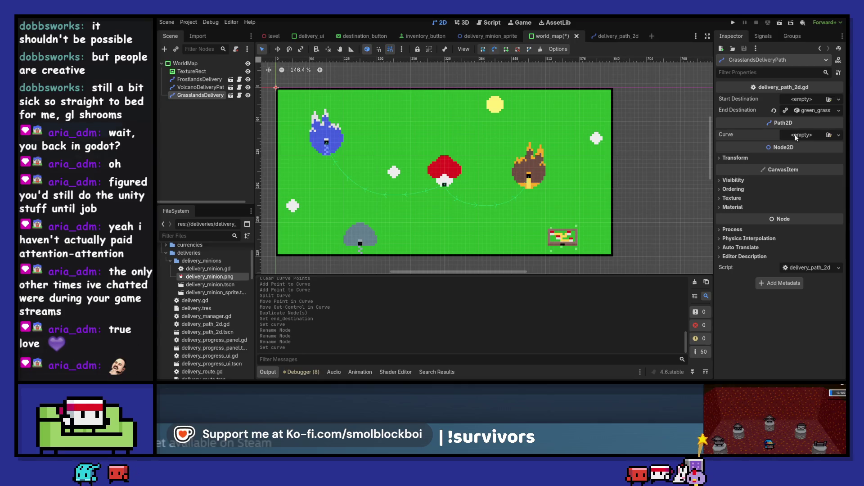
pyautogui.click(540, 50)
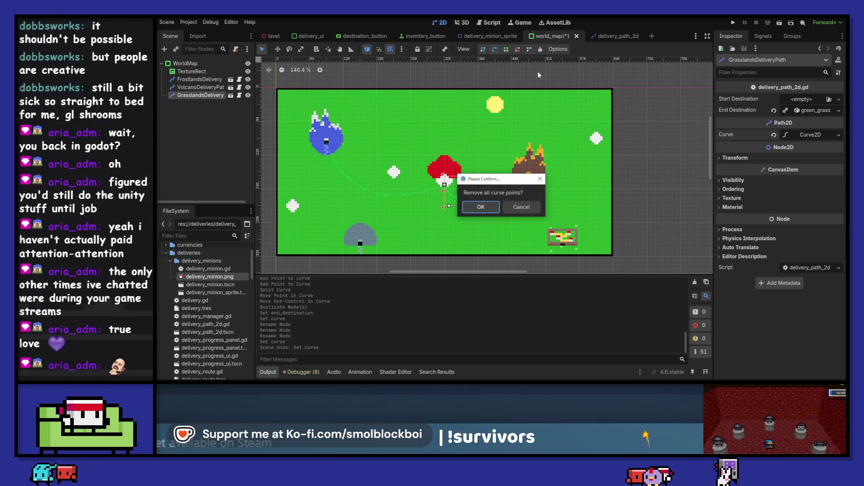
pyautogui.click(481, 206)
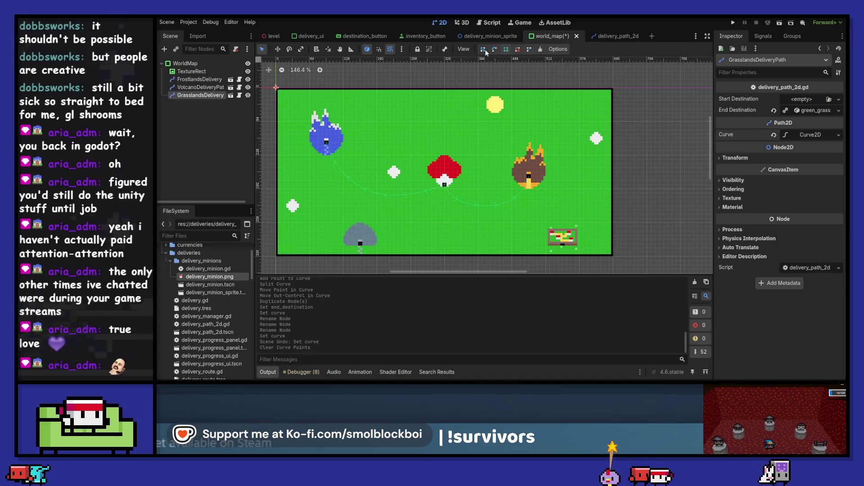
pyautogui.click(444, 184)
pyautogui.click(563, 244)
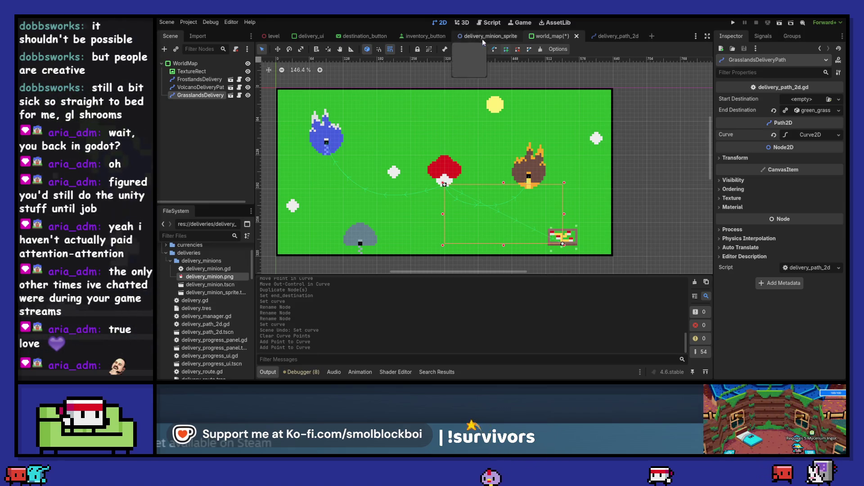
pyautogui.click(500, 214)
pyautogui.moveTo(501, 214)
pyautogui.mouseDown()
pyautogui.moveTo(482, 233)
pyautogui.moveTo(483, 222)
pyautogui.moveTo(518, 246)
pyautogui.mouseUp()
# Step: Undo the accidental path shift and move the midpoint to smooth the arc
pyautogui.click(484, 223)
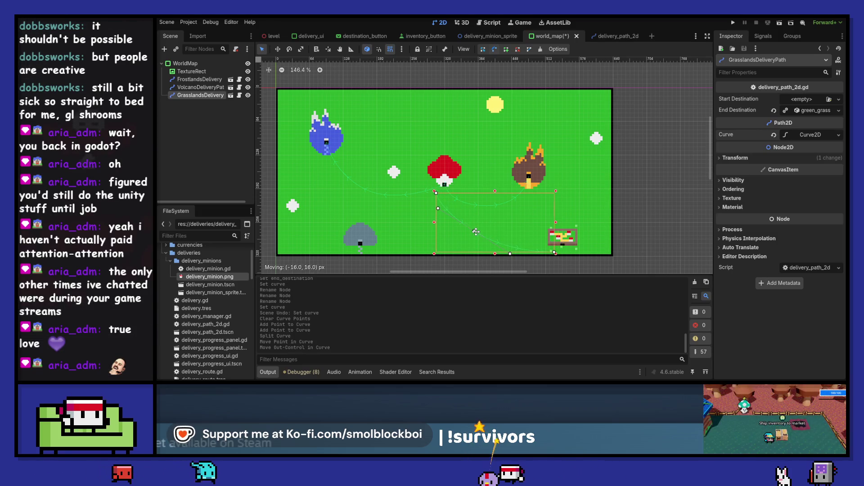
pyautogui.hotkey('ctrl', 'z')
pyautogui.click(483, 50)
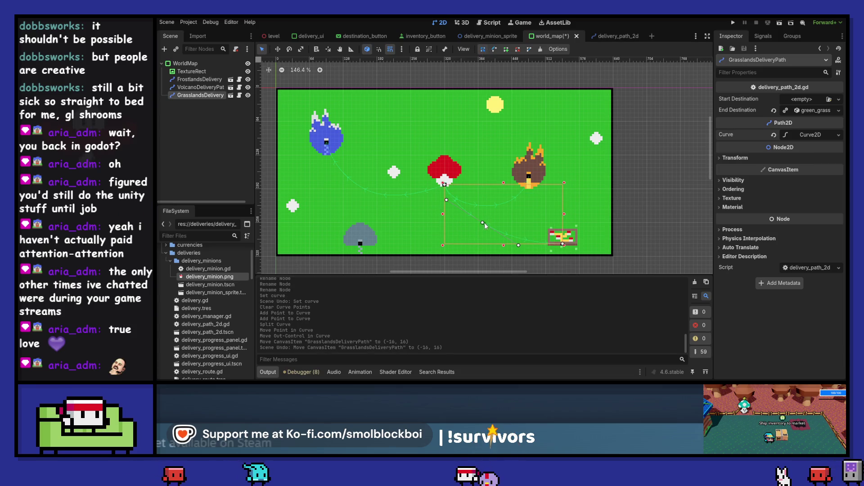
pyautogui.moveTo(482, 222); pyautogui.dragTo(476, 234)
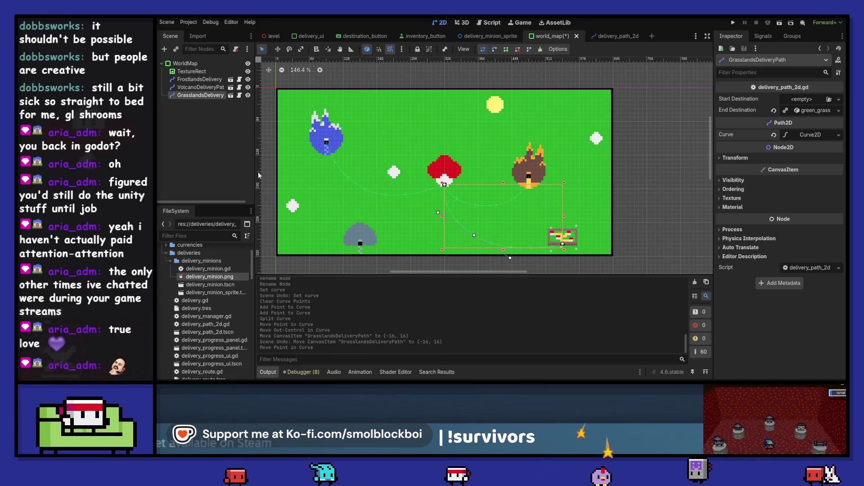
# Step: Save the world map and duplicate GrasslandsDeliveryPath
pyautogui.click(206, 139)
pyautogui.hotkey('ctrl', 's')
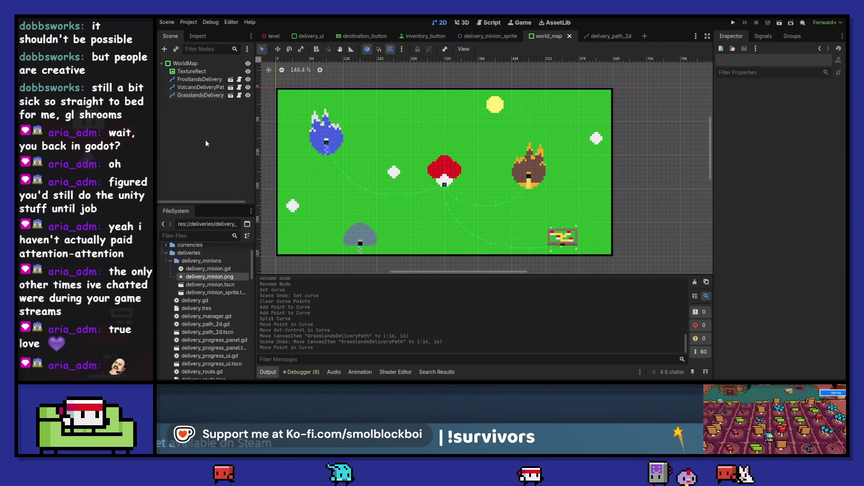
pyautogui.click(200, 95)
pyautogui.hotkey('ctrl', 'd')
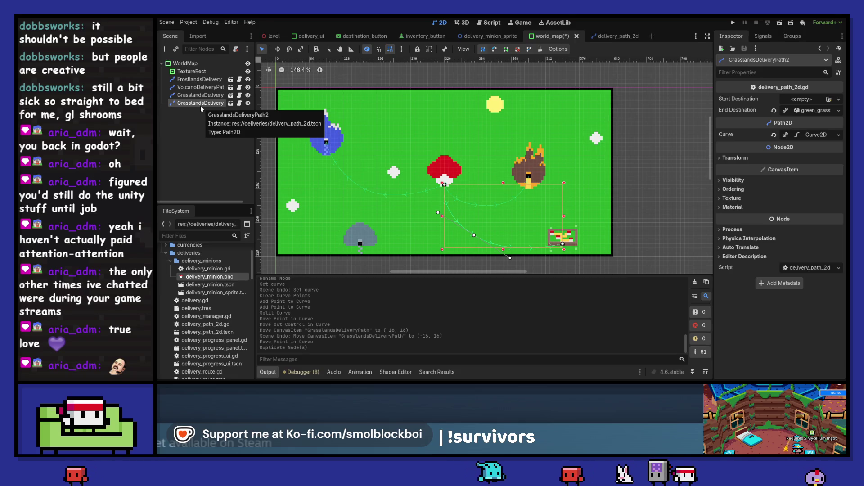
# Step: Rename the duplicate CavesDeliveryPath, make its curve unique, and clear all its points
pyautogui.doubleClick(200, 106)
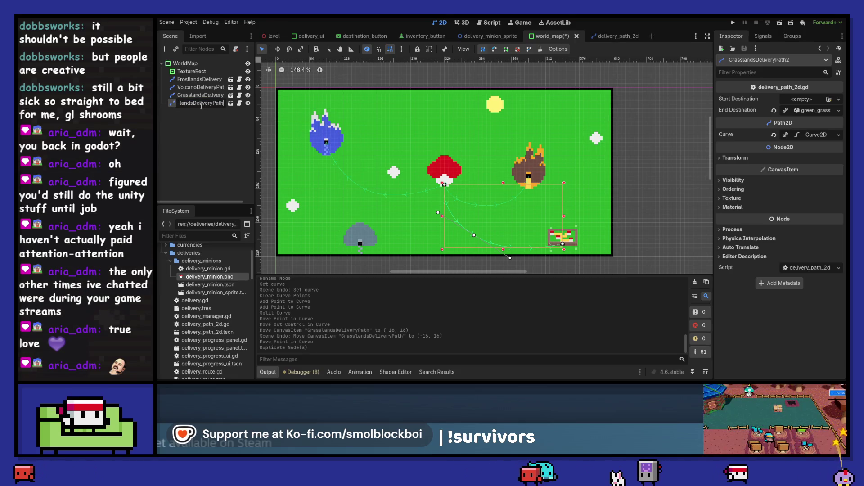
pyautogui.keyDown('shift'); pyautogui.click(201, 106); pyautogui.keyUp('shift')
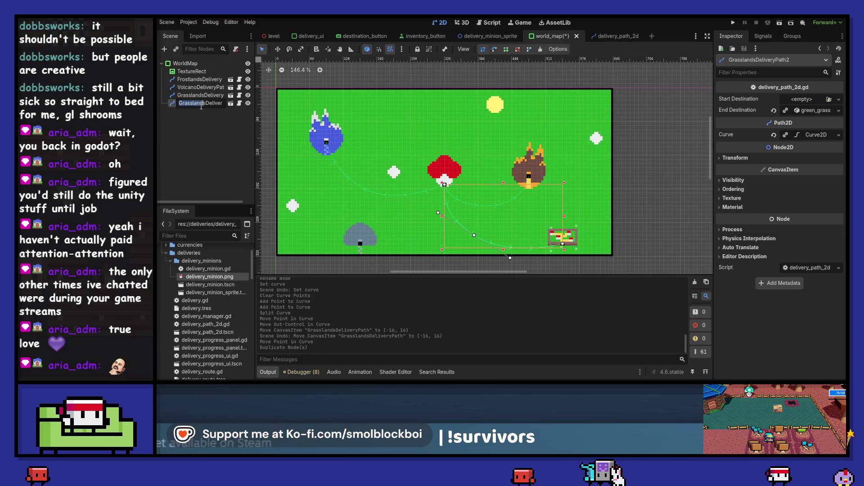
pyautogui.write('CavesDeliveryPath')
pyautogui.press('Return')
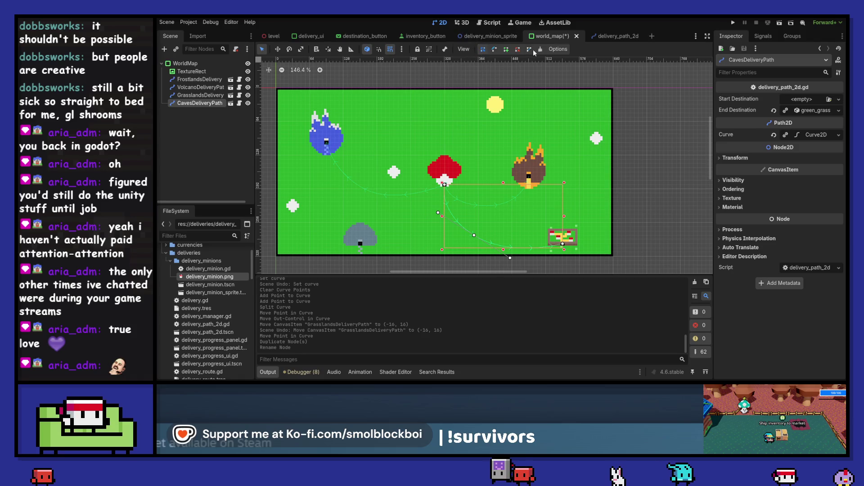
pyautogui.click(784, 134)
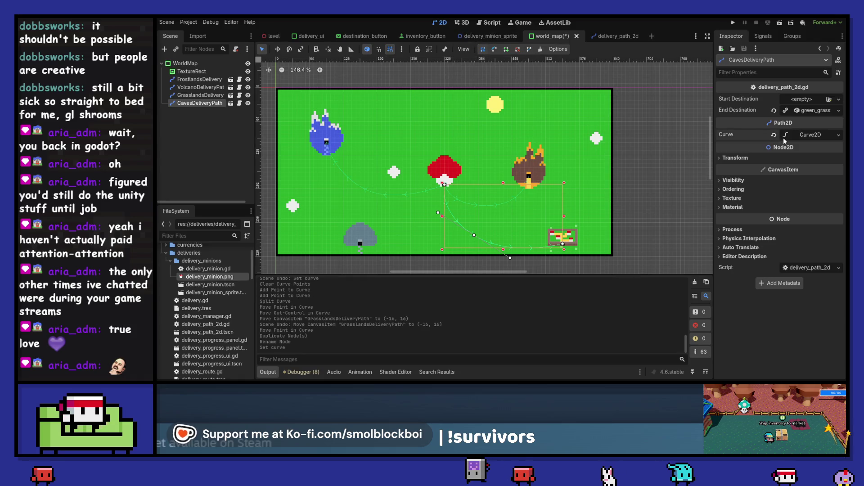
pyautogui.click(538, 51)
pyautogui.click(482, 204)
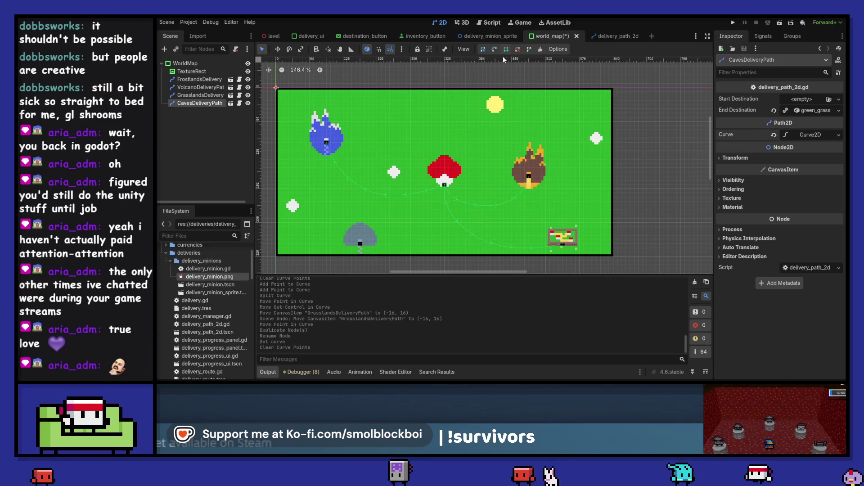
# Step: Draw the caves curve from the red mushroom to the grey mushroom, bending its midpoint into an arc
pyautogui.click(445, 185)
pyautogui.click(360, 245)
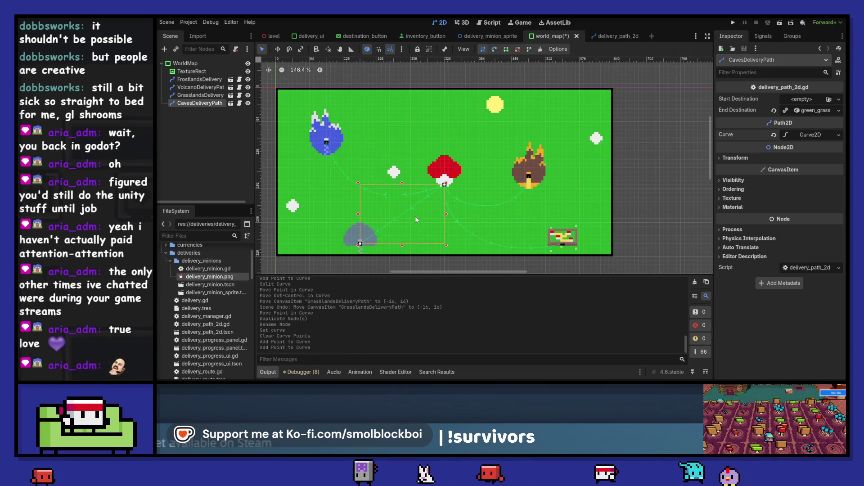
pyautogui.click(415, 235)
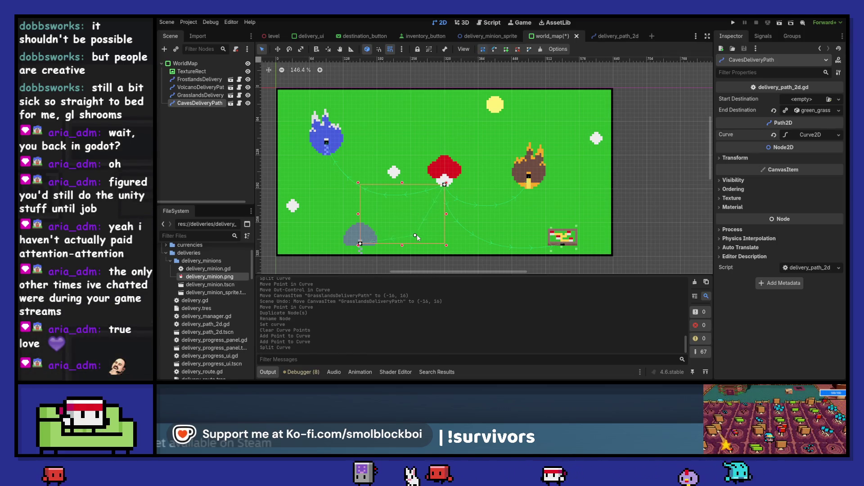
pyautogui.moveTo(423, 236); pyautogui.dragTo(424, 236)
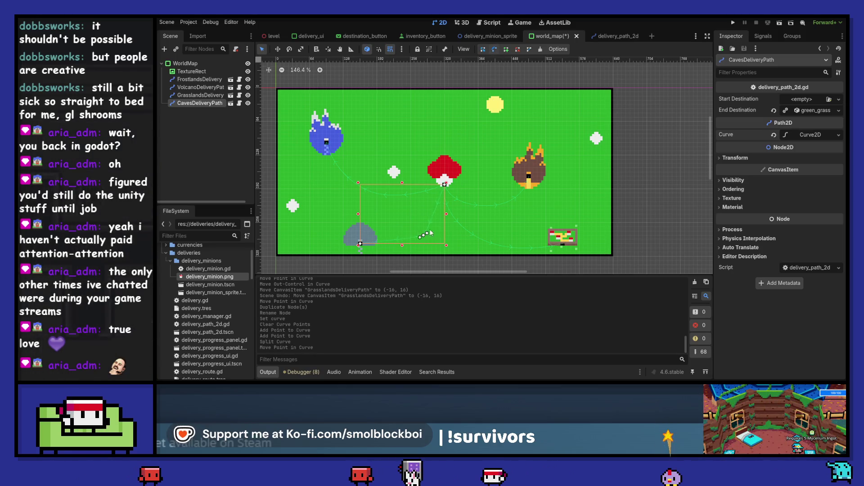
pyautogui.moveTo(444, 220); pyautogui.dragTo(460, 210)
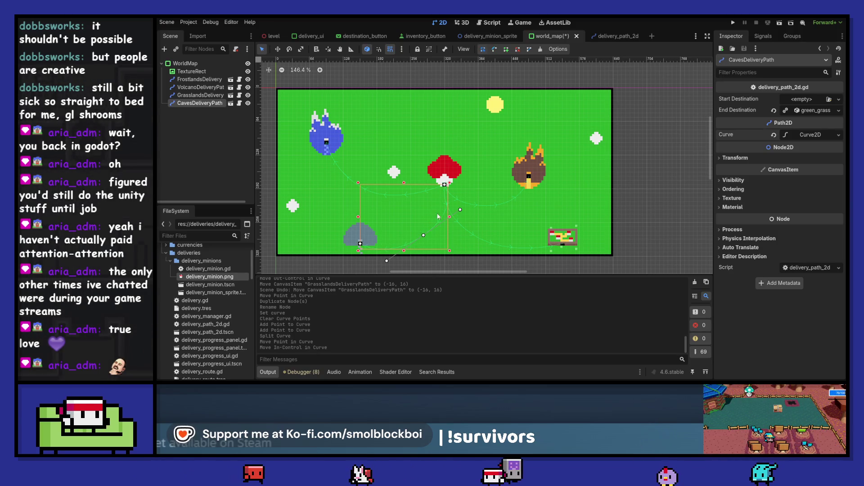
pyautogui.moveTo(425, 237); pyautogui.dragTo(411, 237)
pyautogui.click(242, 144)
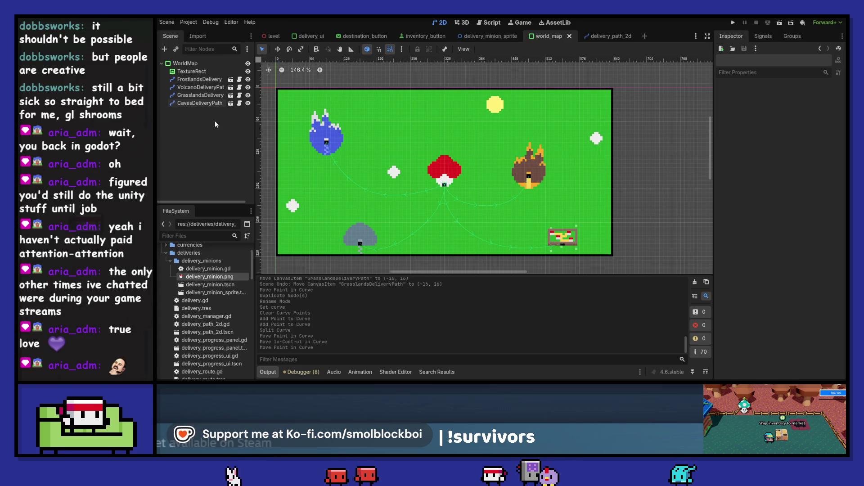
# Step: Check FrostlandsDeliveryPath's end destination picker and leave it unchanged
pyautogui.click(198, 78)
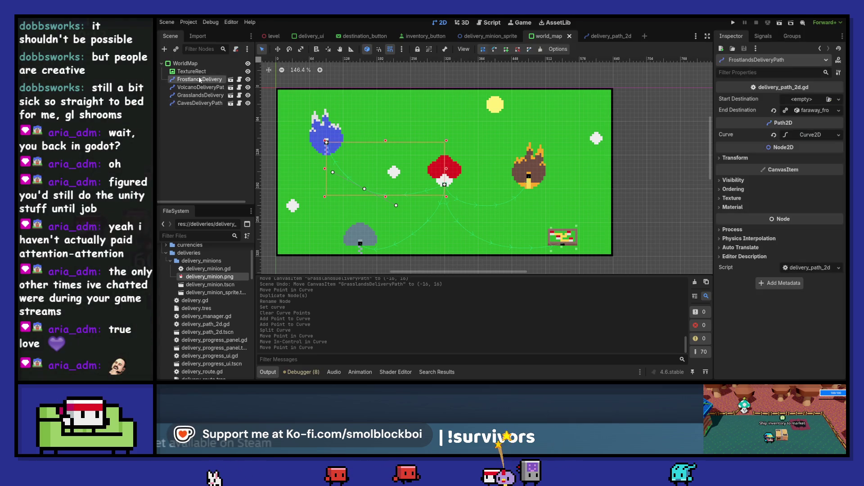
pyautogui.click(839, 110)
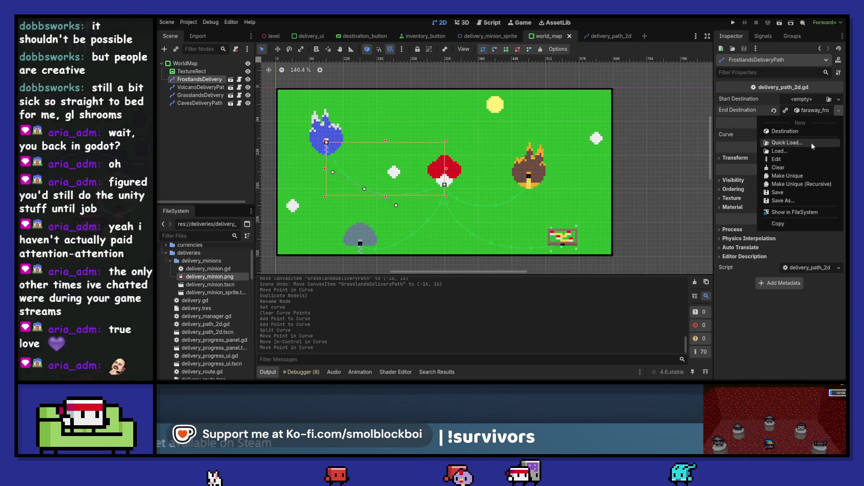
pyautogui.click(811, 142)
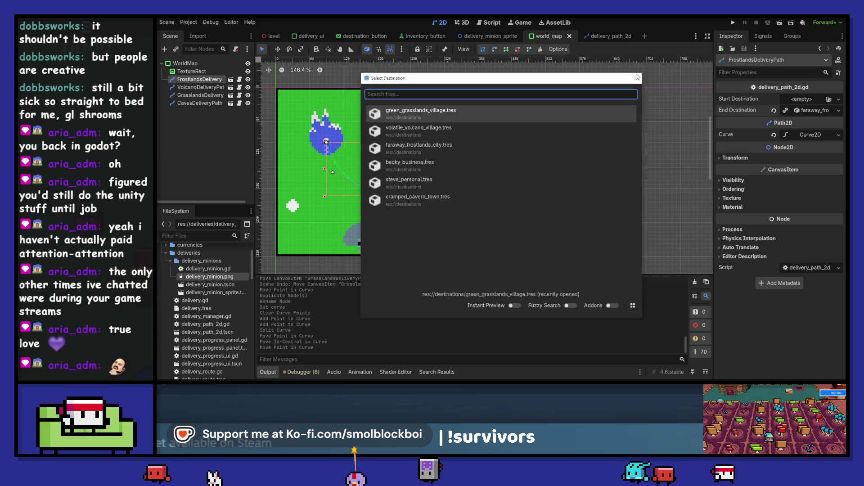
pyautogui.press('Escape')
# Step: Set CavesDeliveryPath's end destination to cramped_cavern_town.tres
pyautogui.click(176, 104)
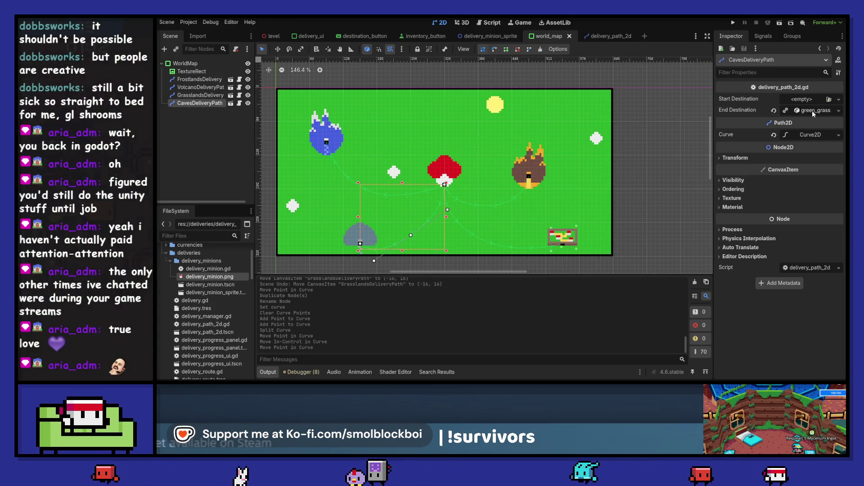
pyautogui.click(840, 110)
pyautogui.click(797, 144)
pyautogui.doubleClick(403, 205)
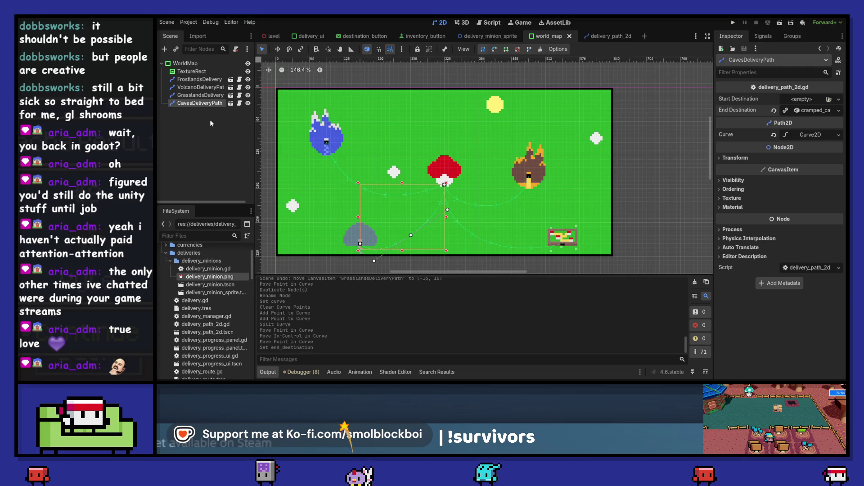
pyautogui.click(839, 110)
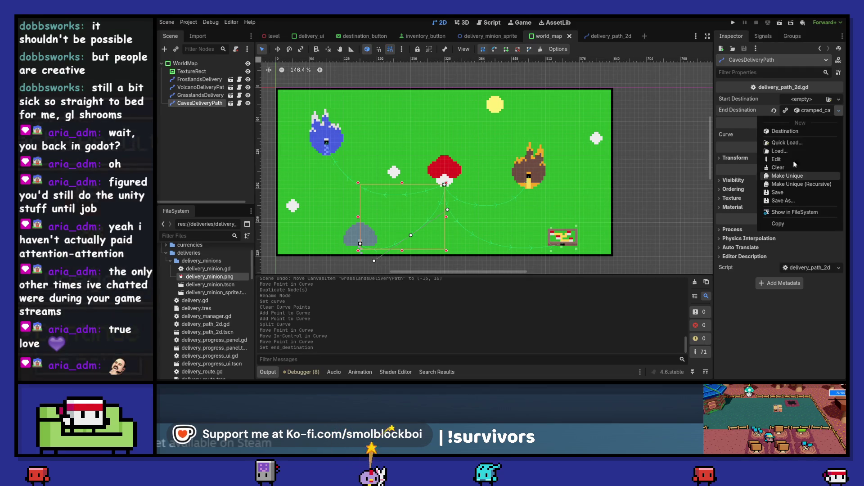
pyautogui.click(787, 143)
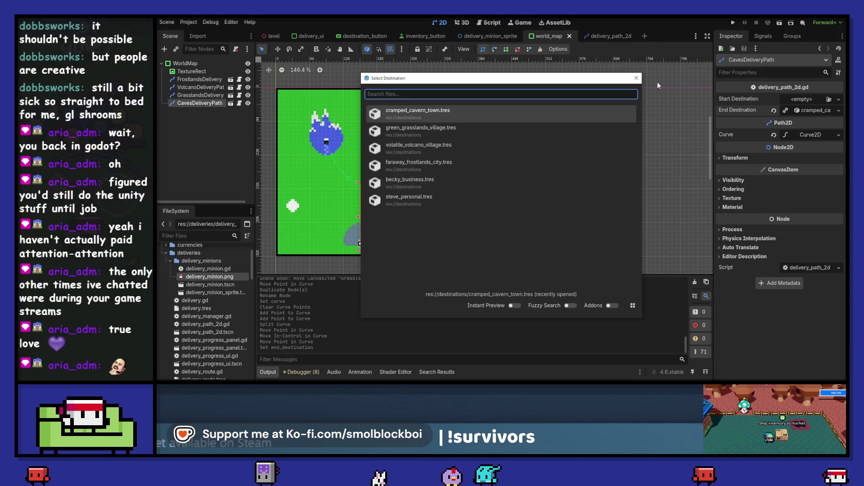
pyautogui.click(637, 80)
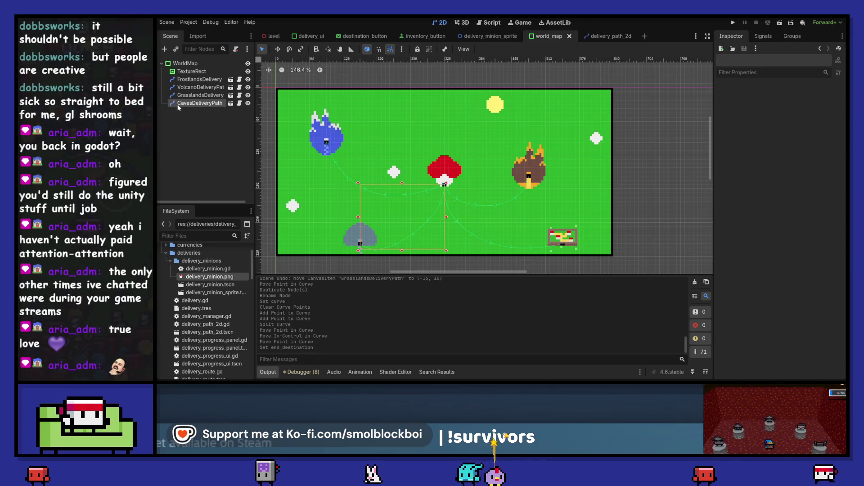
# Step: Duplicate CavesDeliveryPath and rename the copy BeckyDeliveryPath
pyautogui.hotkey('ctrl', 'd')
pyautogui.press('F2')
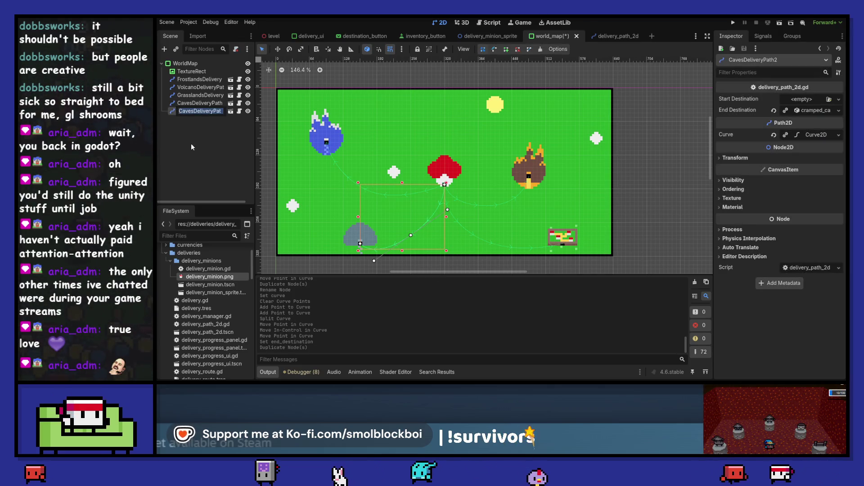
pyautogui.write('Becky')
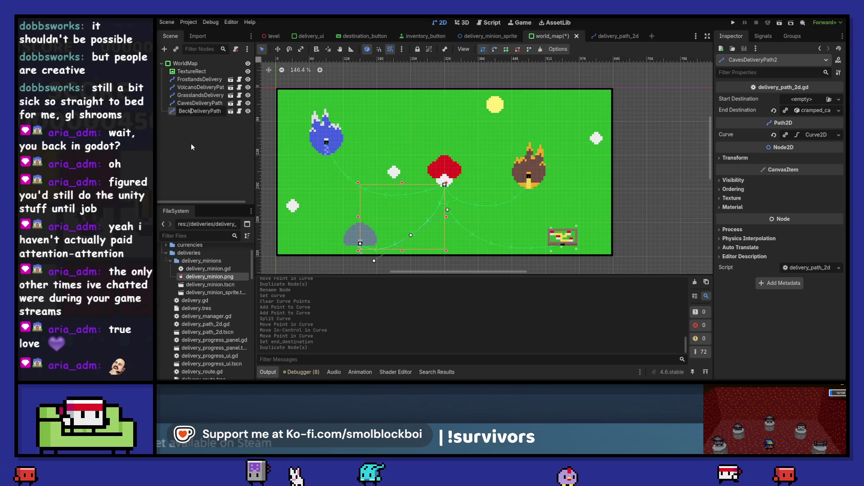
pyautogui.press('Return')
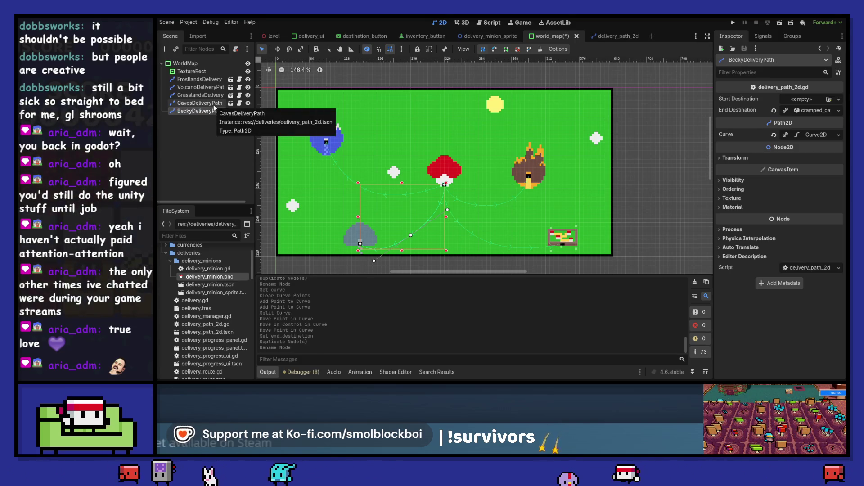
# Step: Make Becky's curve unique and set its end destination to the business destination
pyautogui.click(785, 135)
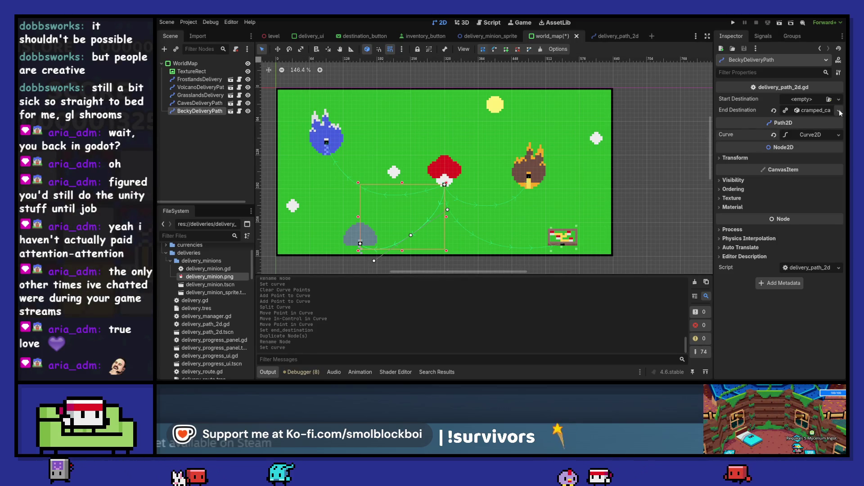
pyautogui.click(840, 113)
pyautogui.click(802, 141)
pyautogui.doubleClick(416, 182)
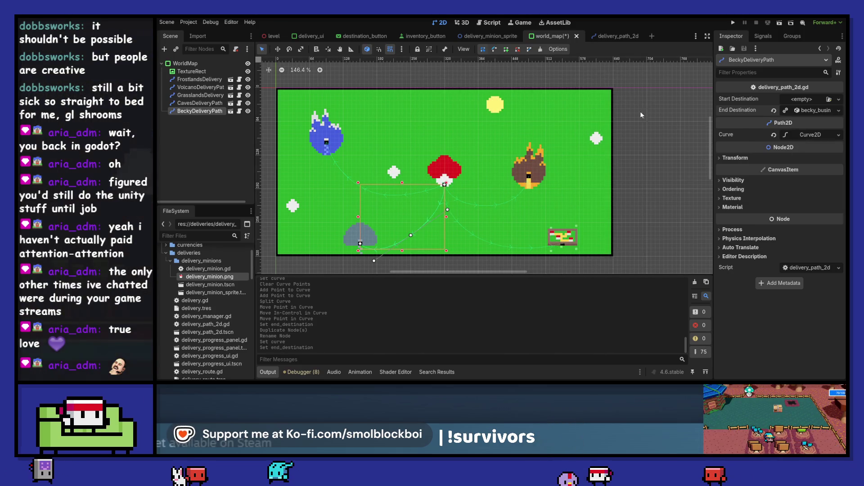
# Step: Replace Becky's curve with a short line from the red mushroom to the white dot, and save
pyautogui.click(542, 51)
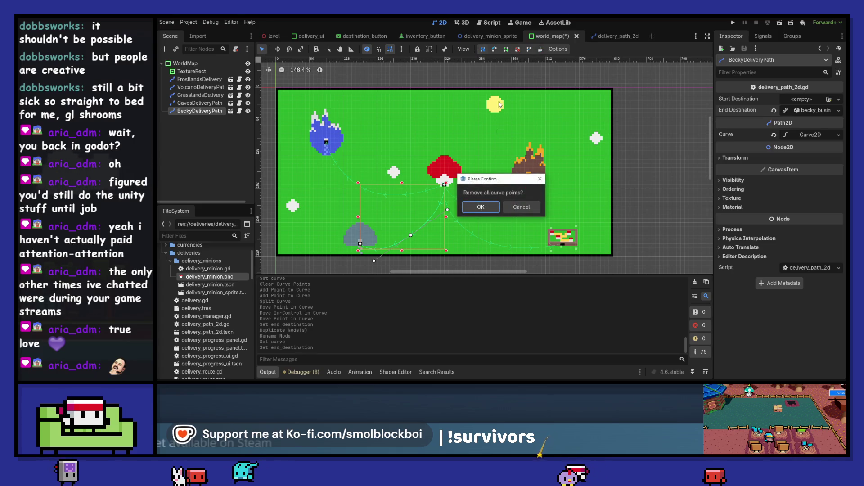
pyautogui.press('Return')
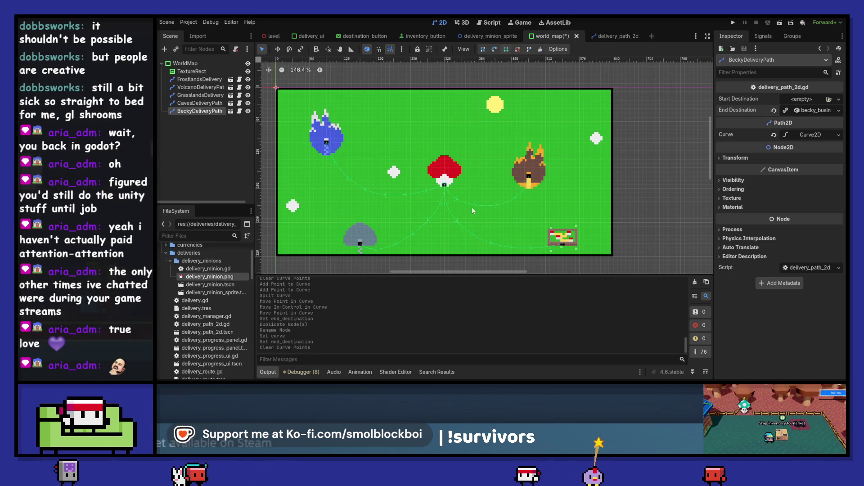
pyautogui.click(444, 184)
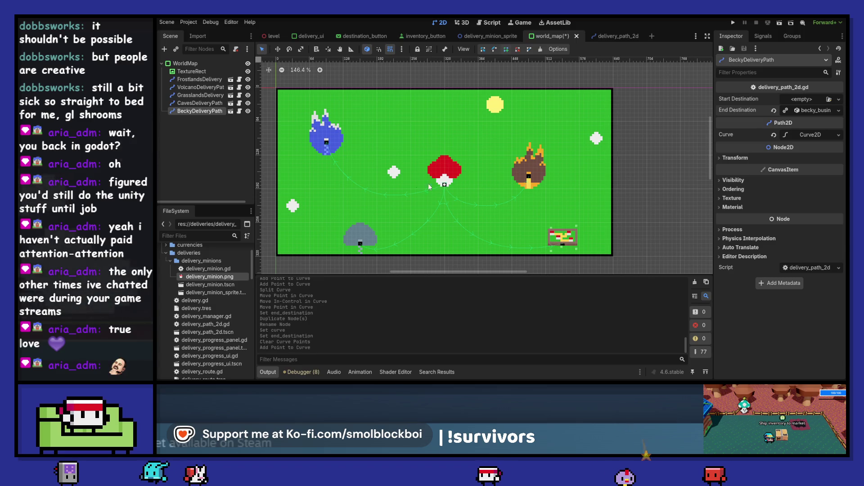
pyautogui.click(393, 172)
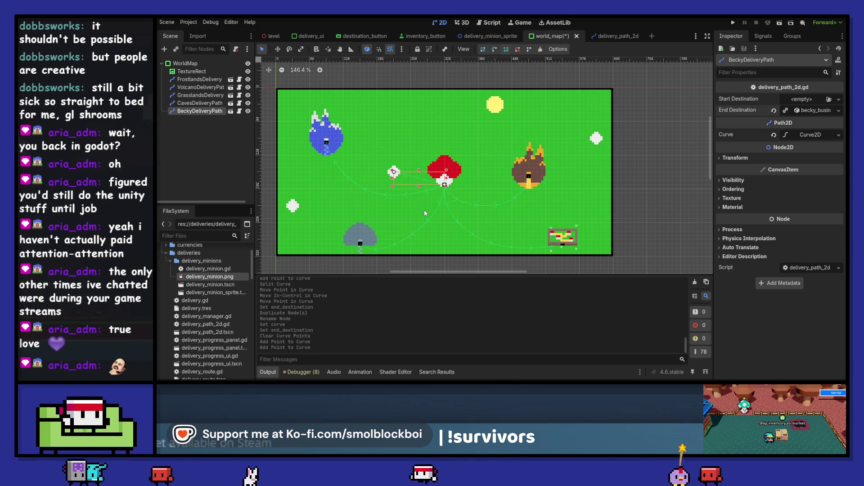
pyautogui.hotkey('ctrl', 's')
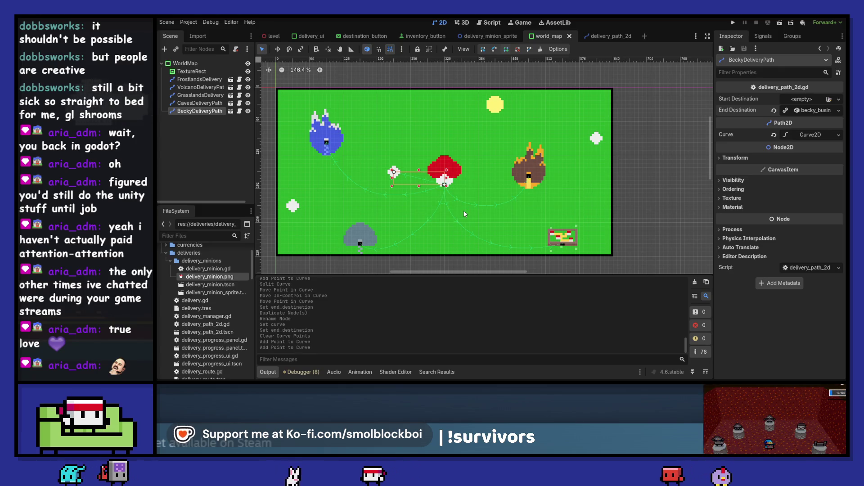
pyautogui.hotkey('ctrl', 'd')
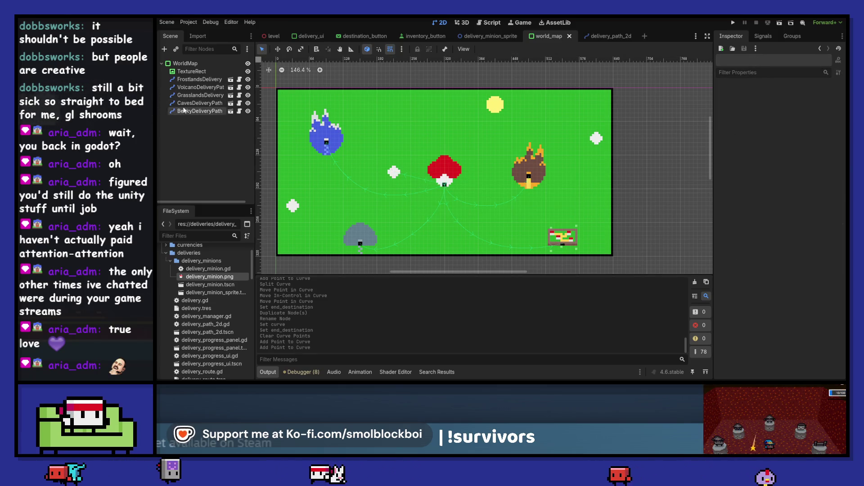
# Step: Rename the copy SteveDeliveryPath, make its curve unique, and clear all its points
pyautogui.press('F2')
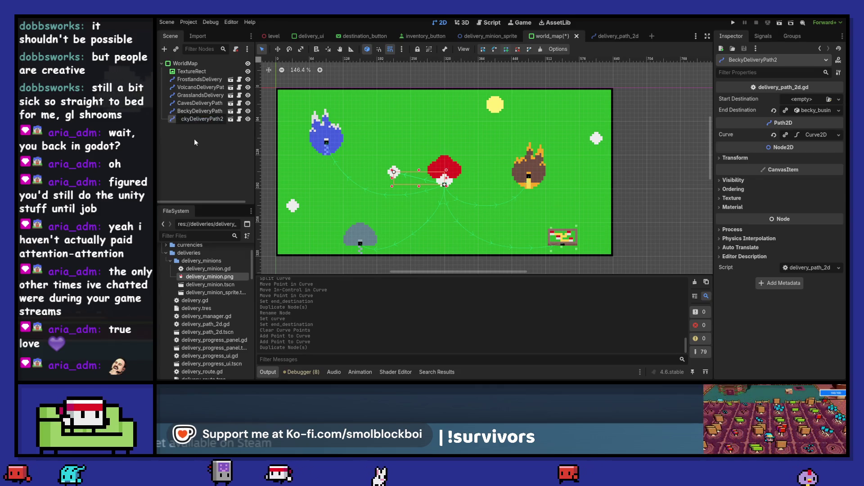
pyautogui.write('SDeliveryPath')
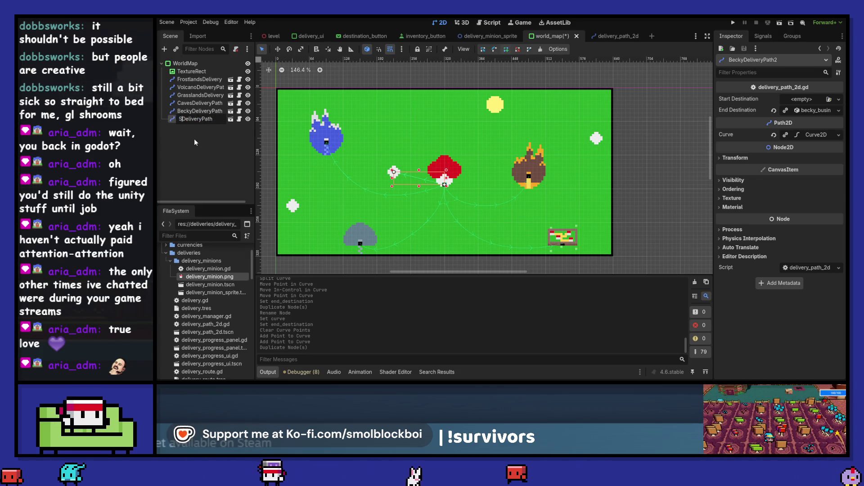
pyautogui.write('teve')
pyautogui.press('Return')
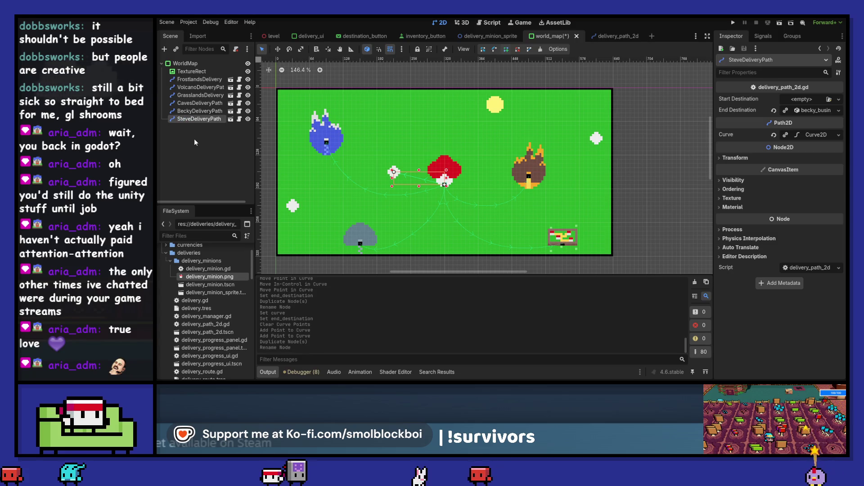
pyautogui.click(786, 135)
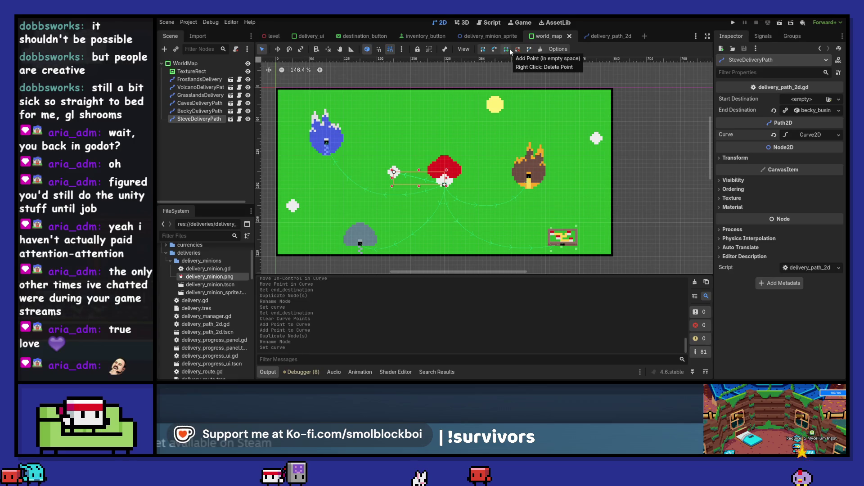
pyautogui.click(542, 49)
pyautogui.click(481, 207)
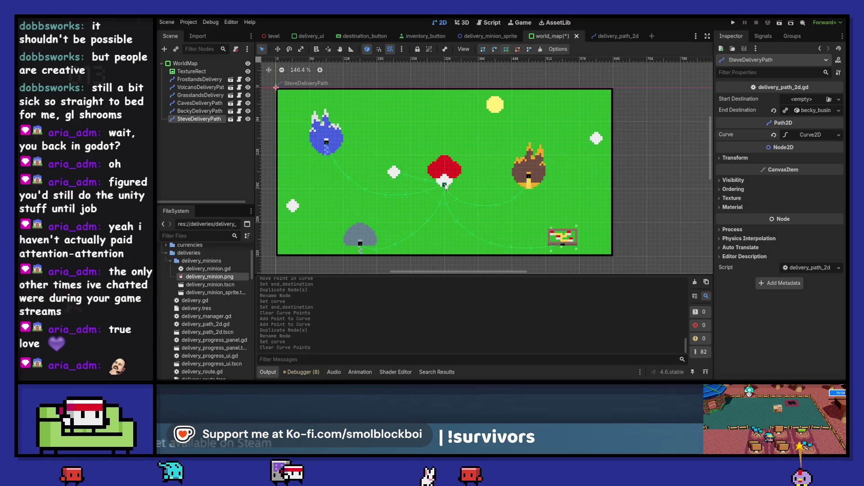
# Step: Draw Steve's curve to the right white dot, bending it through a middle point
pyautogui.click(596, 138)
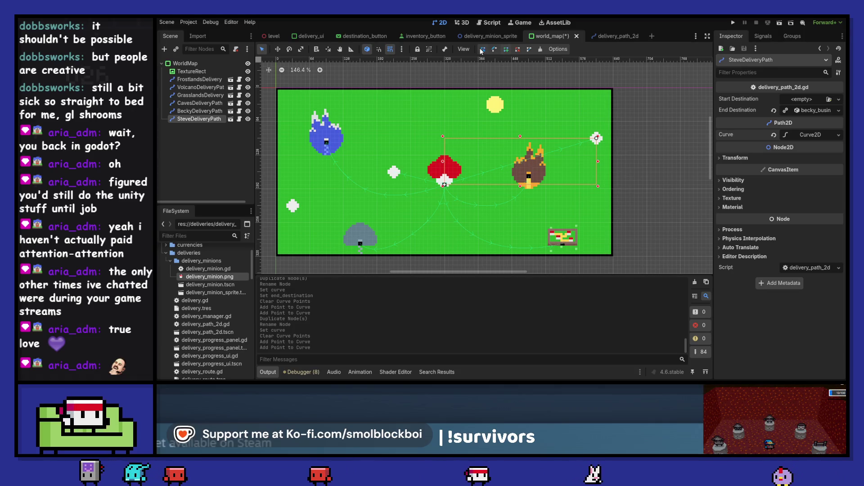
pyautogui.click(520, 163)
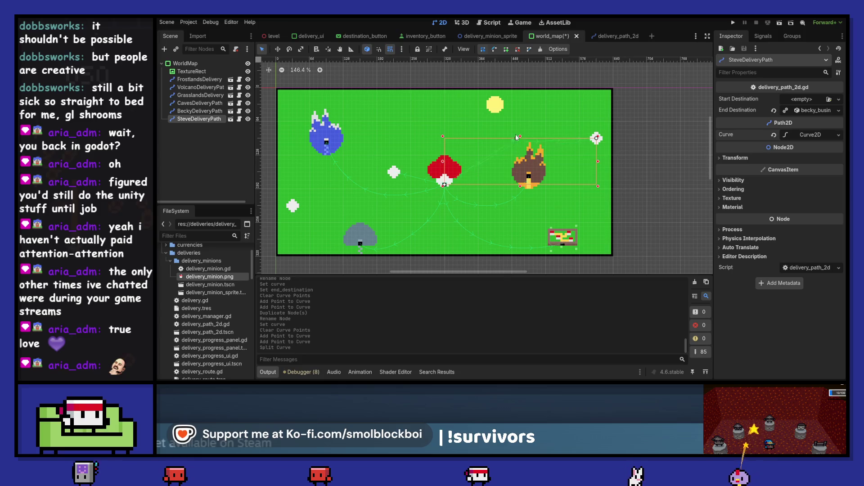
pyautogui.click(512, 143)
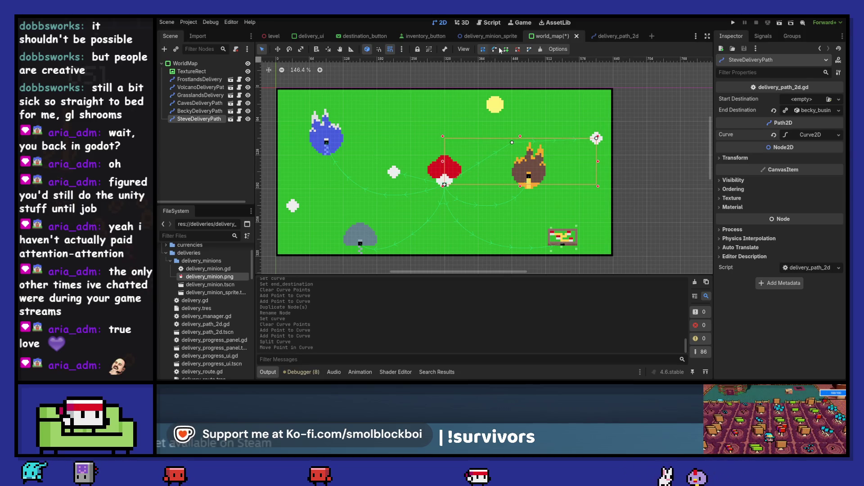
pyautogui.moveTo(513, 144)
pyautogui.mouseDown()
pyautogui.moveTo(466, 157)
pyautogui.moveTo(477, 152)
pyautogui.mouseUp()
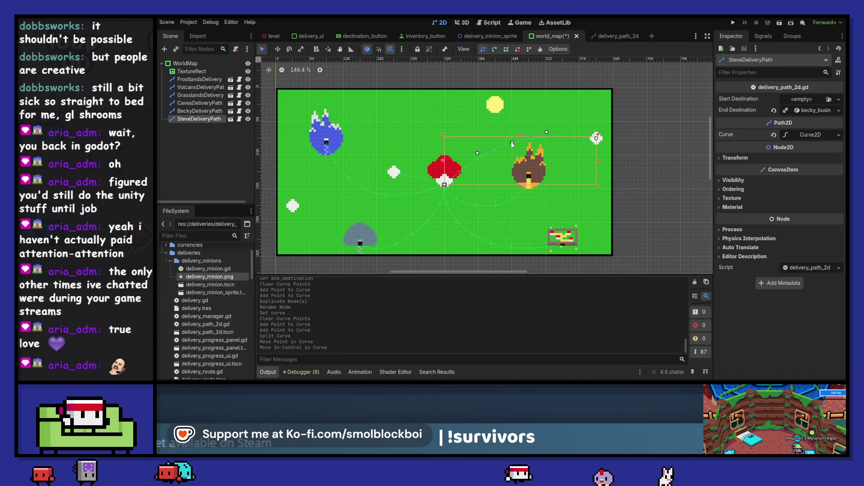
pyautogui.moveTo(512, 144); pyautogui.dragTo(512, 139)
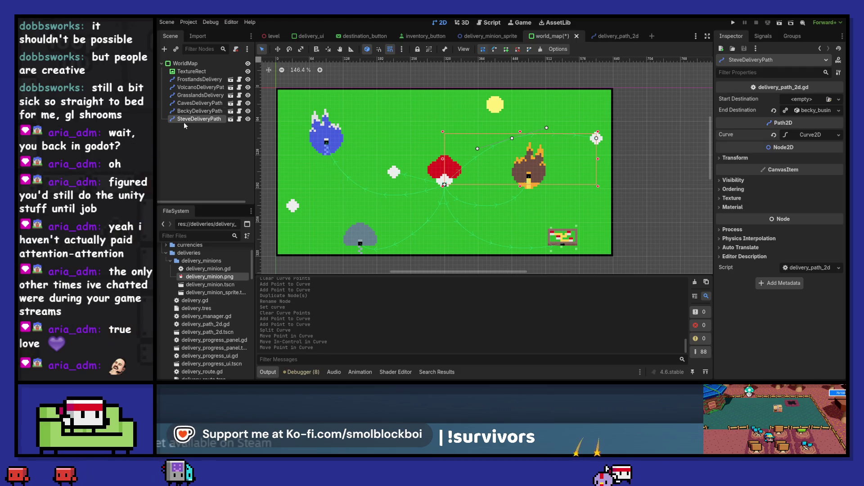
# Step: Set SteveDeliveryPath's end destination to steve_personal.tres and save the world map
pyautogui.click(838, 110)
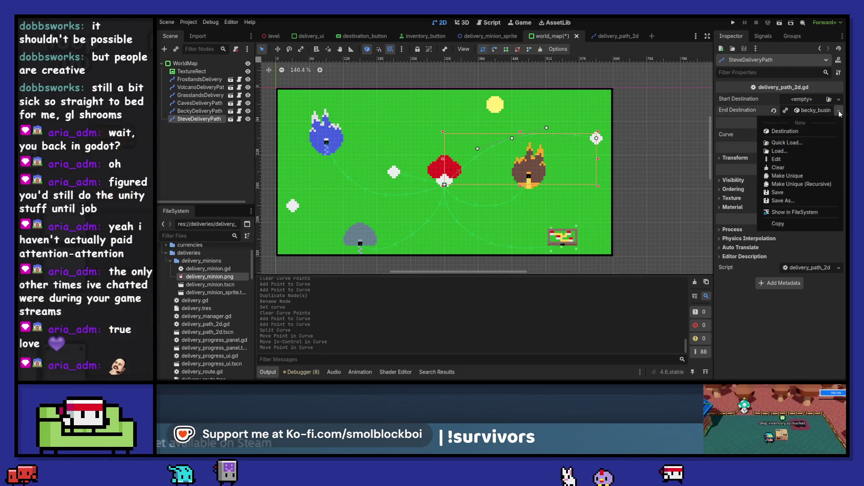
pyautogui.click(820, 139)
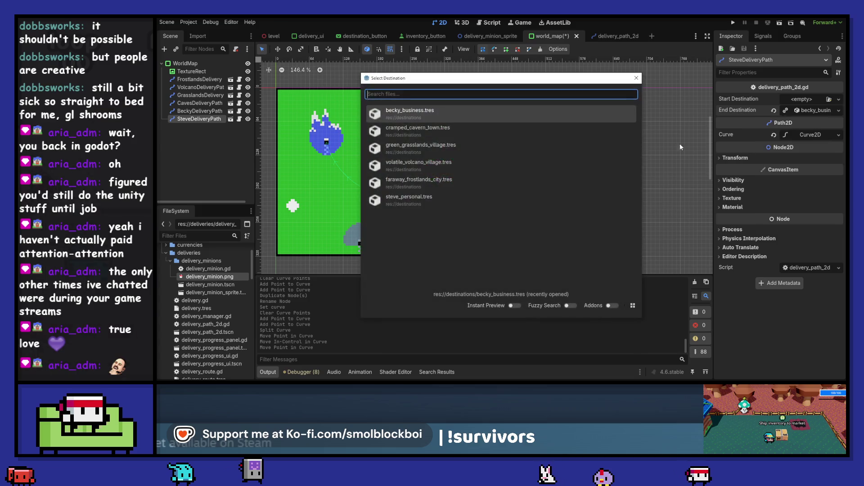
pyautogui.doubleClick(433, 202)
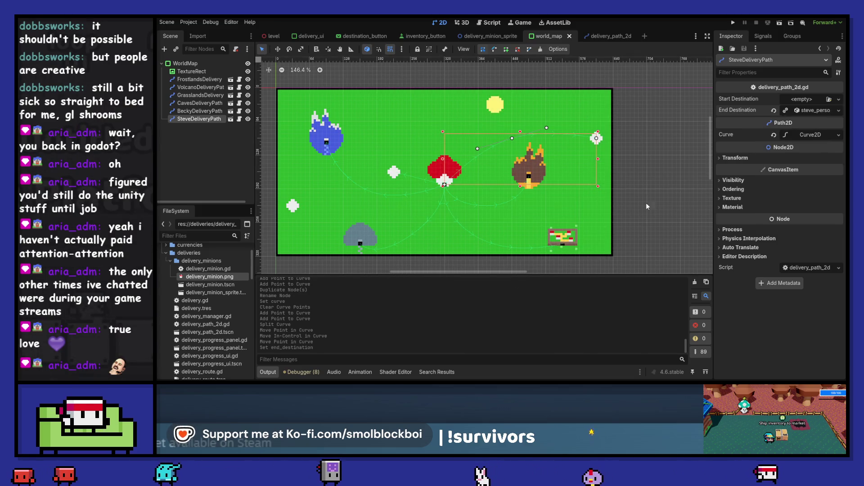
pyautogui.click(202, 141)
pyautogui.hotkey('ctrl', 's')
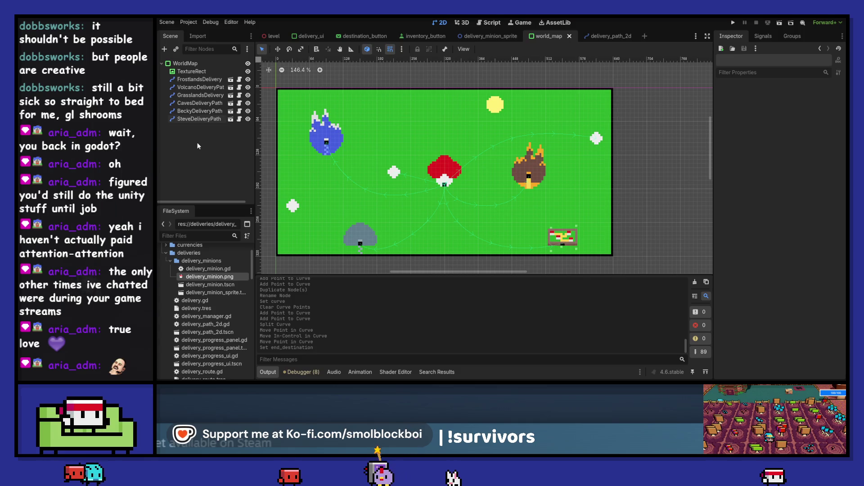
pyautogui.click(194, 64)
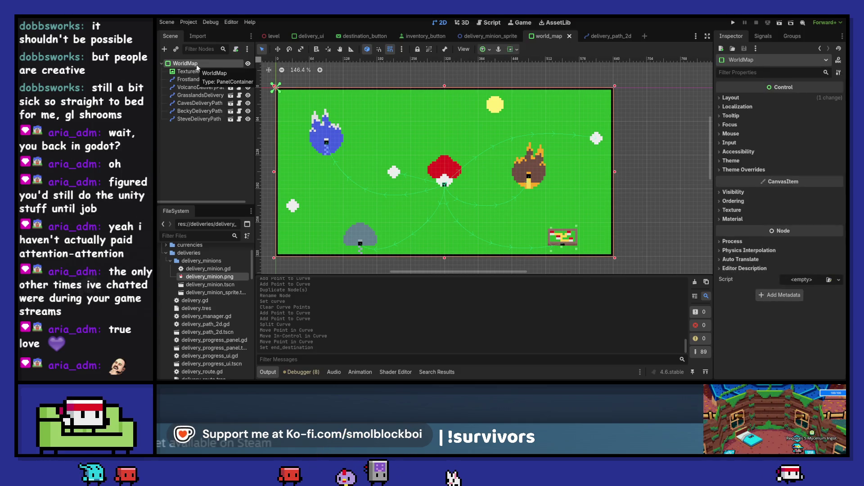
# Step: Rename the root WorldMapPanel and instance world_map into delivery_ui's VBoxContainer
pyautogui.click(197, 65)
pyautogui.press('Return')
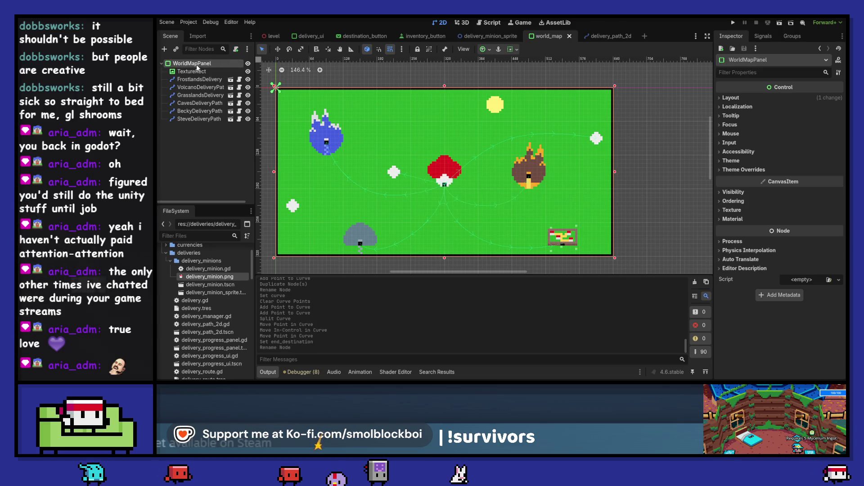
pyautogui.click(308, 36)
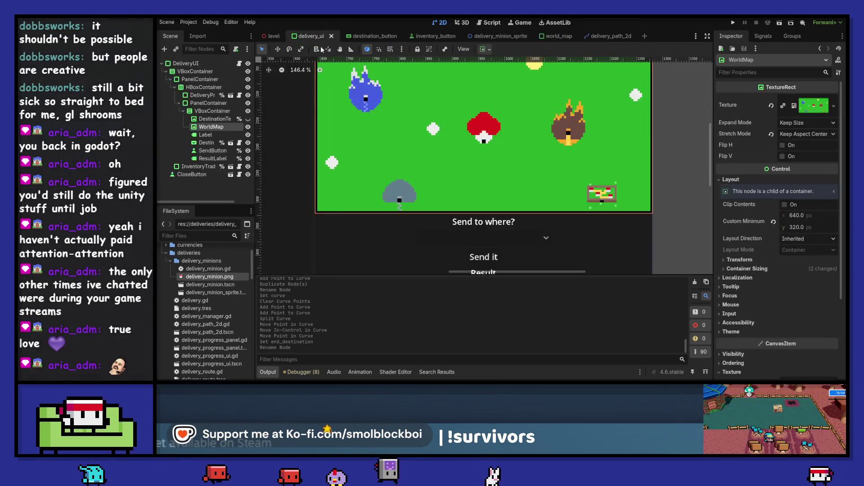
pyautogui.click(206, 112)
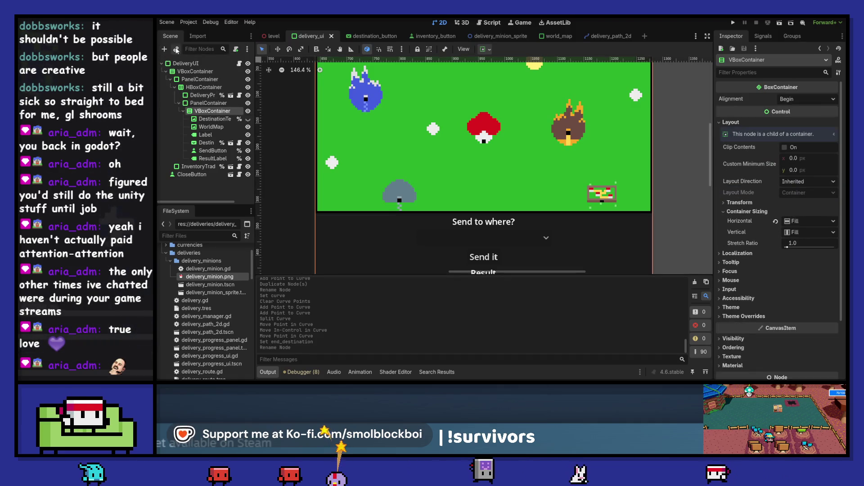
pyautogui.click(176, 49)
pyautogui.write('w')
pyautogui.press('Return')
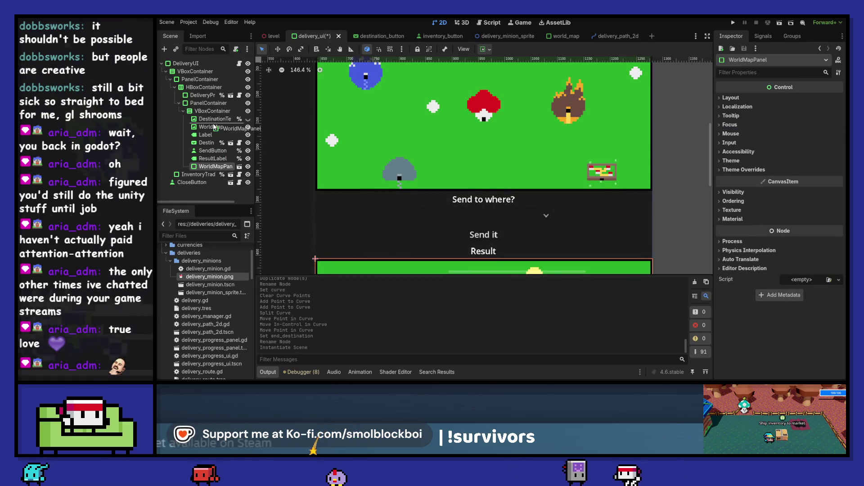
# Step: Put WorldMapPanel in place of the old WorldMap TextureRect, delete that node, and save
pyautogui.moveTo(214, 128); pyautogui.dragTo(212, 135)
pyautogui.press('Delete')
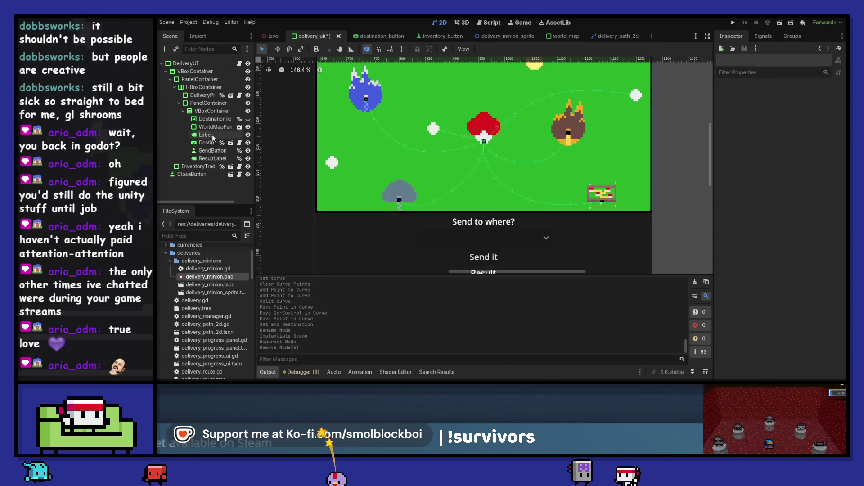
pyautogui.hotkey('ctrl', 's')
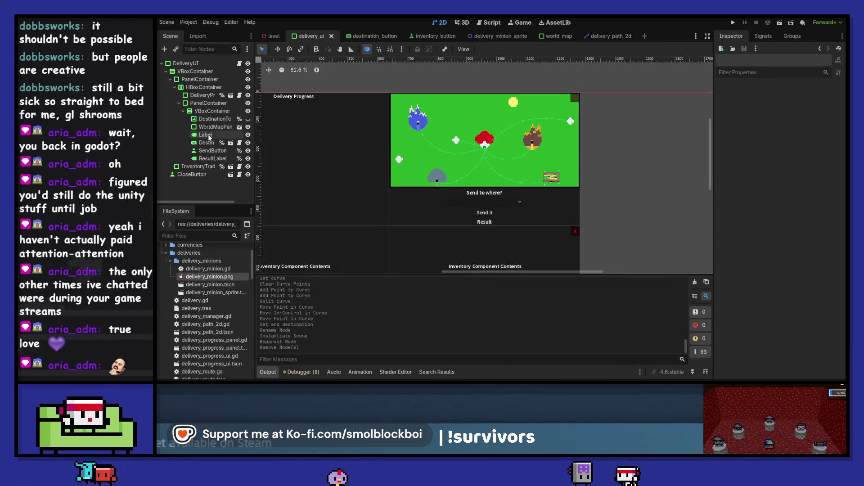
pyautogui.click(220, 128)
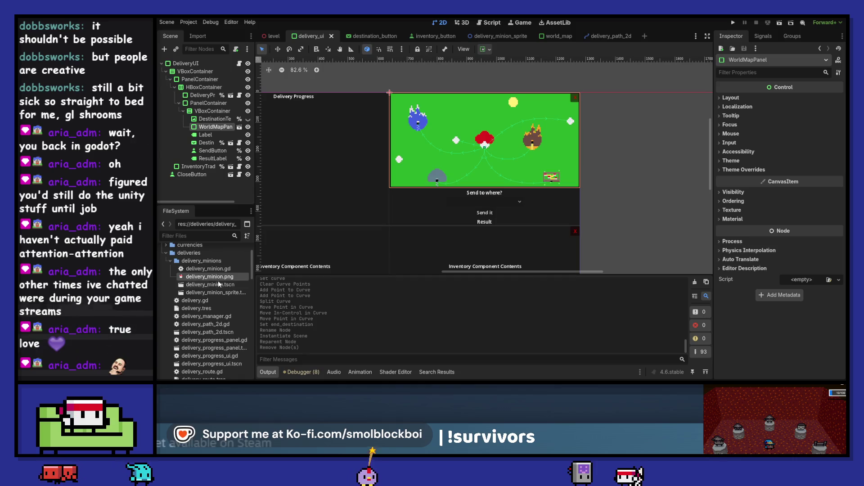
pyautogui.scroll(1, 203, 279)
# Step: Create a world_map folder inside the deliveries folder
pyautogui.click(200, 270)
pyautogui.rightClick(200, 272)
pyautogui.moveTo(216, 250)
pyautogui.click(349, 253)
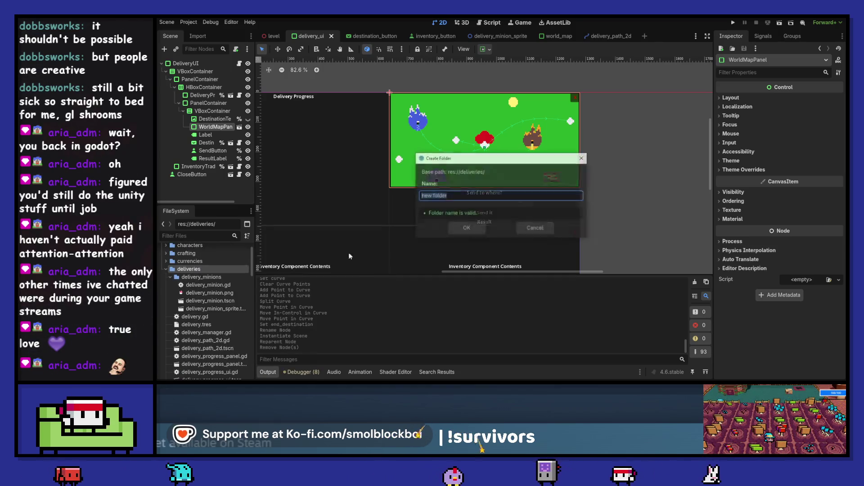
pyautogui.write('world_map')
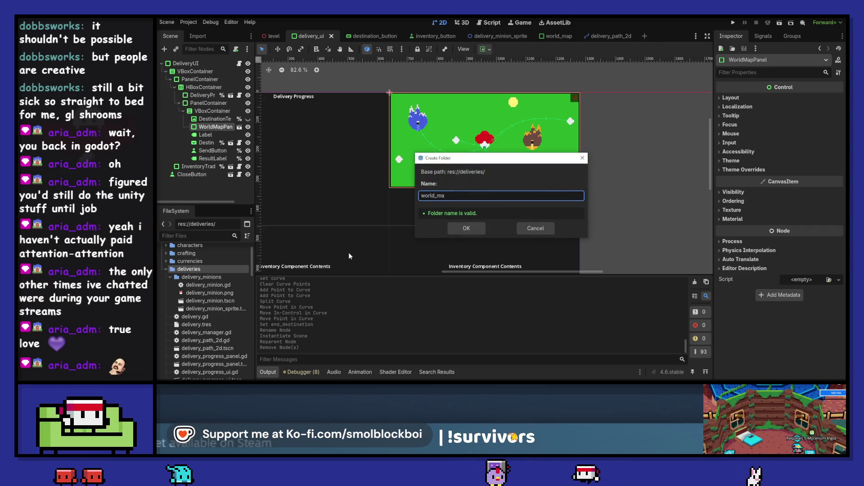
pyautogui.press('Return')
# Step: Move the world_map image and scene plus the delivery_path_2d script and scene into world_map
pyautogui.scroll(-5, 228, 351)
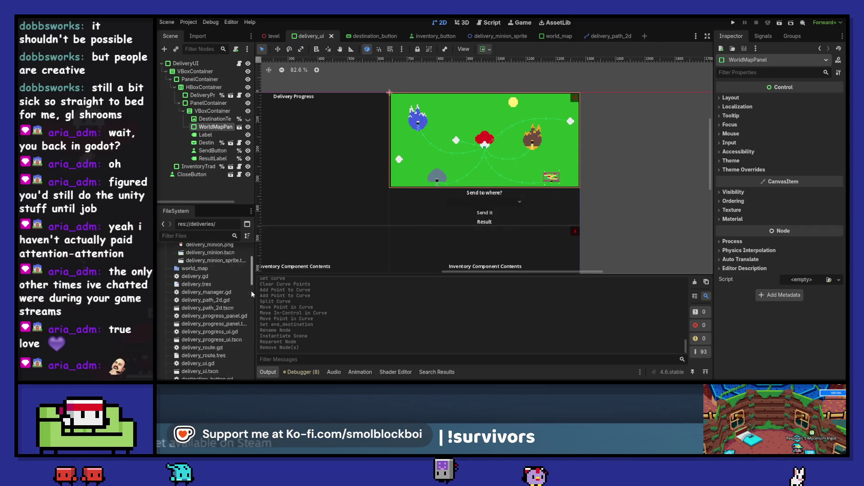
pyautogui.click(225, 363)
pyautogui.keyDown('shift'); pyautogui.click(224, 369); pyautogui.keyUp('shift')
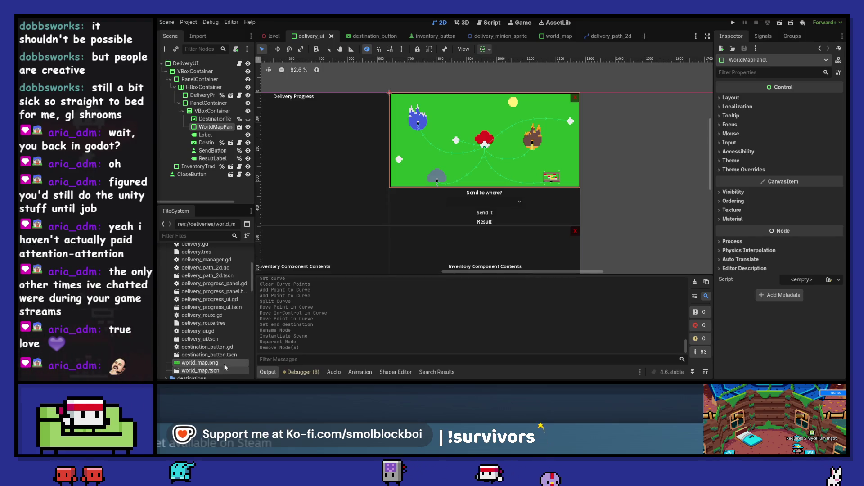
pyautogui.moveTo(223, 363)
pyautogui.mouseDown()
pyautogui.moveTo(212, 315)
pyautogui.moveTo(195, 300)
pyautogui.mouseUp()
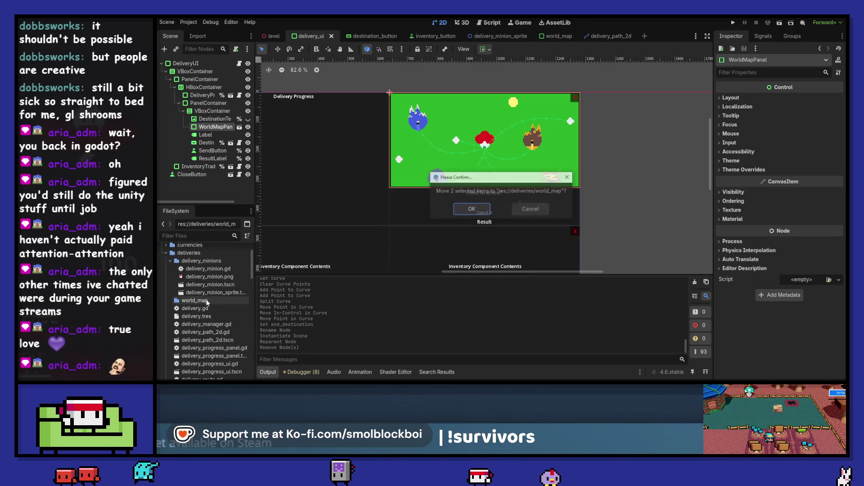
pyautogui.click(463, 211)
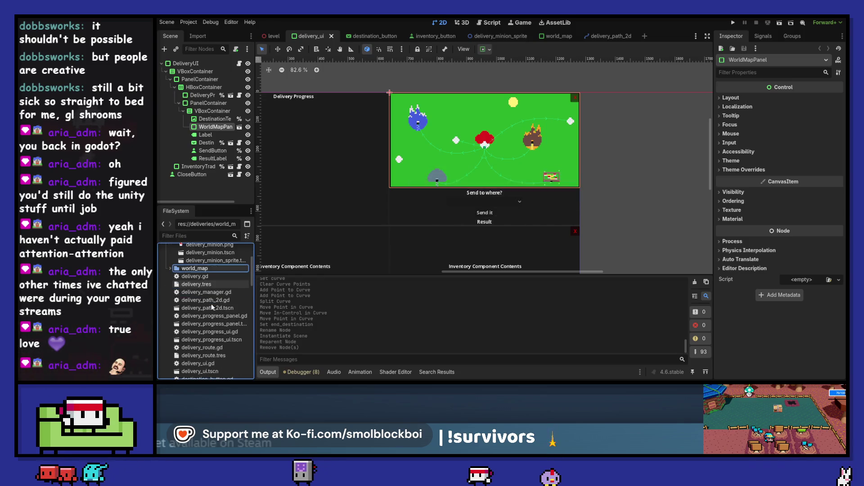
pyautogui.click(211, 299)
pyautogui.keyDown('shift'); pyautogui.click(226, 308); pyautogui.keyUp('shift')
pyautogui.moveTo(227, 308); pyautogui.dragTo(194, 268)
pyautogui.press('Return')
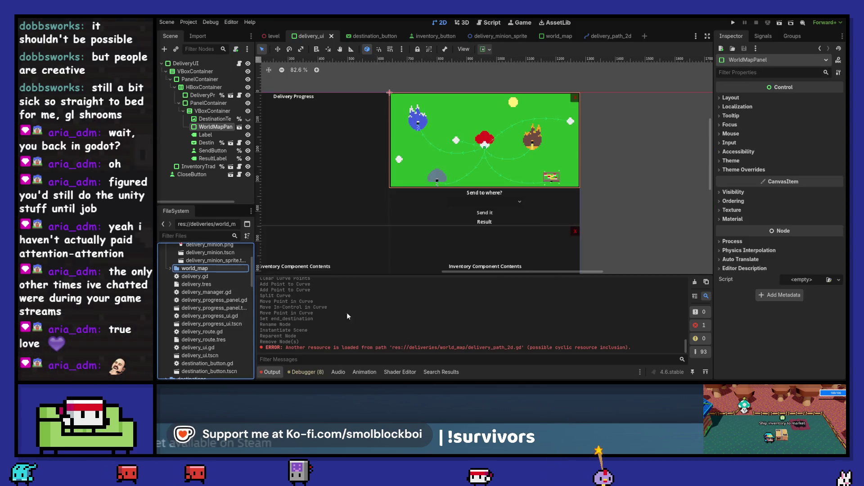
# Step: Open the WorldMapPanel's world_map scene in the editor and clear the output log
pyautogui.scroll(-1, 217, 301)
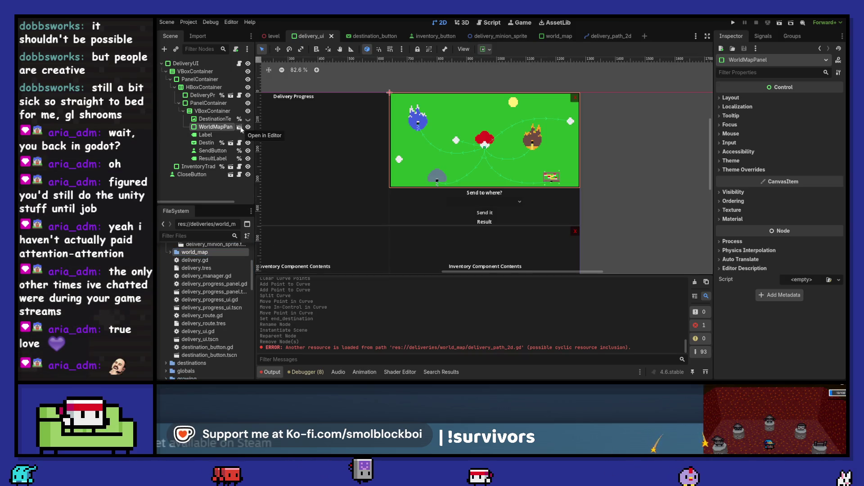
pyautogui.click(239, 128)
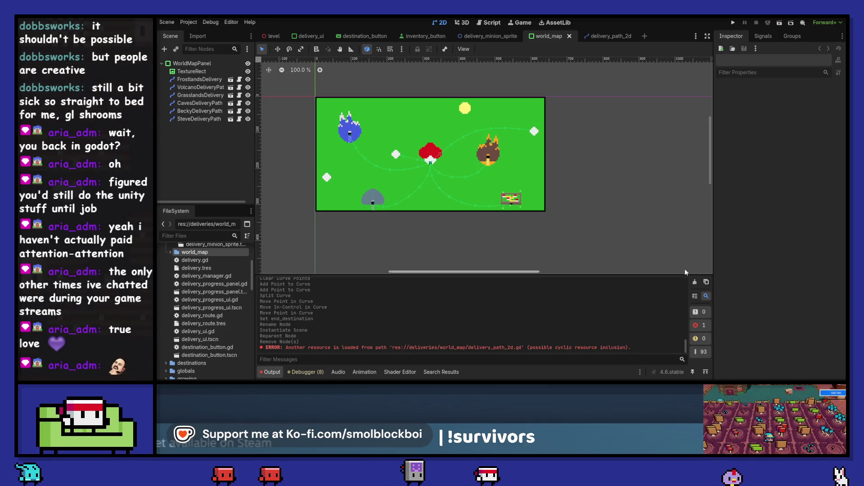
pyautogui.click(694, 282)
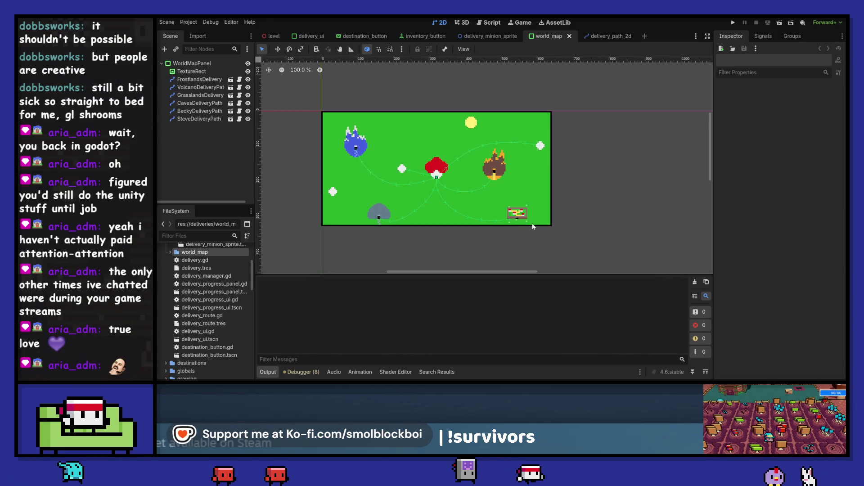
pyautogui.scroll(1, 447, 176)
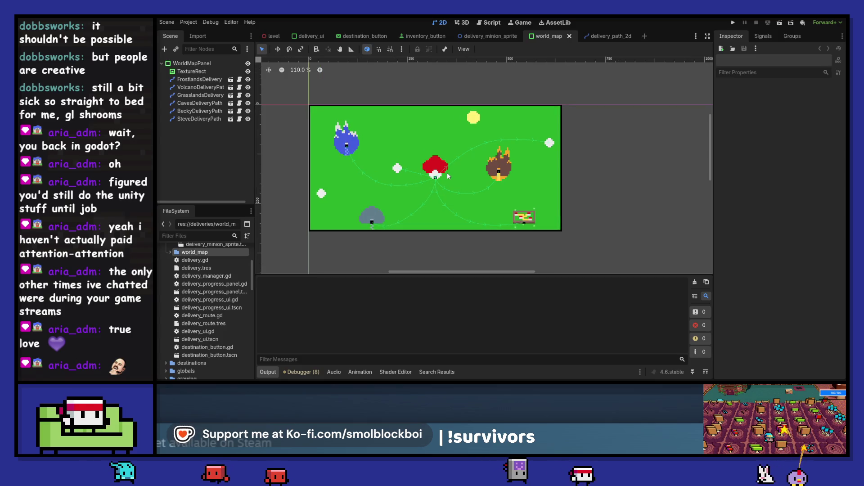
# Step: Cancel a script for WorldMapPanel, then open delivery_path_2d.tscn from FrostlandsDeliveryPath
pyautogui.click(191, 63)
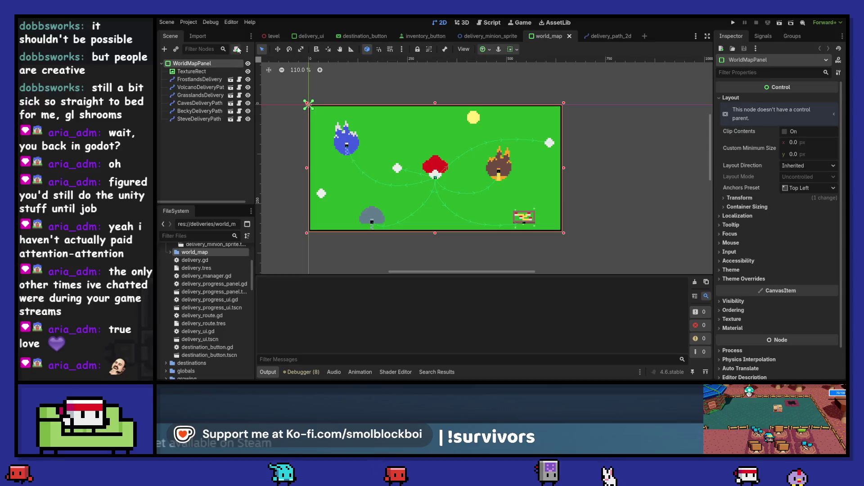
pyautogui.click(236, 49)
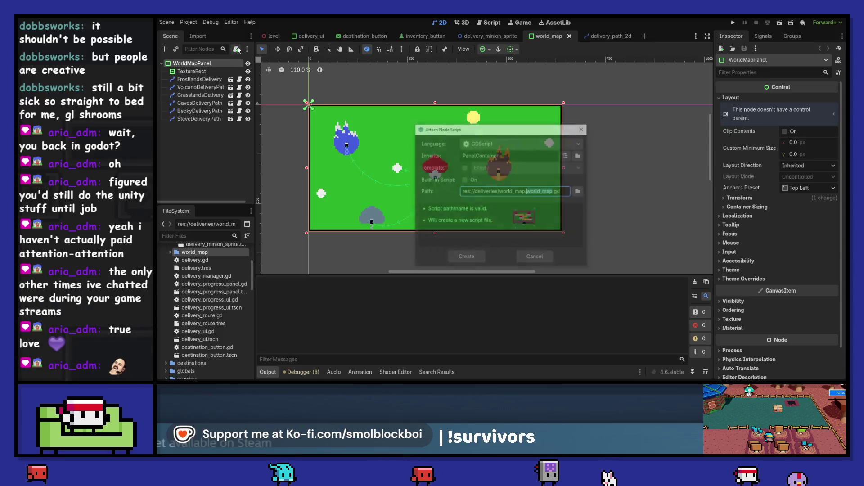
pyautogui.click(475, 259)
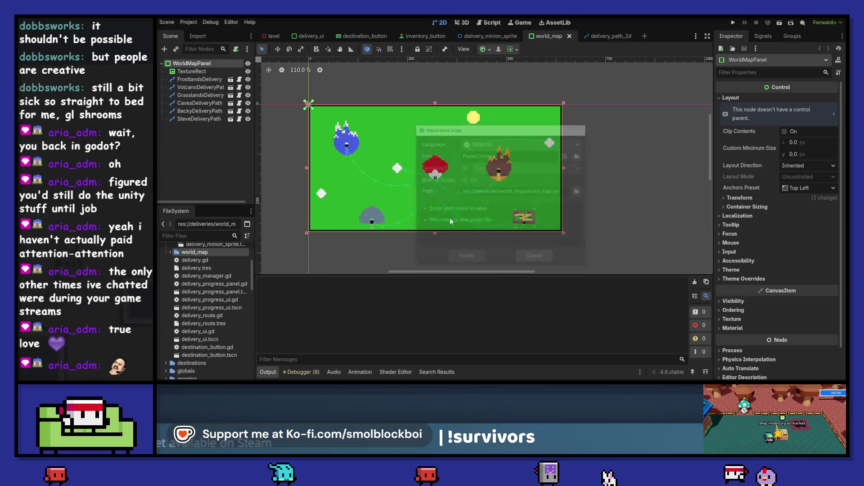
pyautogui.click(227, 81)
pyautogui.click(230, 79)
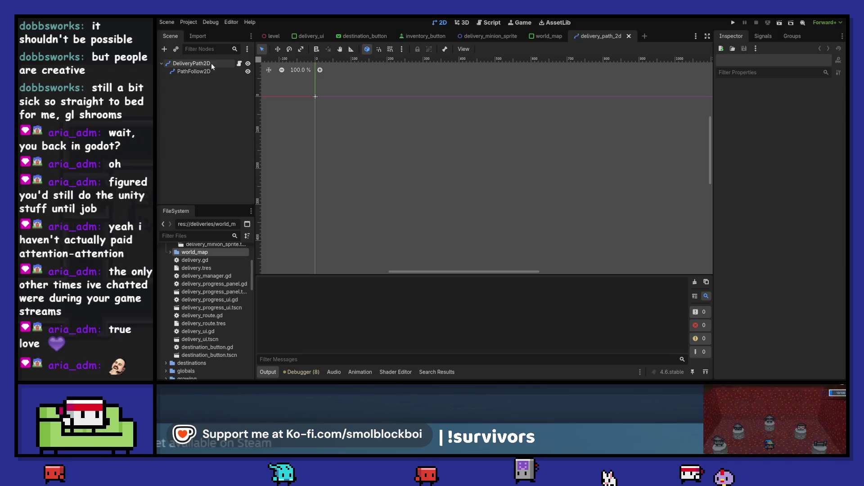
pyautogui.click(239, 65)
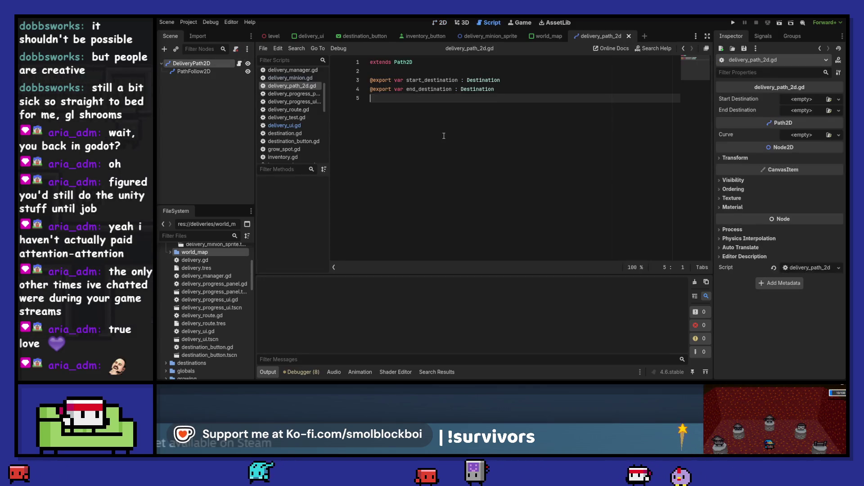
pyautogui.press('Return')
pyautogui.write('@export')
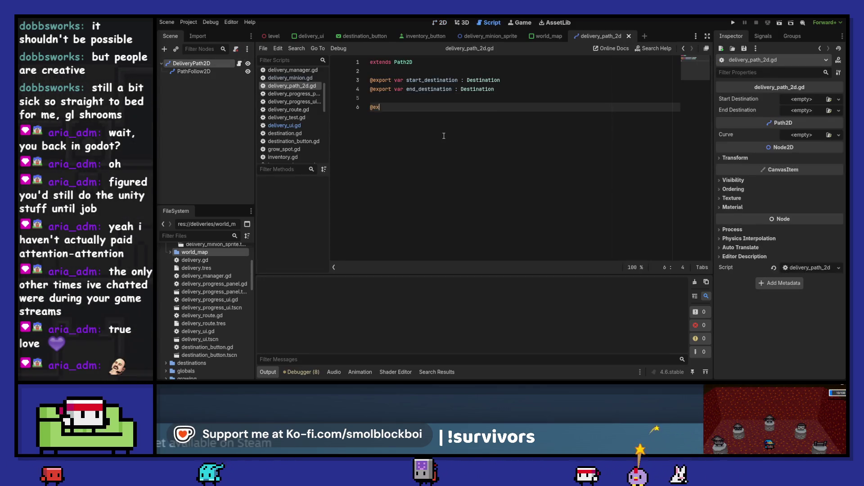
pyautogui.write(' var pa')
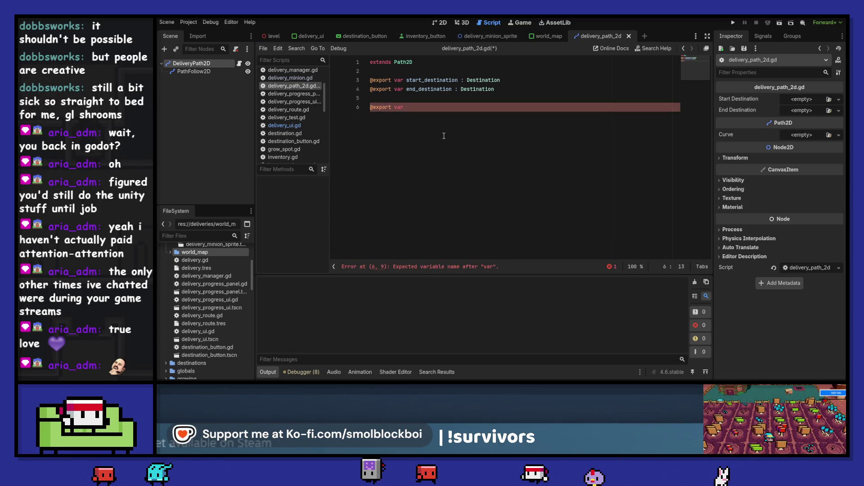
pyautogui.write('th_foloow')
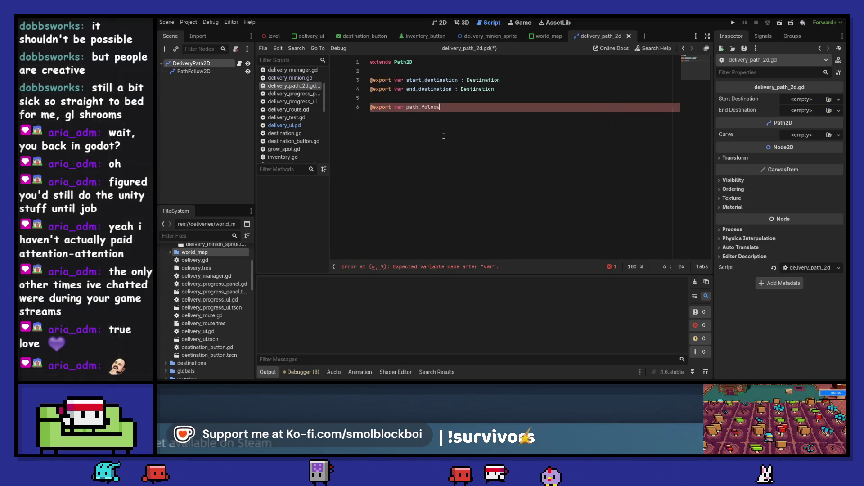
pyautogui.press('BackSpace')
pyautogui.press('BackSpace')
pyautogui.write('low : PathF')
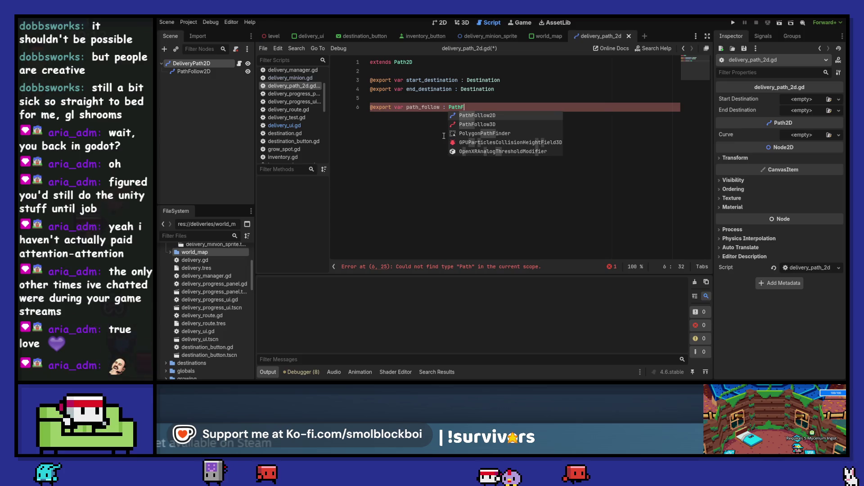
pyautogui.press('Return')
pyautogui.hotkey('ctrl', 's')
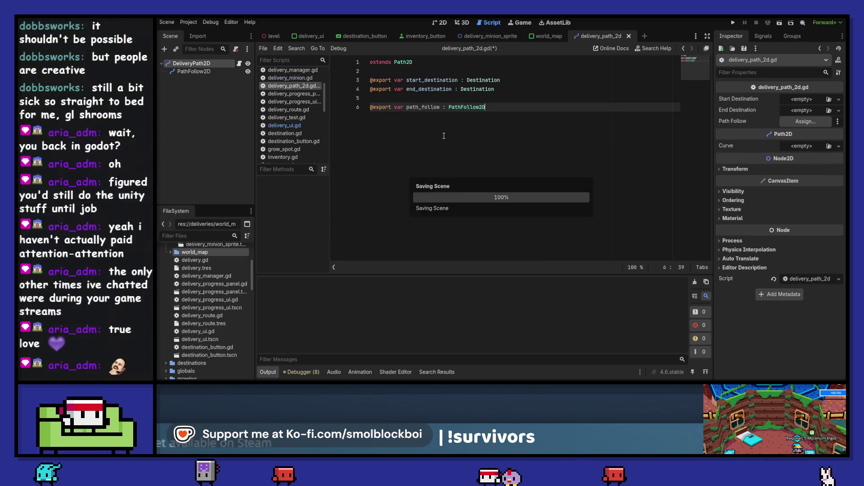
# Step: Assign the PathFollow2D node to Path Follow, save the script, and return to world_map
pyautogui.click(805, 121)
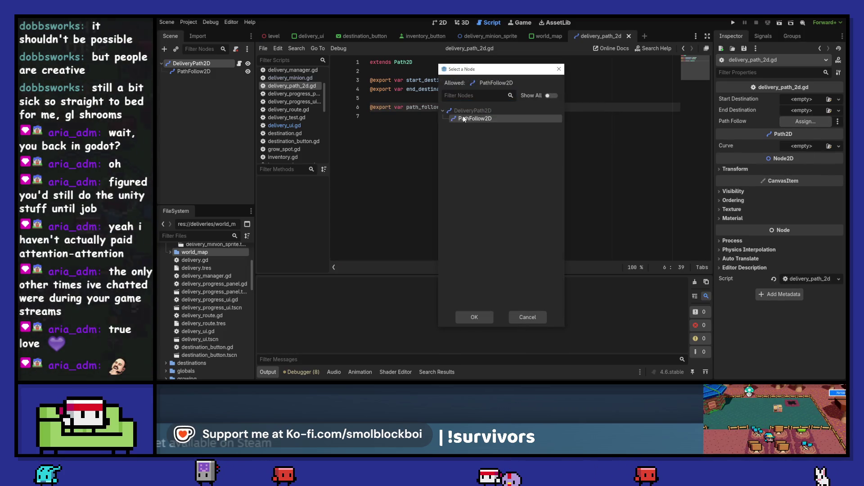
pyautogui.click(474, 316)
pyautogui.click(467, 176)
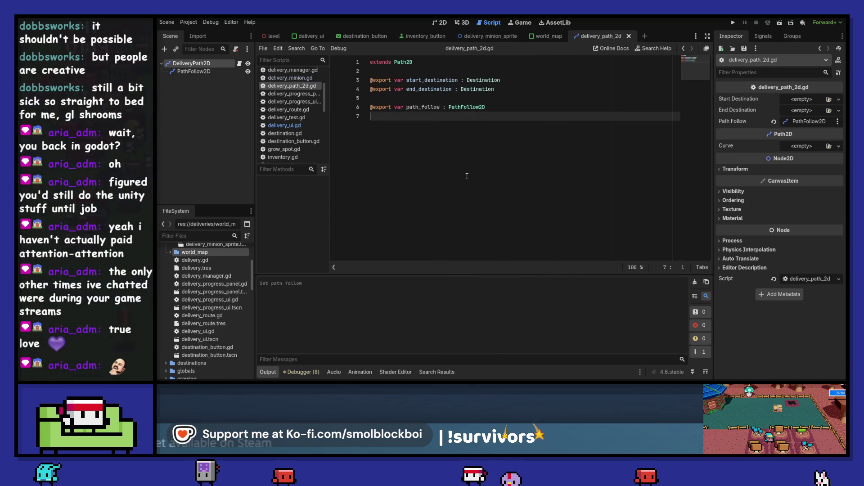
pyautogui.press('Return')
pyautogui.write('_re')
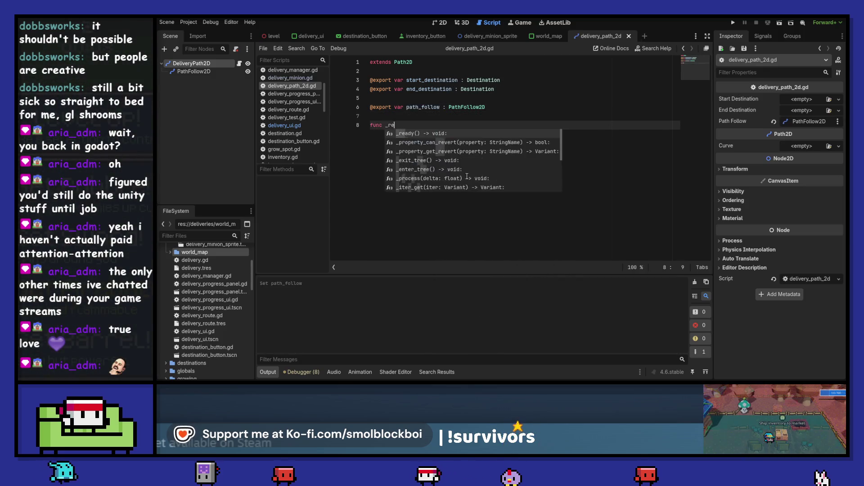
pyautogui.press('Return')
pyautogui.press('Return')
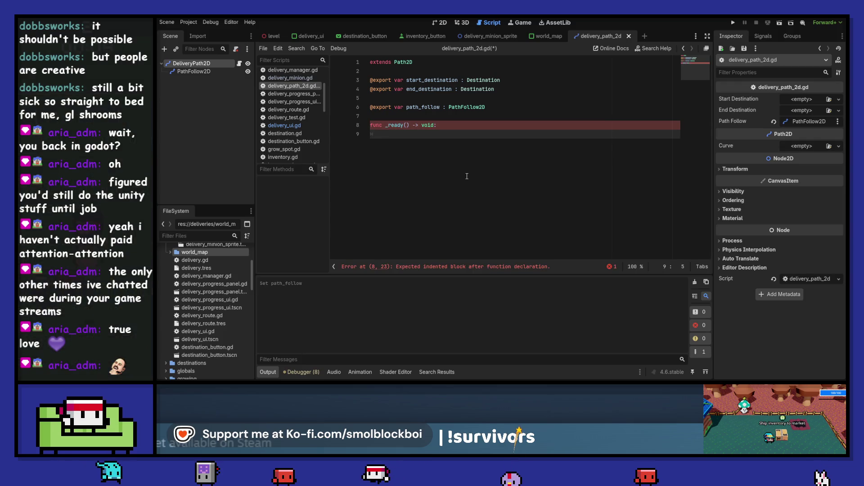
pyautogui.hotkey('ctrl', 'z')
pyautogui.hotkey('ctrl', 'z')
pyautogui.hotkey('ctrl', 'z')
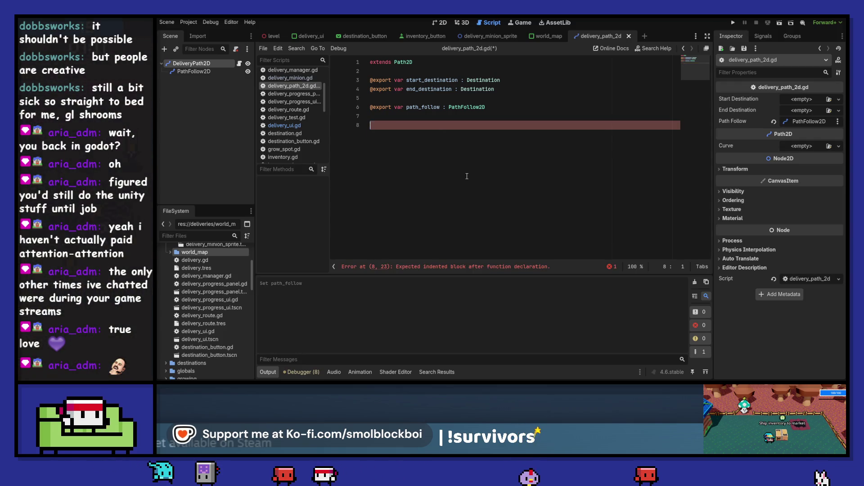
pyautogui.hotkey('ctrl', 's')
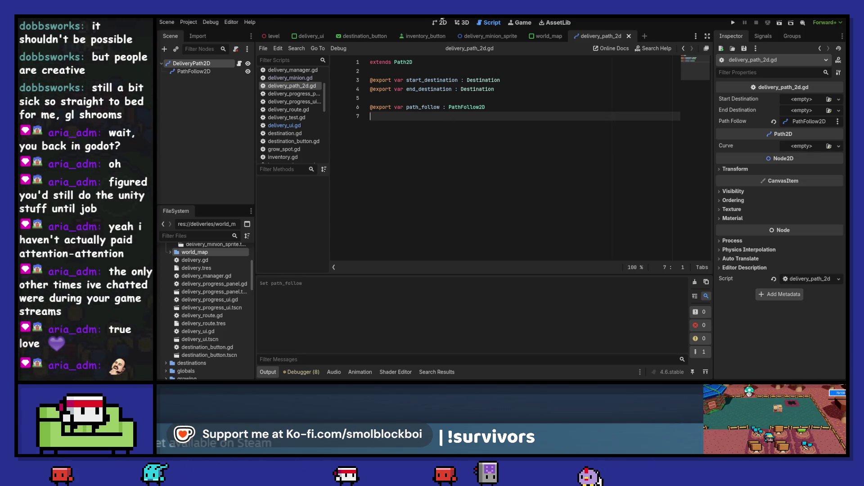
pyautogui.click(441, 22)
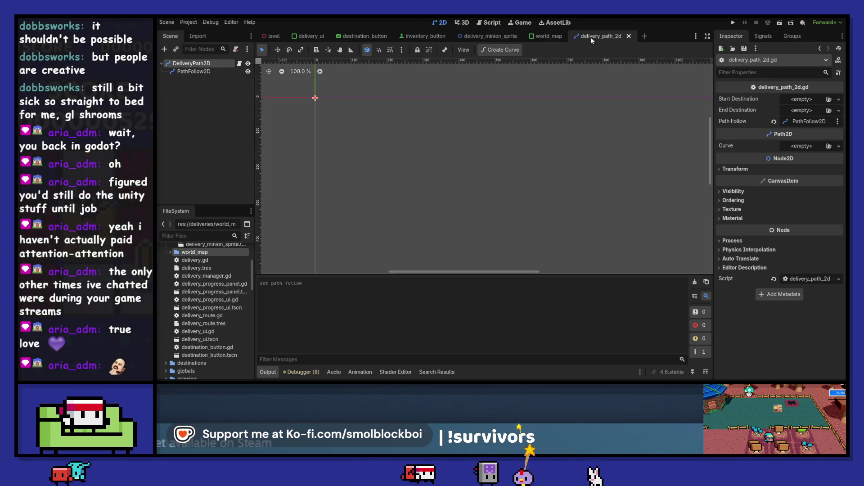
pyautogui.click(547, 36)
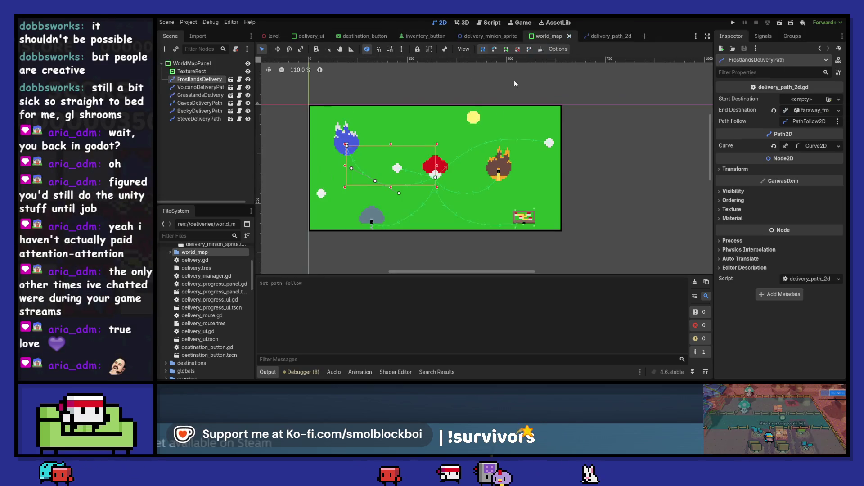
# Step: Expose FrostlandsDeliveryPath's children and test a duplicated PathFollow2D a third along the path
pyautogui.rightClick(200, 80)
pyautogui.click(251, 273)
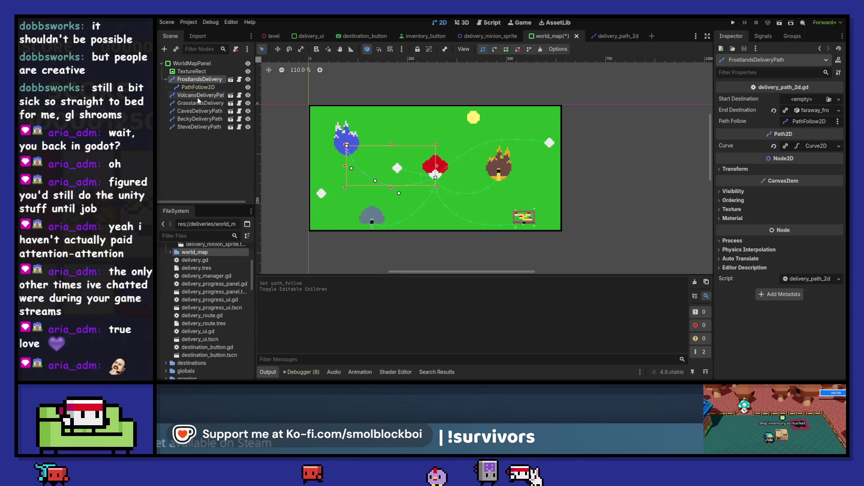
pyautogui.click(198, 88)
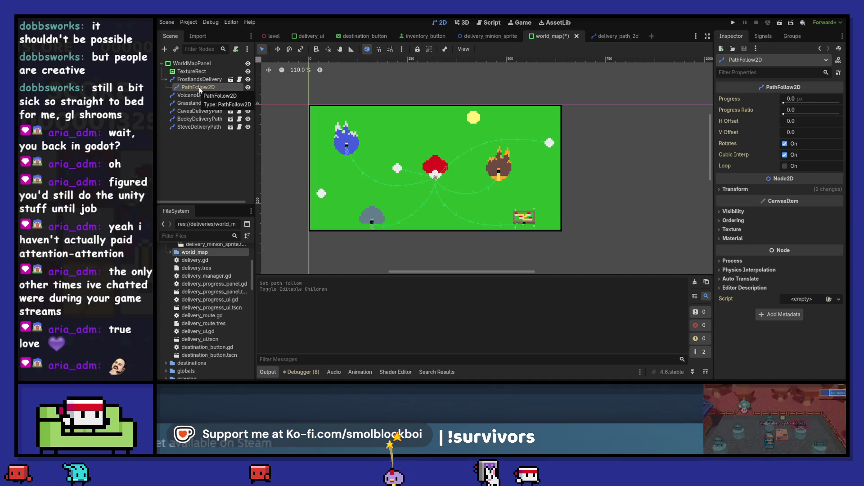
pyautogui.hotkey('ctrl', 'd')
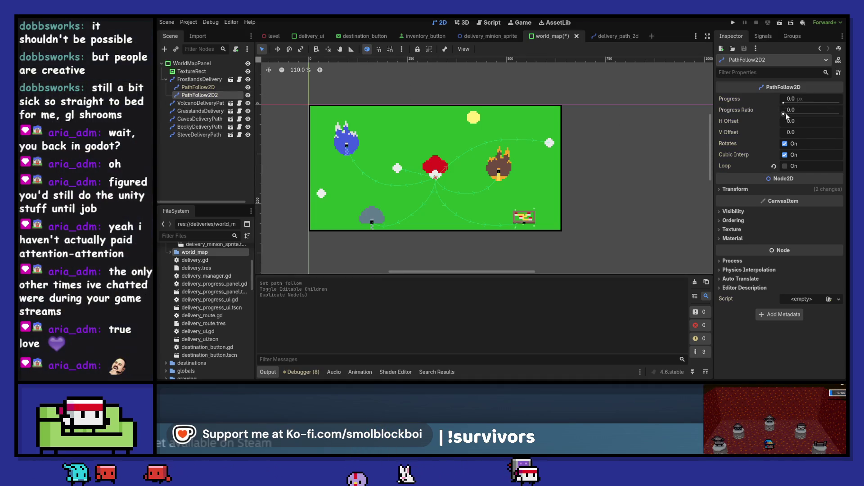
pyautogui.moveTo(788, 112); pyautogui.dragTo(804, 111)
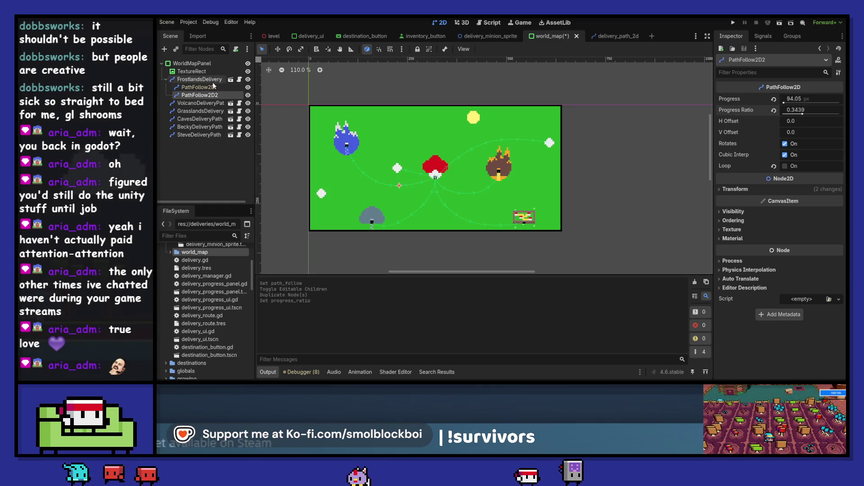
pyautogui.click(212, 87)
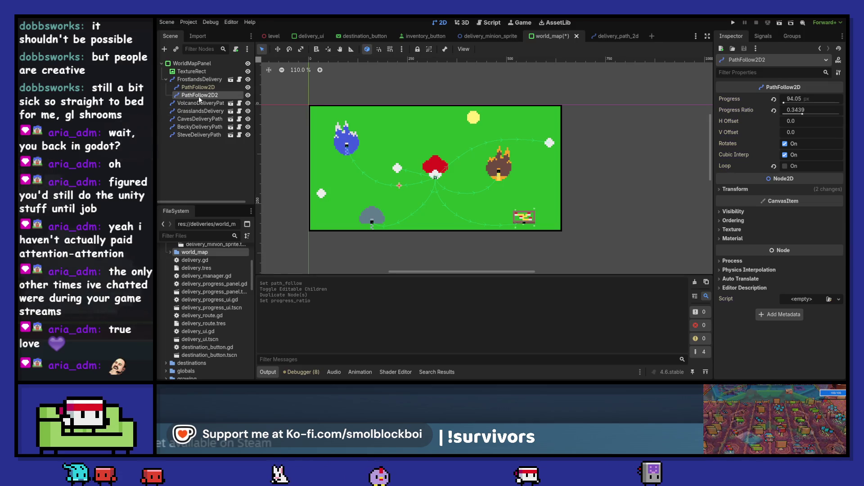
# Step: Turn off Editable Children on FrostlandsDeliveryPath, discarding the edits, and open delivery_path_2d
pyautogui.rightClick(200, 79)
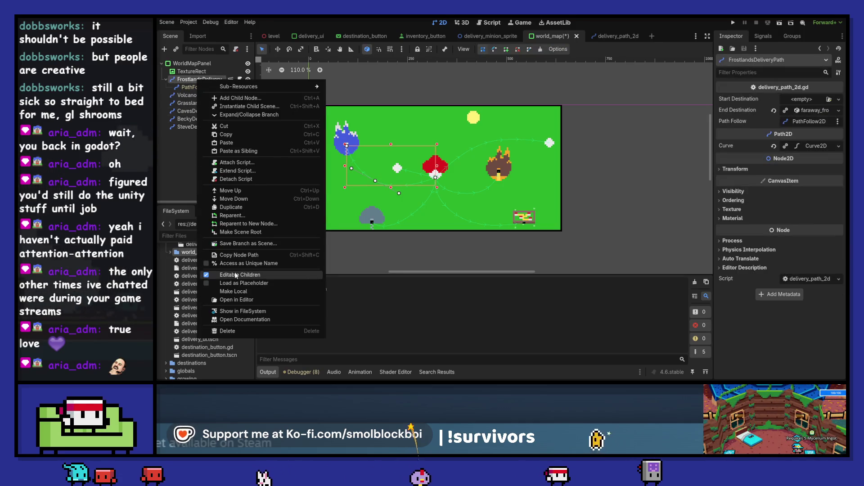
pyautogui.click(240, 275)
pyautogui.press('Return')
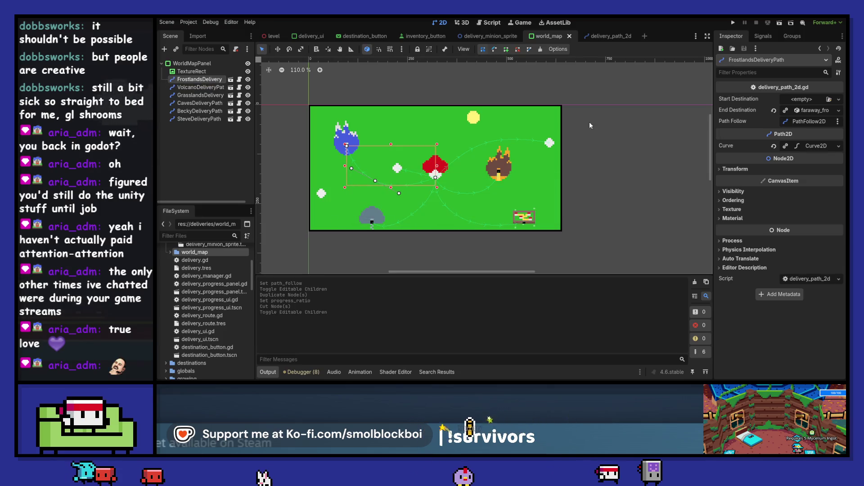
pyautogui.click(608, 38)
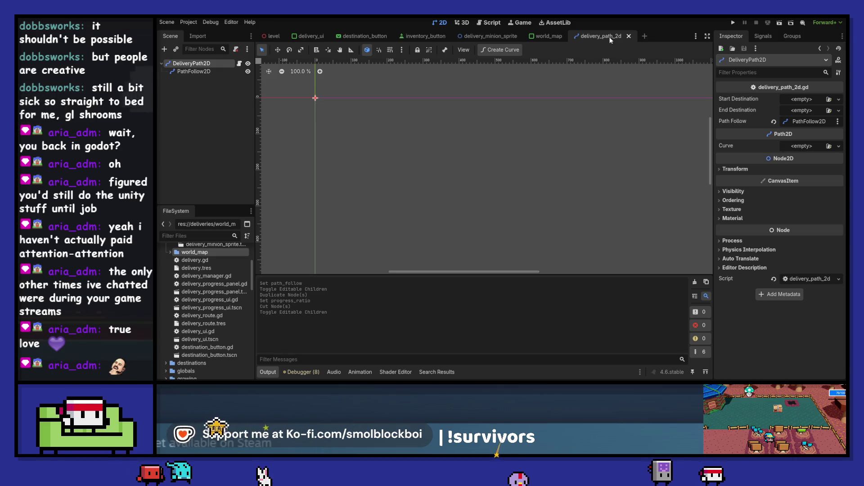
# Step: In delivery_minion_sprite, change the DeliveryMinion2D root's type to PathFollow2D
pyautogui.click(496, 36)
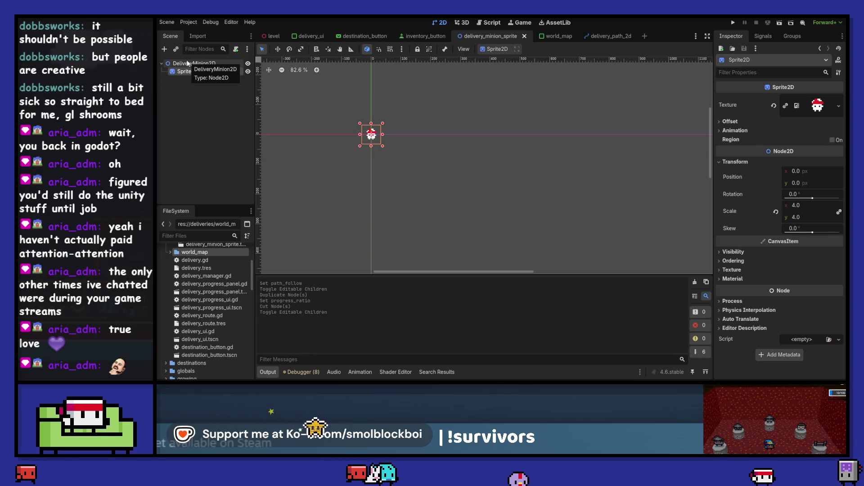
pyautogui.click(187, 63)
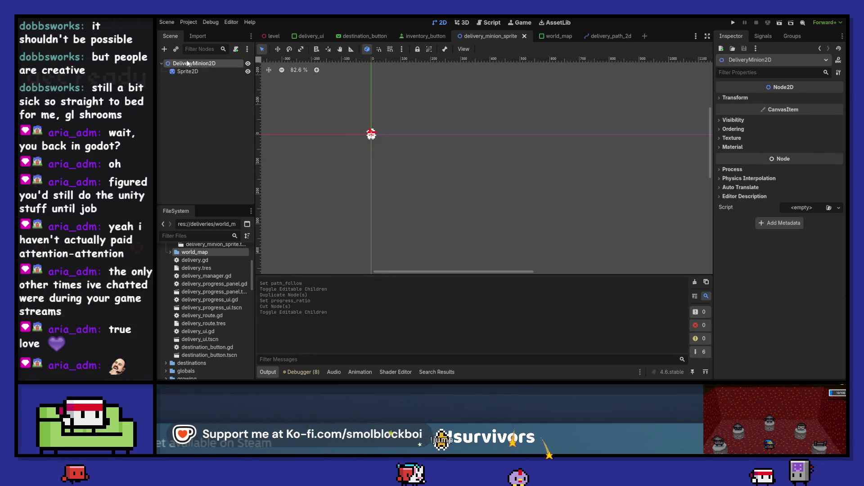
pyautogui.rightClick(188, 64)
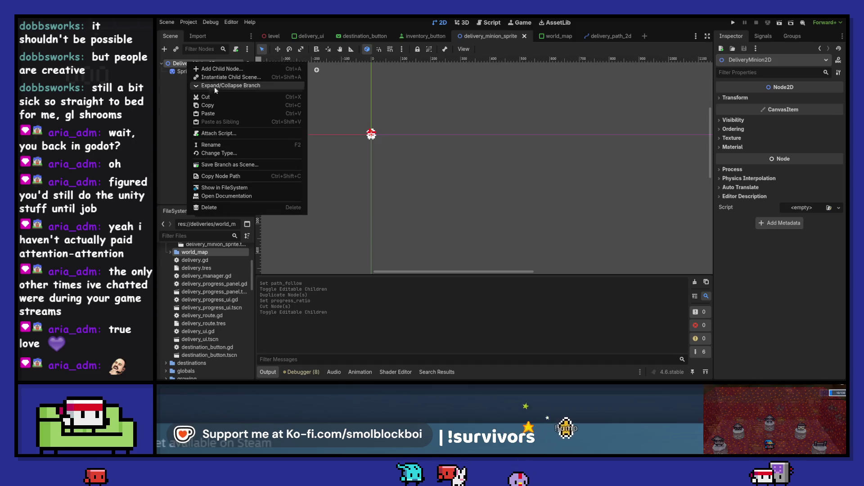
pyautogui.click(243, 152)
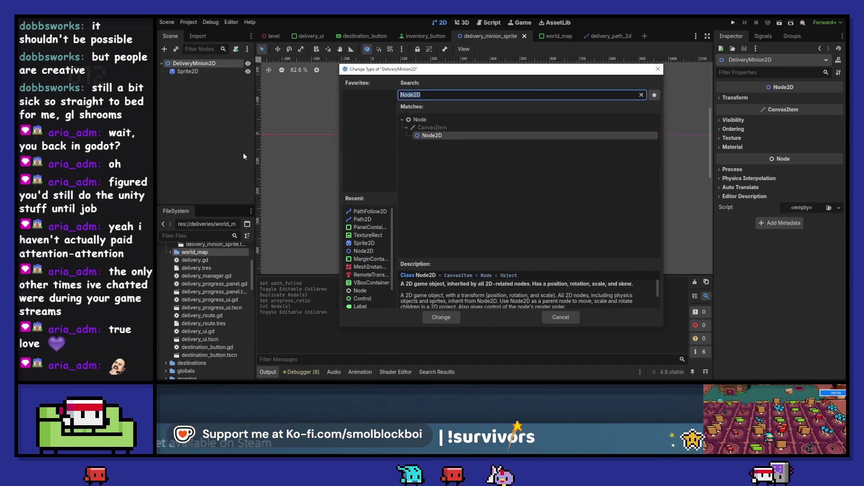
pyautogui.write('pathF')
pyautogui.press('Return')
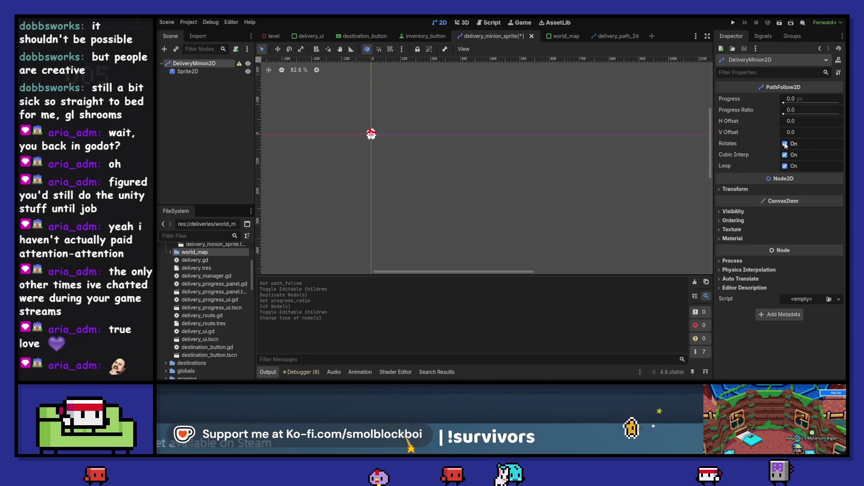
# Step: Turn off Rotates and Loop, save the minion scene, and dismiss the warning
pyautogui.click(785, 166)
pyautogui.hotkey('ctrl', 's')
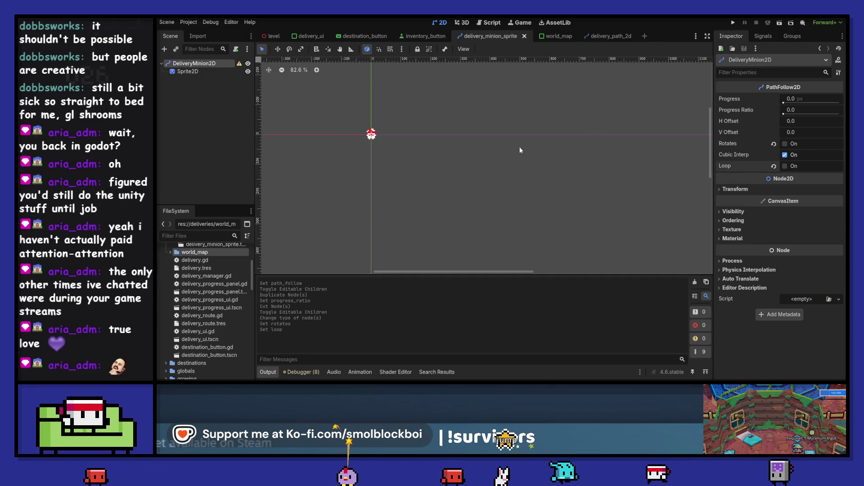
pyautogui.click(239, 64)
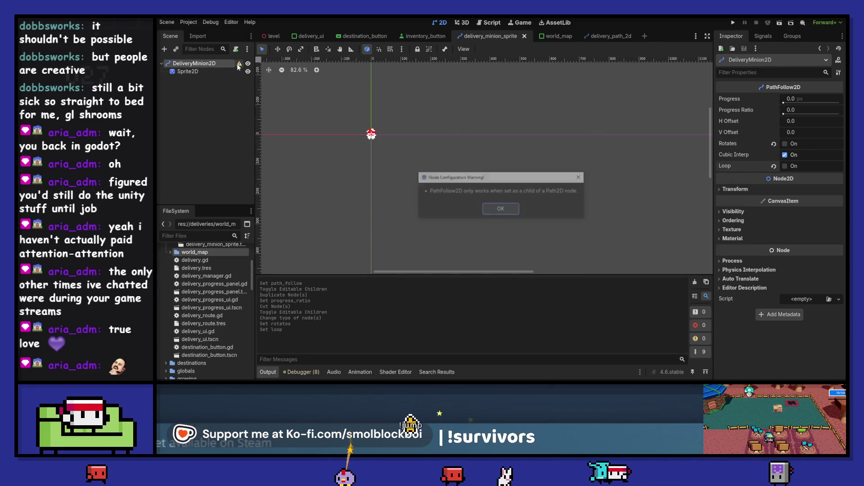
pyautogui.click(509, 210)
pyautogui.click(610, 36)
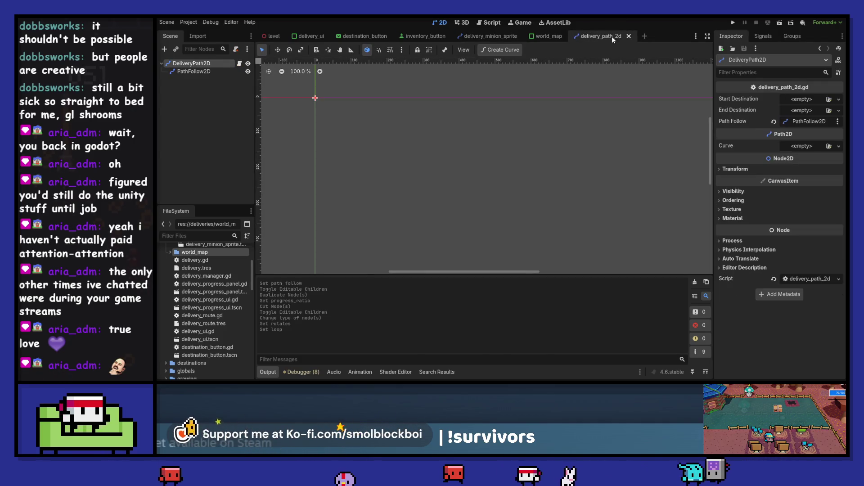
# Step: Delete the PathFollow2D child; the attempt to instance delivery_path_2d fails with an error
pyautogui.click(195, 72)
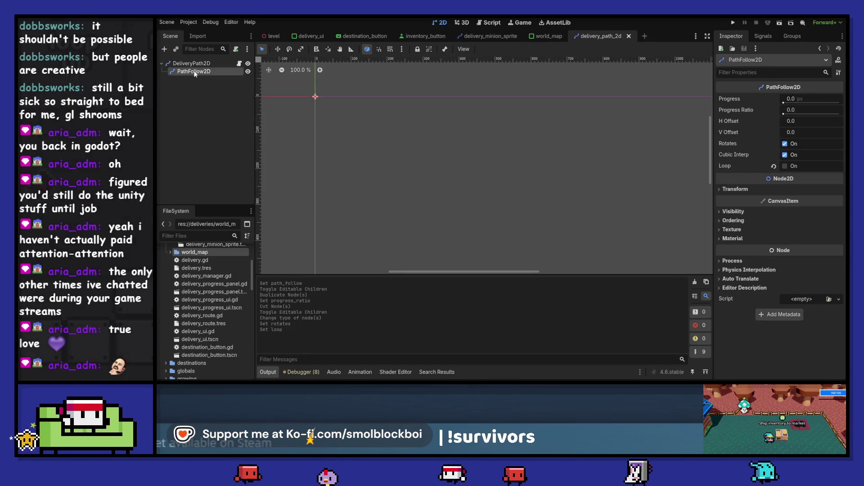
pyautogui.press('Delete')
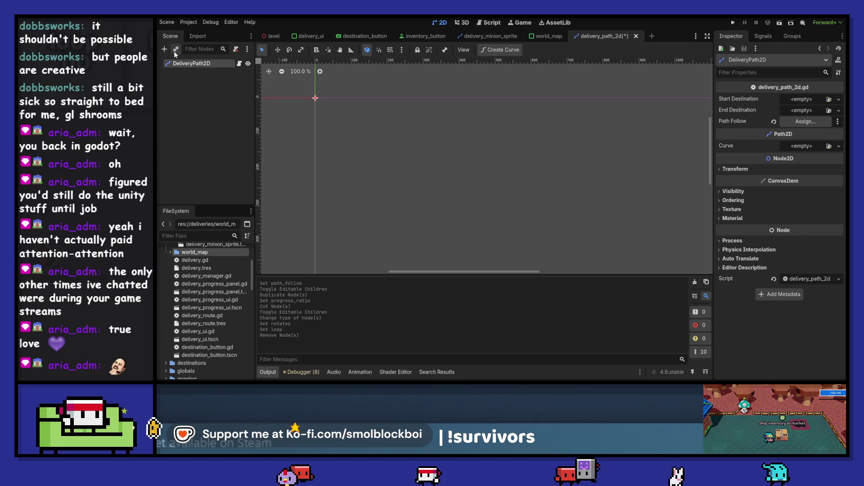
pyautogui.click(176, 49)
pyautogui.write('deli')
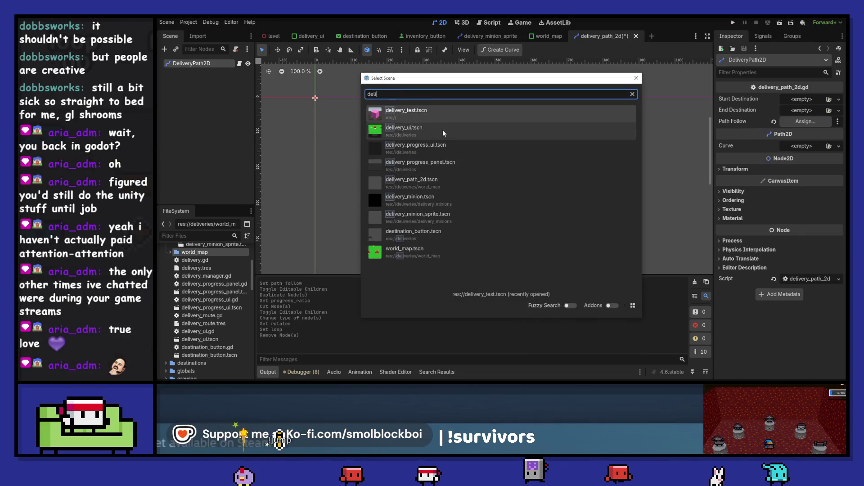
pyautogui.doubleClick(461, 184)
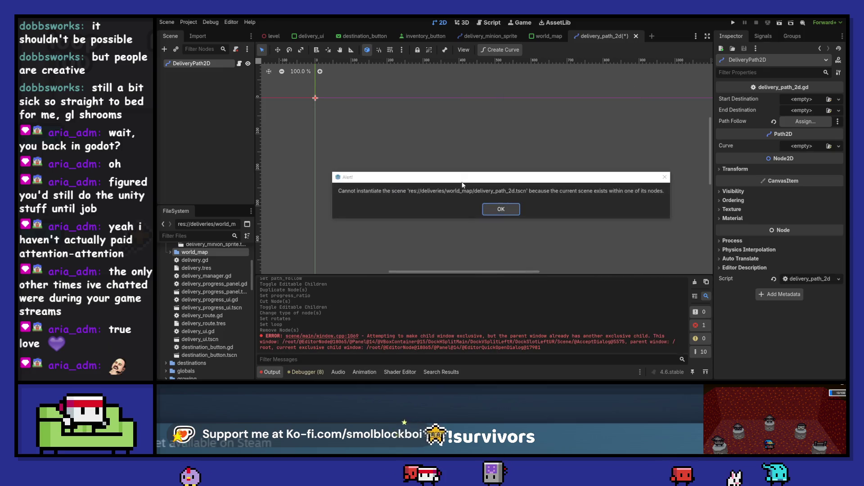
pyautogui.click(507, 212)
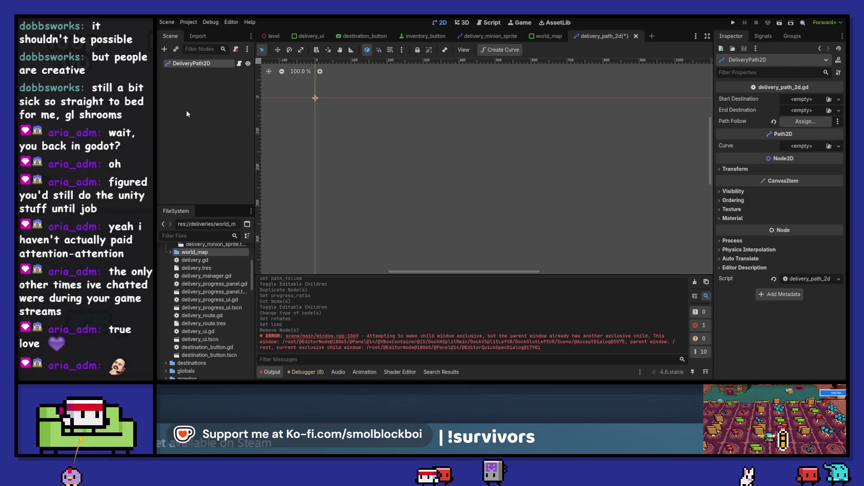
# Step: Instance delivery_minion_sprite.tscn under DeliveryPath2D, save the scene, and return to world_map
pyautogui.click(178, 50)
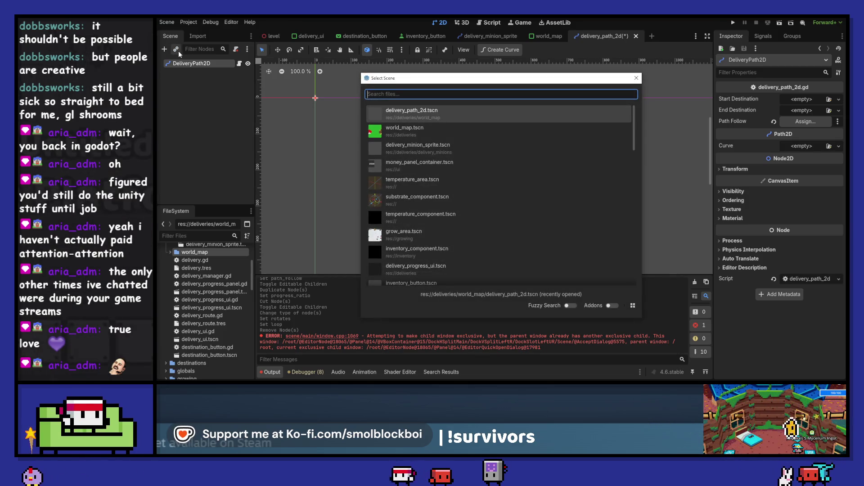
pyautogui.write('mini')
pyautogui.press('Return')
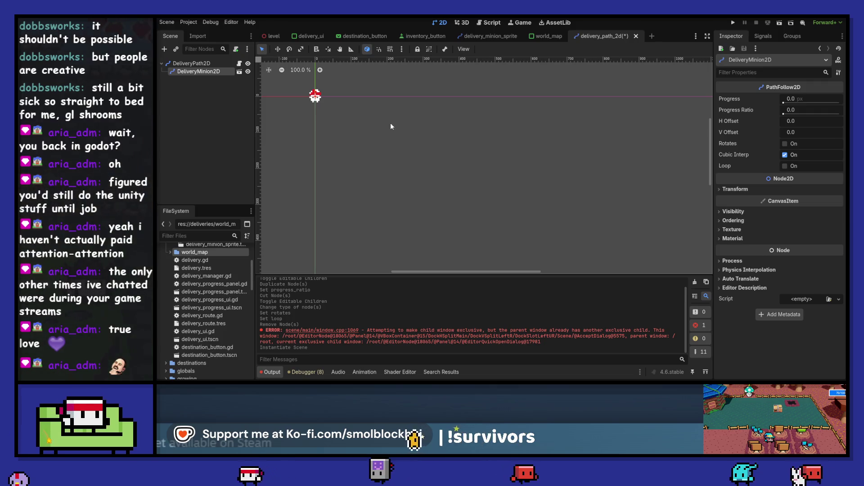
pyautogui.click(236, 72)
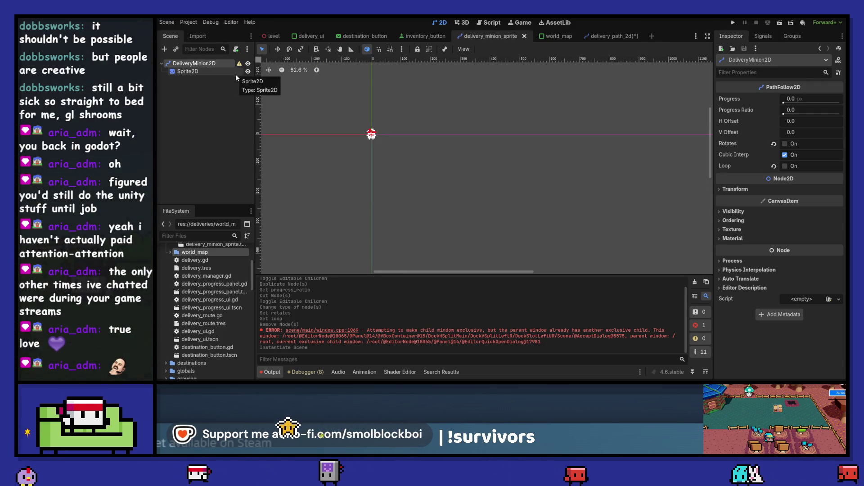
pyautogui.click(589, 37)
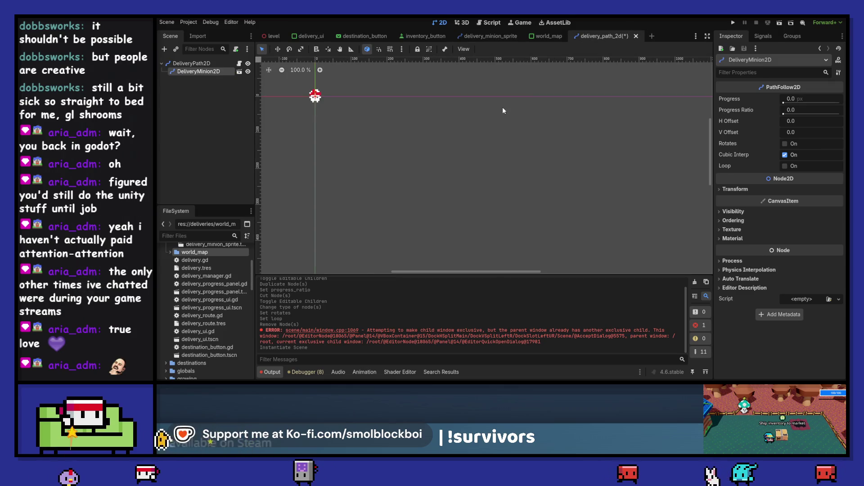
pyautogui.hotkey('ctrl', 's')
pyautogui.click(549, 36)
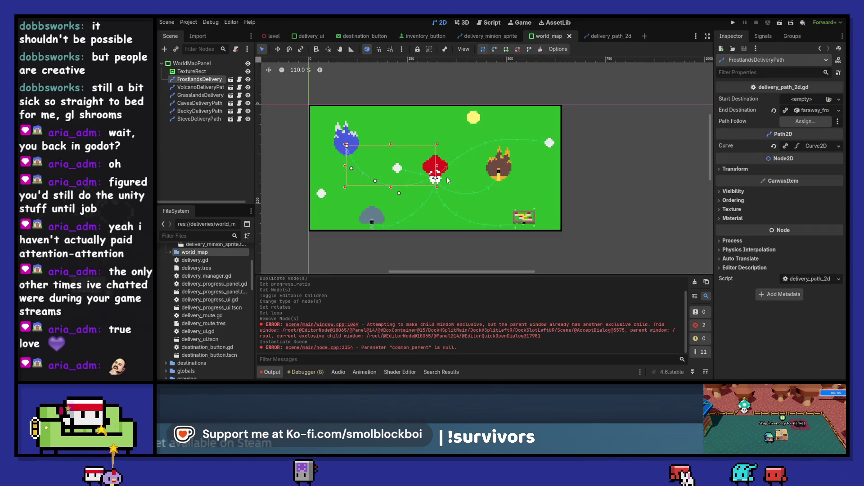
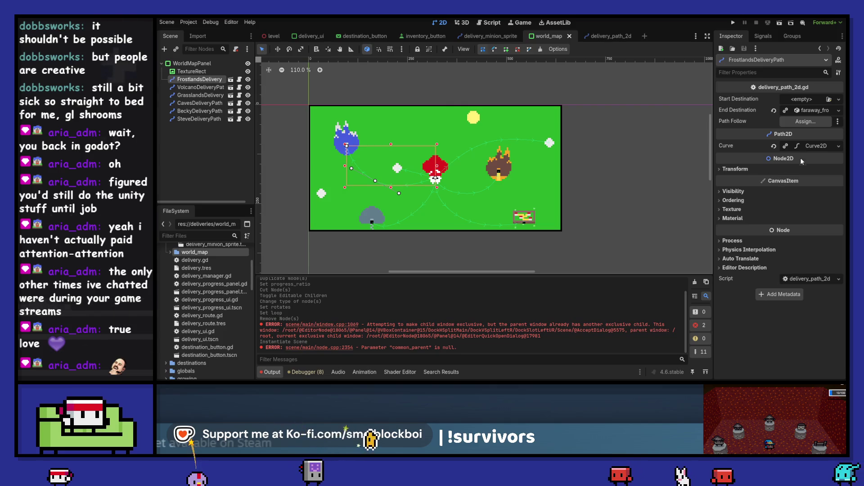
# Step: Make FrostlandsDeliveryPath's children editable and preview the minion by dragging its Progress Ratio
pyautogui.rightClick(200, 80)
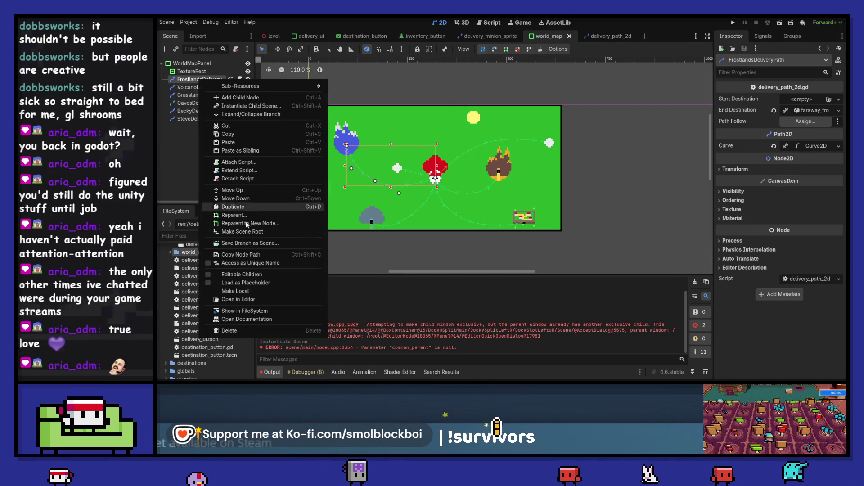
pyautogui.click(242, 274)
pyautogui.click(202, 86)
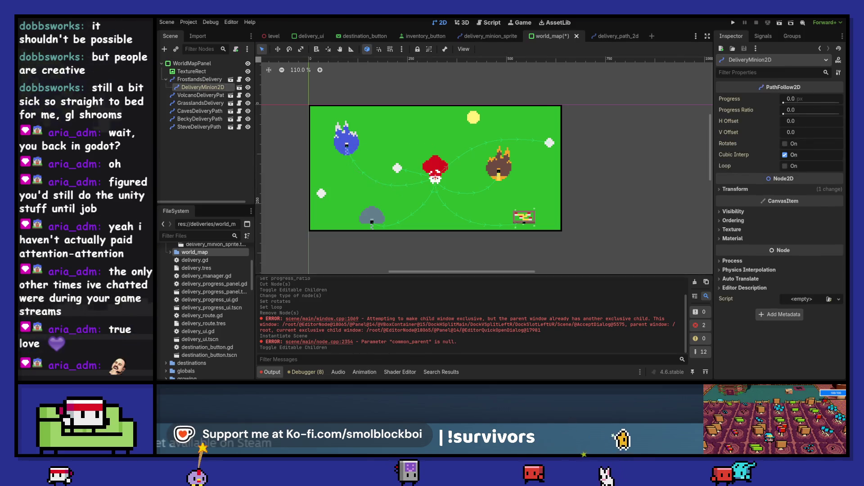
pyautogui.moveTo(783, 114); pyautogui.dragTo(822, 114)
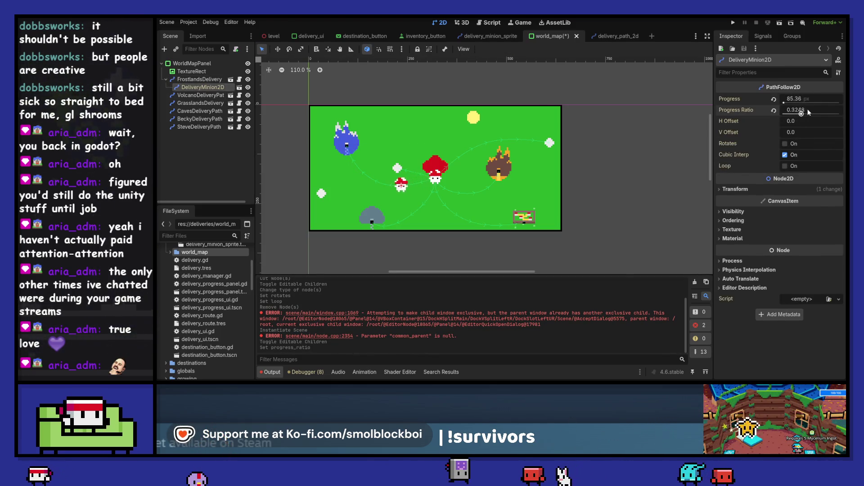
pyautogui.moveTo(828, 114)
pyautogui.mouseDown()
pyautogui.moveTo(808, 113)
pyautogui.moveTo(836, 115)
pyautogui.mouseUp()
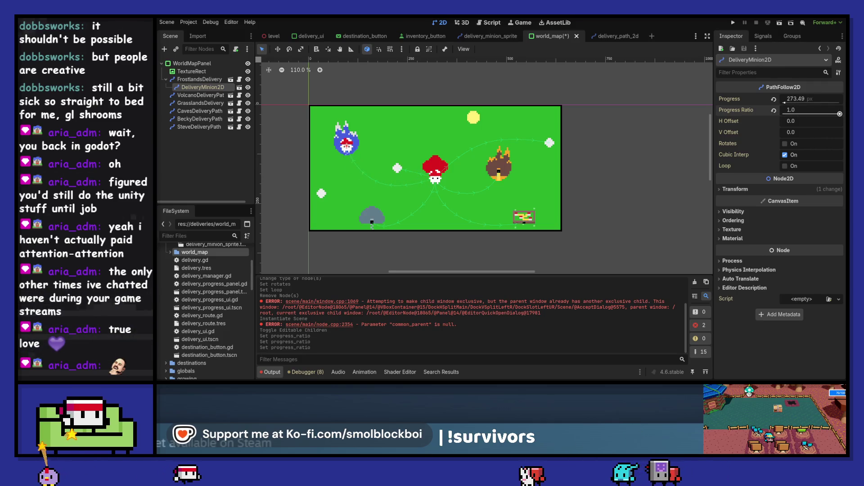
pyautogui.moveTo(800, 116); pyautogui.dragTo(828, 116)
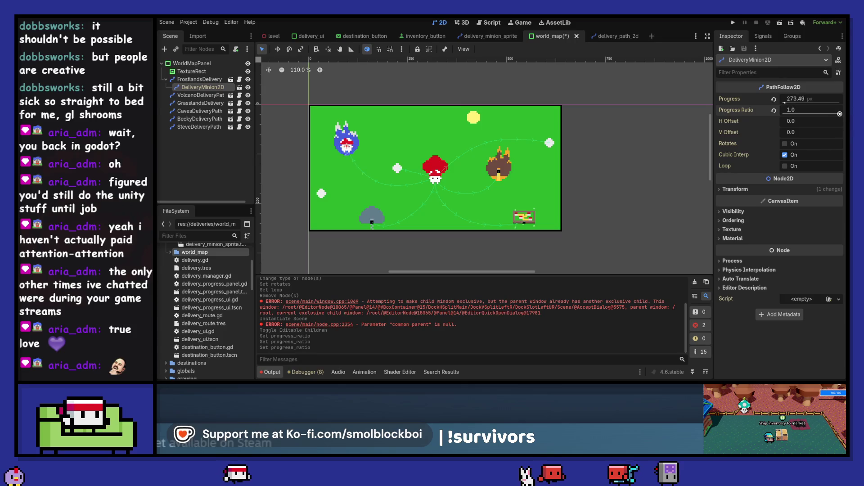
# Step: Turn off Editable Children on the Frostlands path, confirm the revert, clear Output, and save
pyautogui.rightClick(204, 80)
pyautogui.click(212, 274)
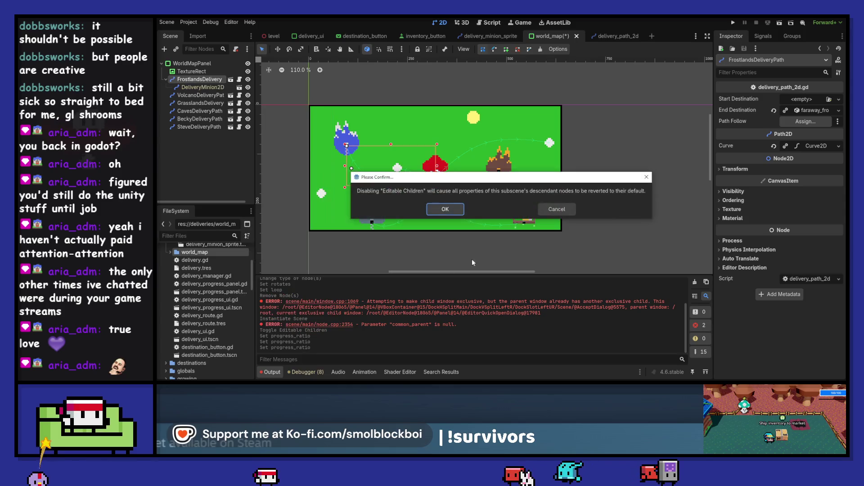
pyautogui.click(497, 211)
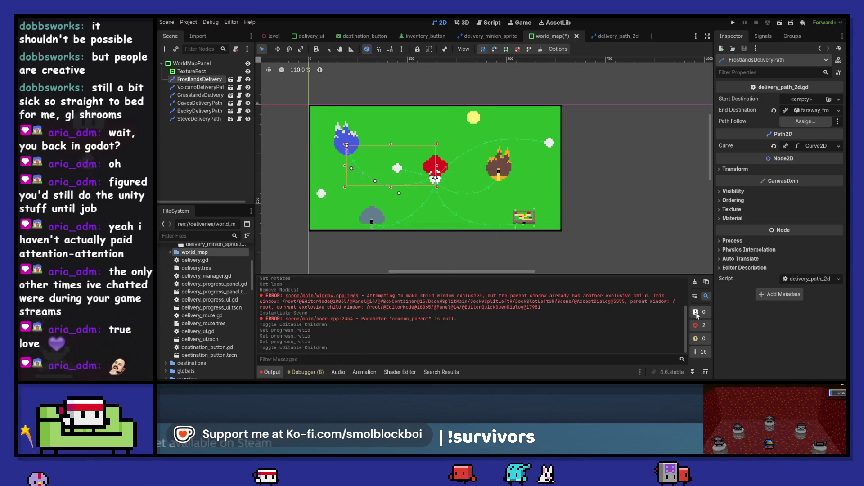
pyautogui.click(695, 282)
pyautogui.hotkey('ctrl', 's')
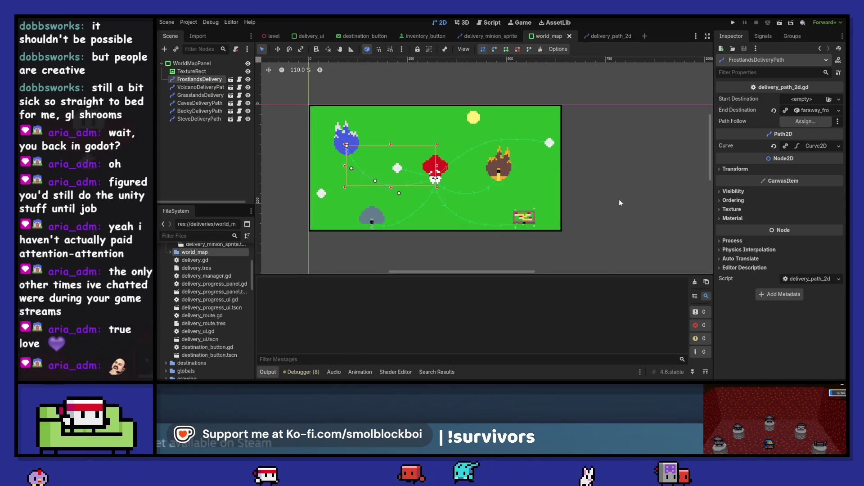
# Step: Delete the DeliveryMinion2D node from delivery_path_2d, leaving only DeliveryPath2D, and save
pyautogui.click(599, 40)
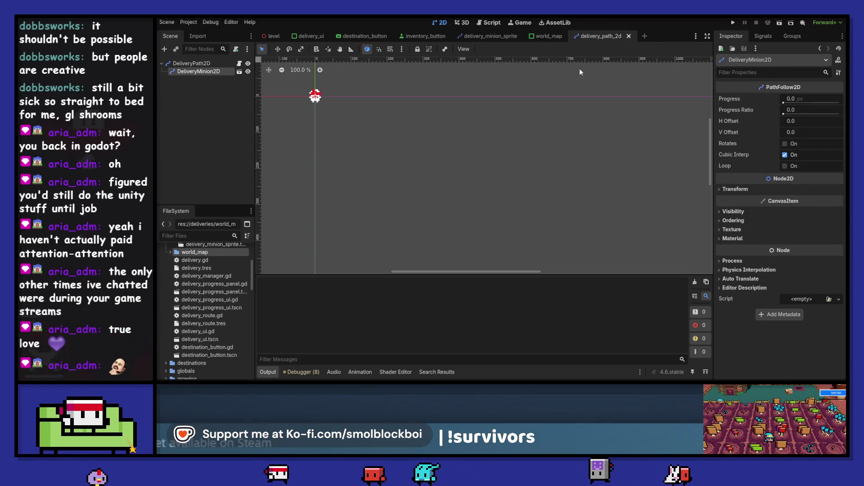
pyautogui.click(198, 63)
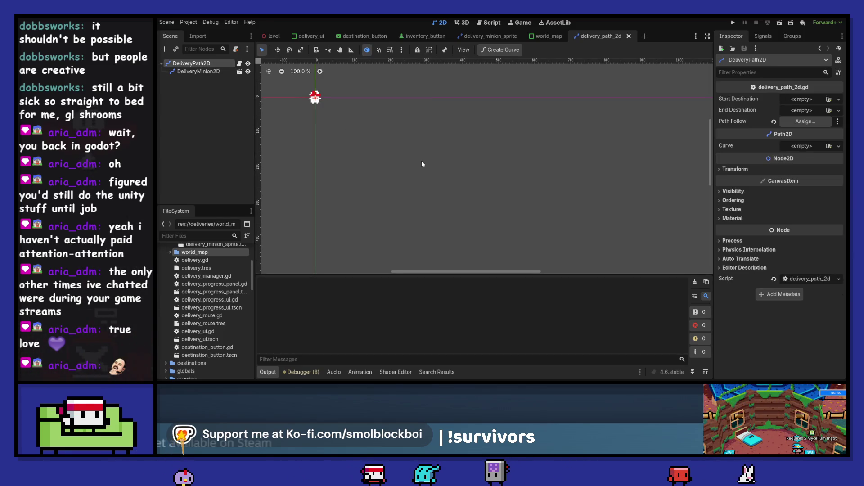
pyautogui.click(557, 36)
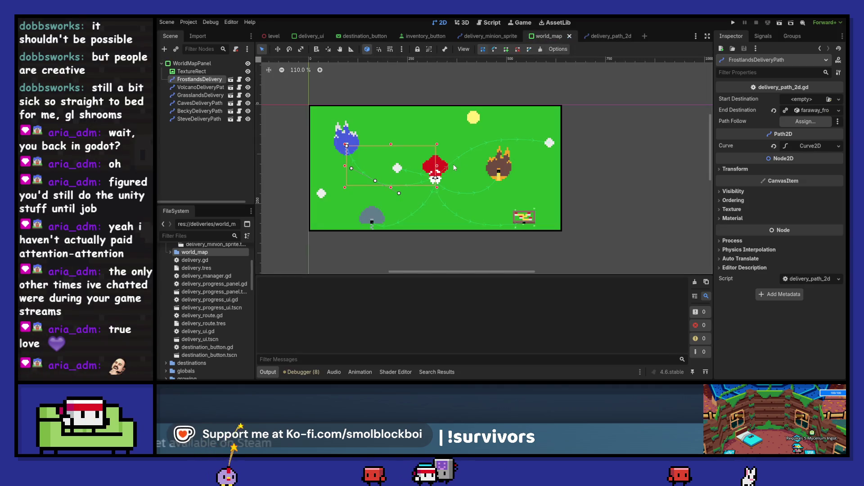
pyautogui.scroll(3, 454, 167)
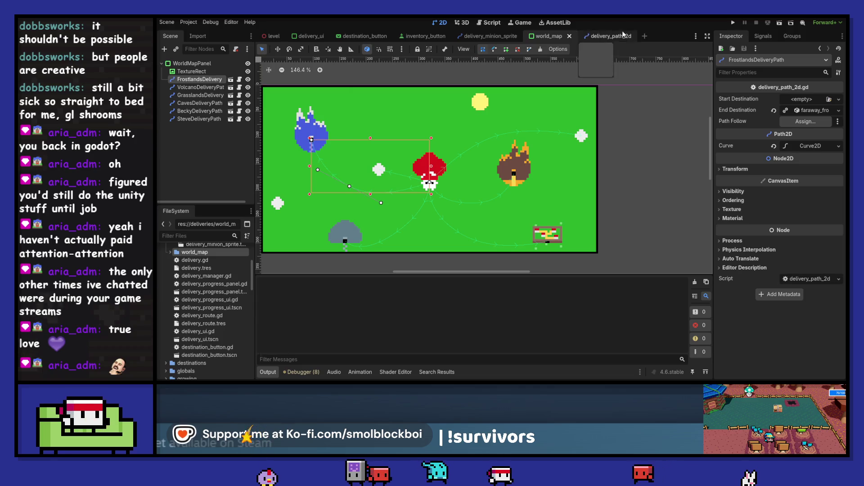
pyautogui.click(602, 36)
pyautogui.click(185, 71)
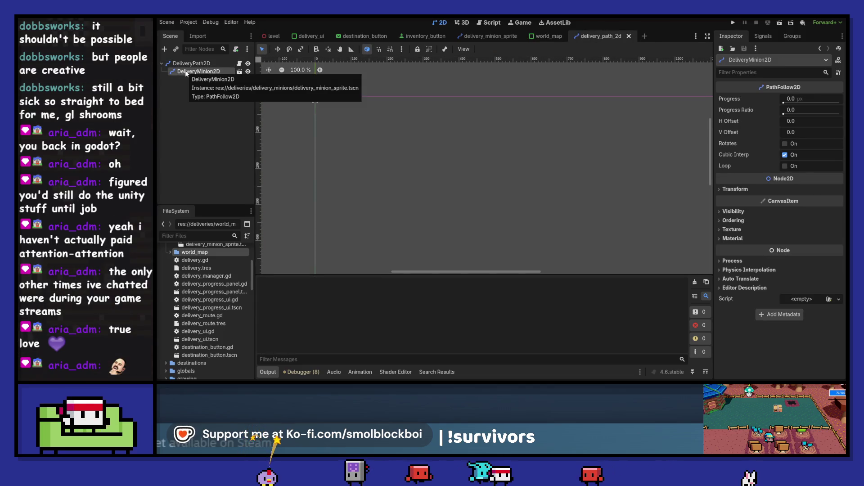
pyautogui.press('Delete')
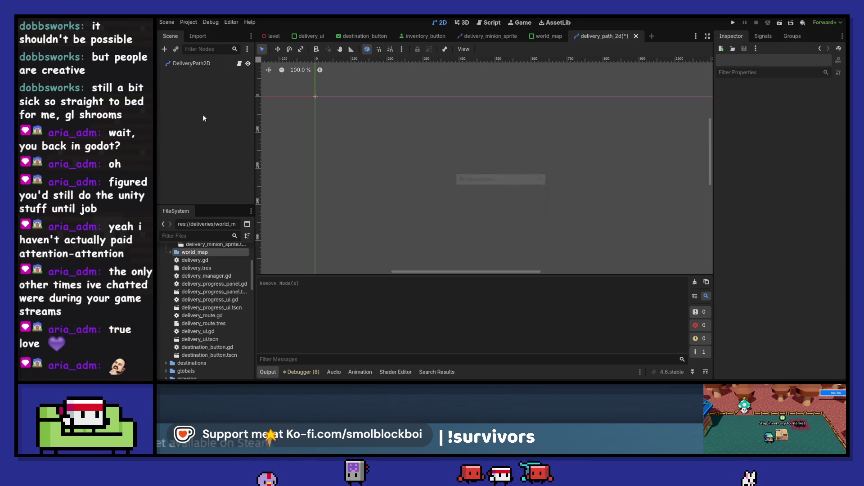
pyautogui.hotkey('ctrl', 's')
pyautogui.scroll(2, 203, 320)
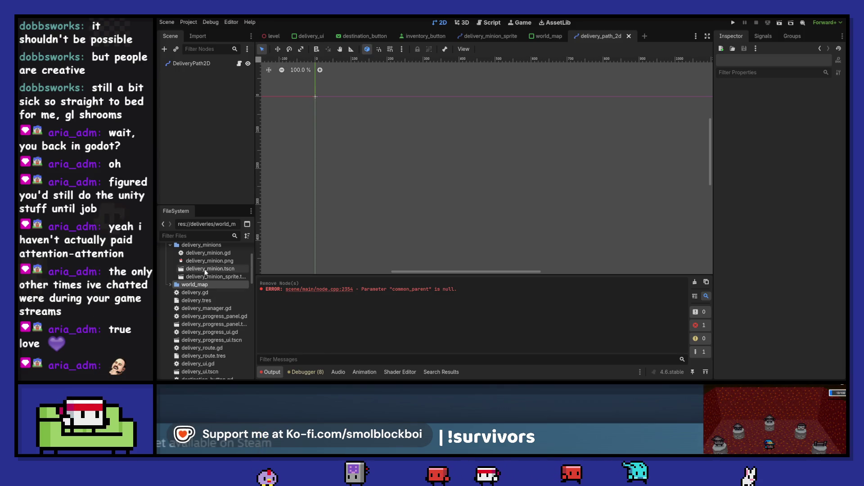
# Step: Rename delivery_minion_sprite.tscn to delivery_minion_path_follow.tscn
pyautogui.doubleClick(217, 274)
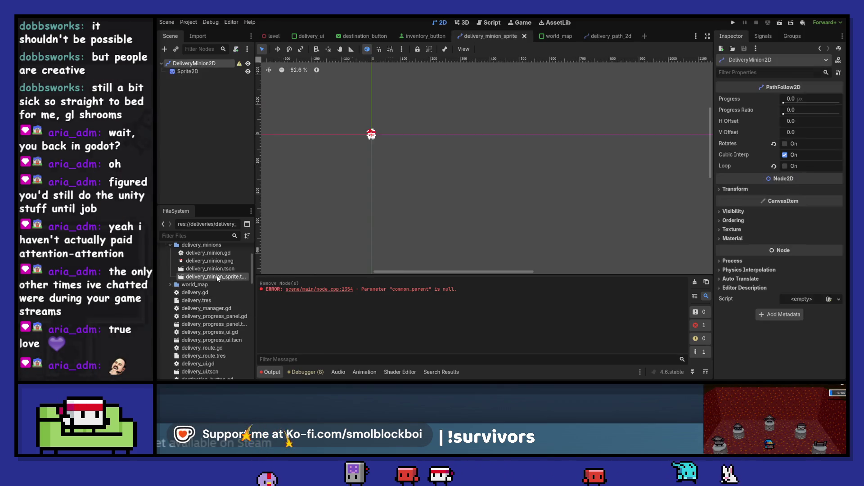
pyautogui.press('F2')
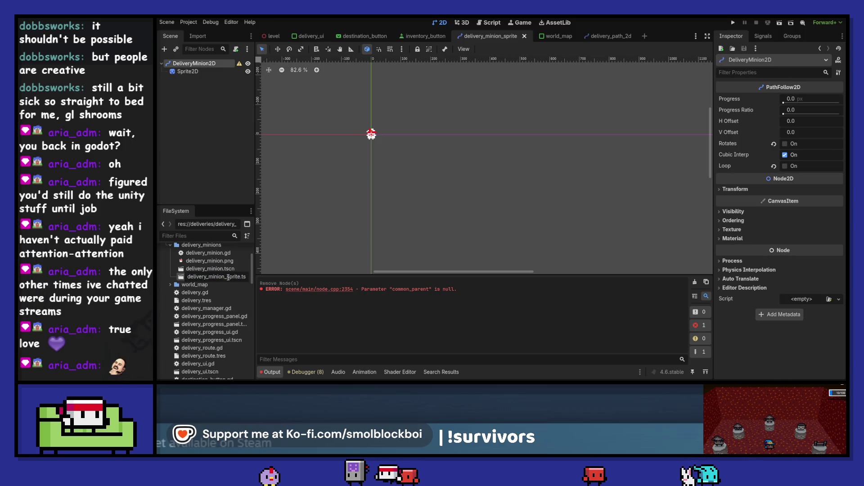
pyautogui.moveTo(228, 277); pyautogui.dragTo(243, 277)
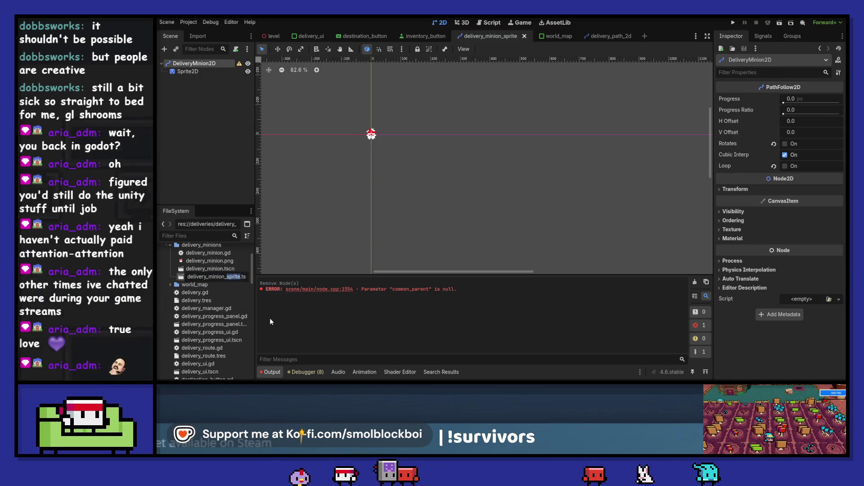
pyautogui.write('path_foll')
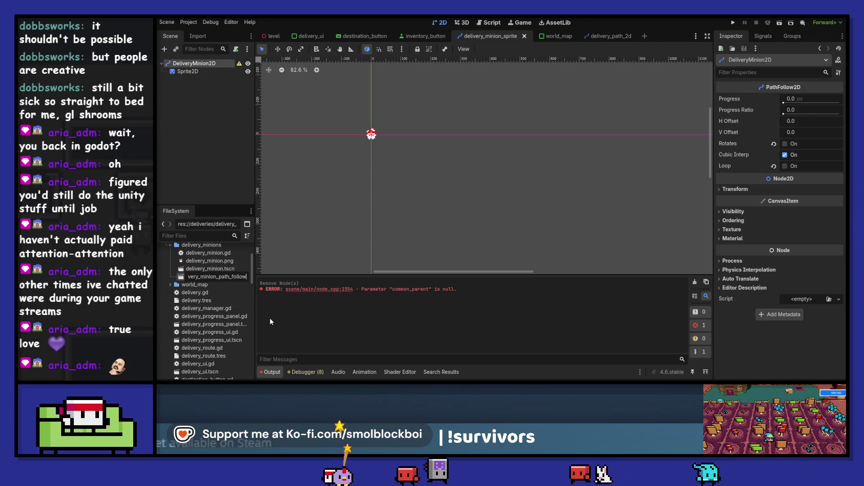
pyautogui.write('ow')
pyautogui.press('Return')
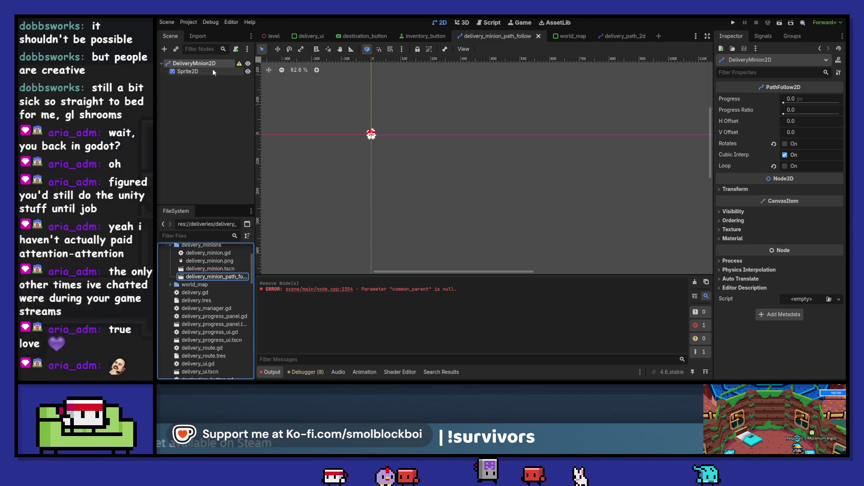
# Step: Rename the scene's root node to DeliveryMinionPathFollow and clear the output log
pyautogui.doubleClick(210, 63)
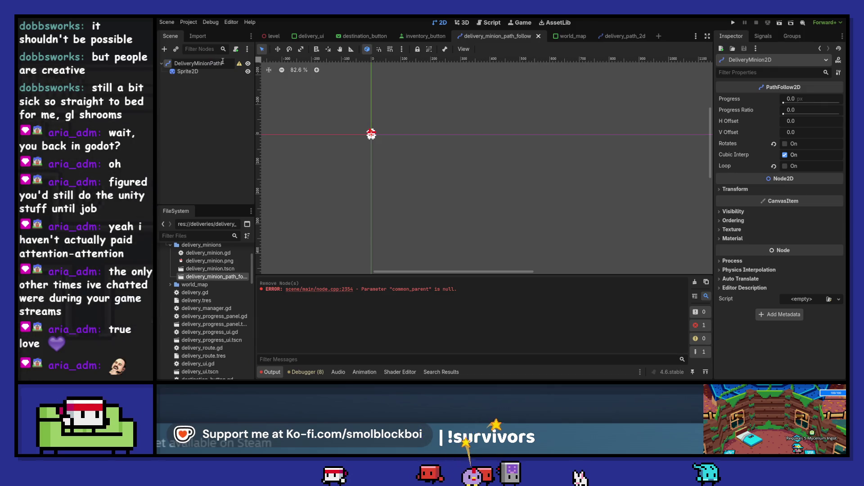
pyautogui.write('Follow')
pyautogui.press('Return')
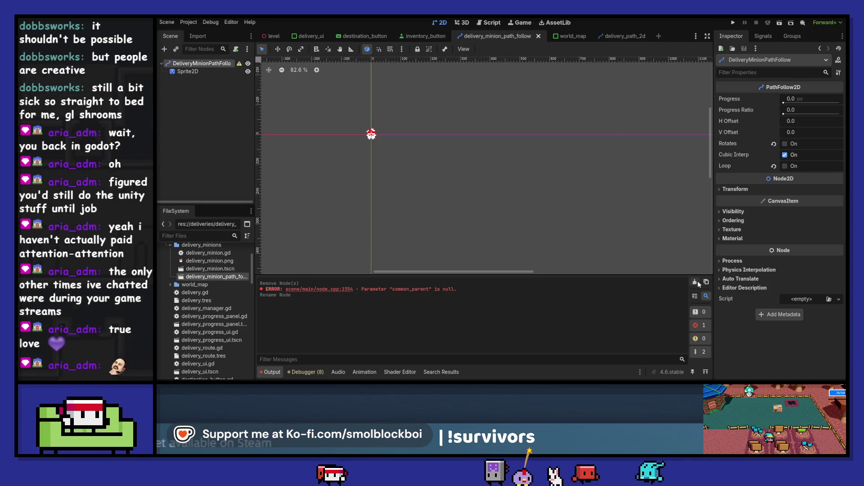
pyautogui.hotkey('ctrl', 'shift', 'k')
pyautogui.click(562, 38)
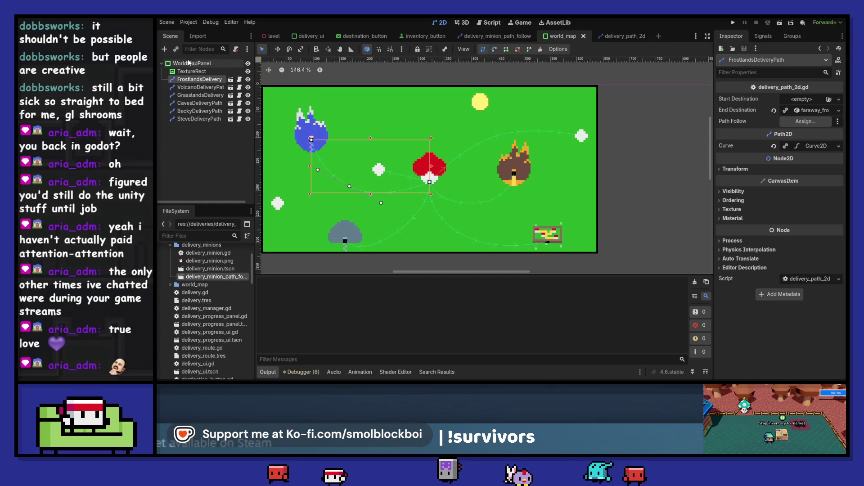
# Step: Attach a new world_map.gd script to WorldMapPanel, add an exported variable line, and save
pyautogui.click(200, 63)
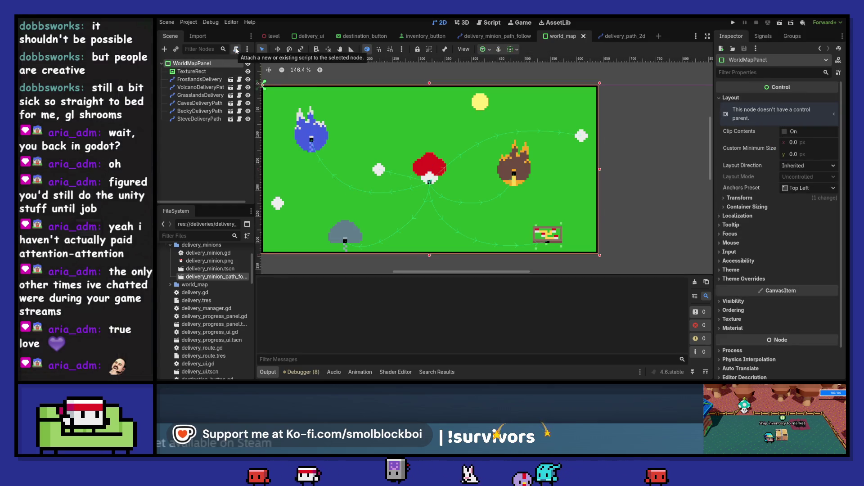
pyautogui.click(236, 50)
pyautogui.click(468, 260)
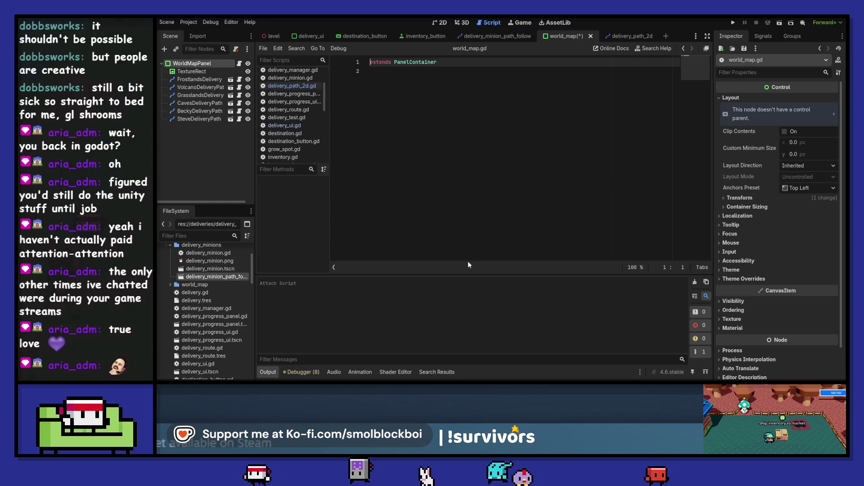
pyautogui.press('Return')
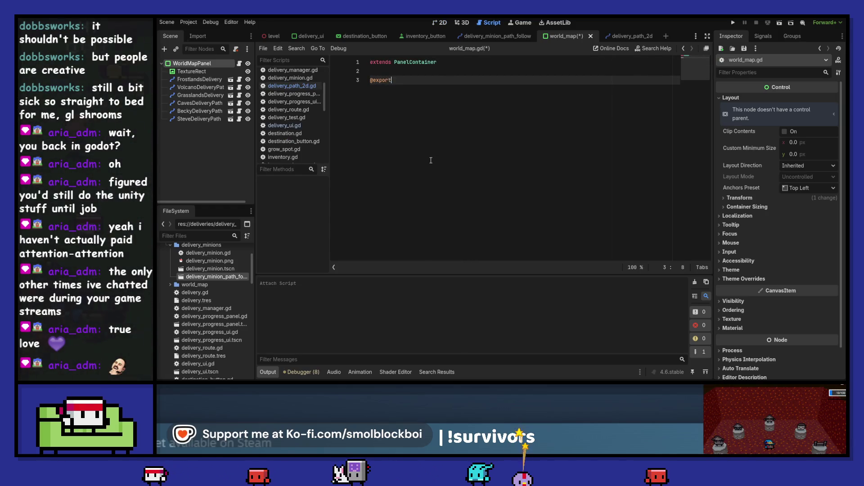
pyautogui.write('delivery_minion_')
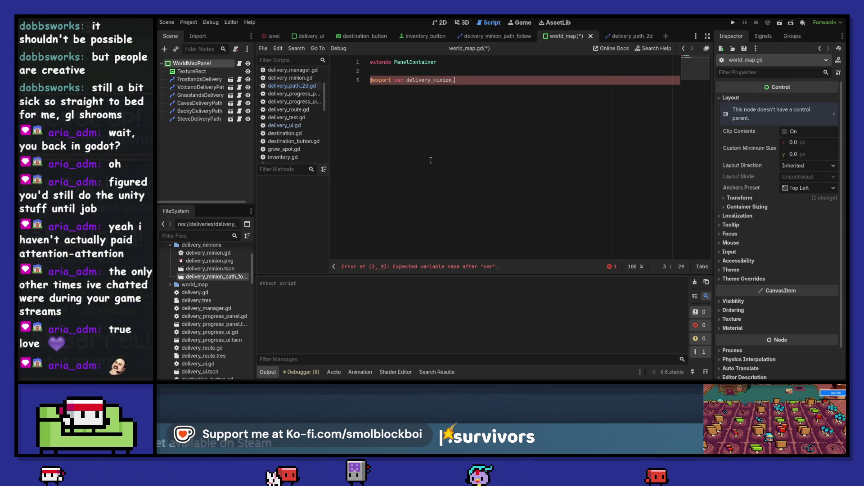
pyautogui.write('path_follow')
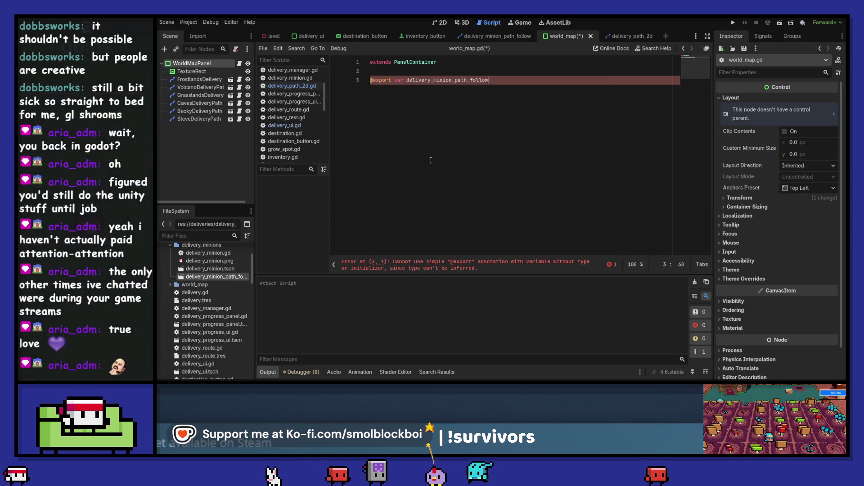
pyautogui.write(' : P')
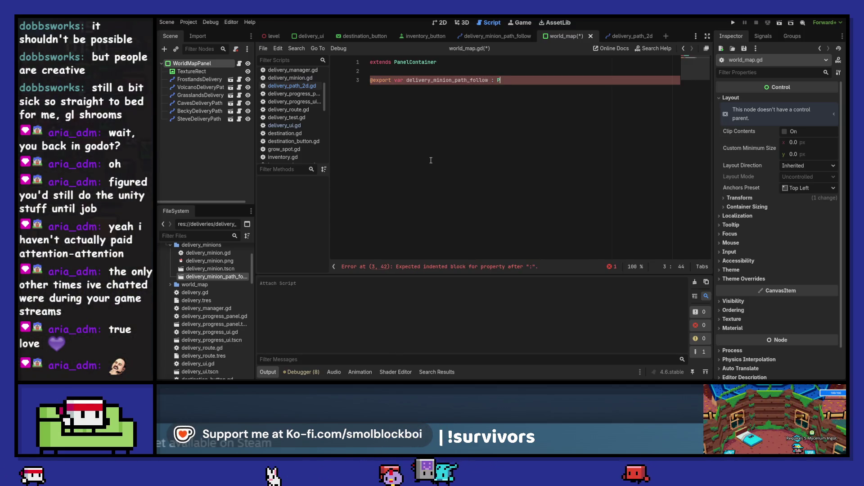
pyautogui.write('Follow2D')
pyautogui.hotkey('ctrl', 's')
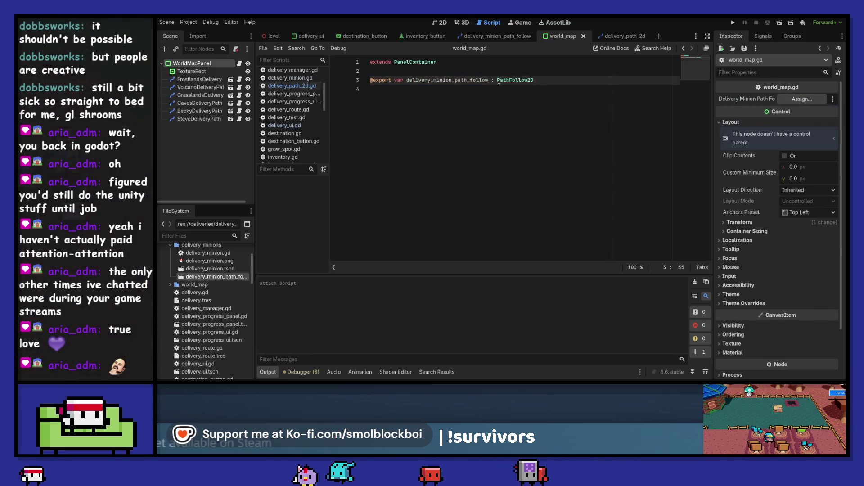
# Step: Replace line 3 with a const preload of delivery_minion_path_follow.tscn by Ctrl-dragging the file
pyautogui.keyDown('shift'); pyautogui.click(570, 77); pyautogui.keyUp('shift')
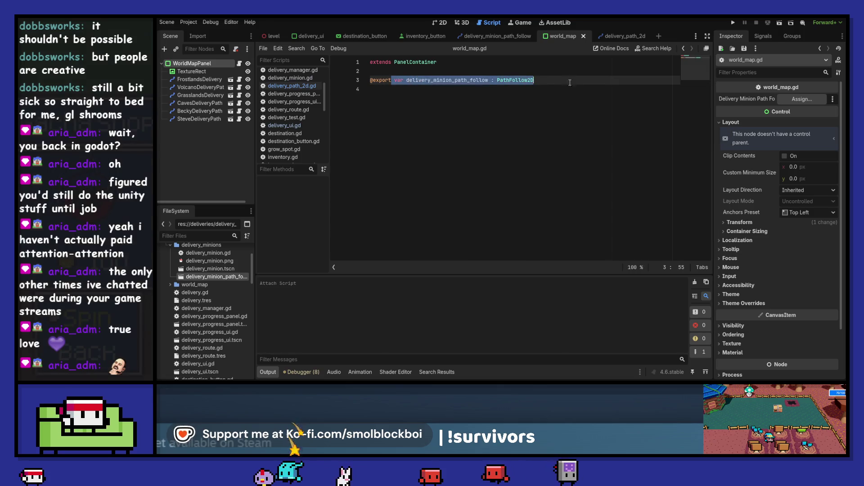
pyautogui.click(446, 125)
pyautogui.hotkey('shift', 'Up')
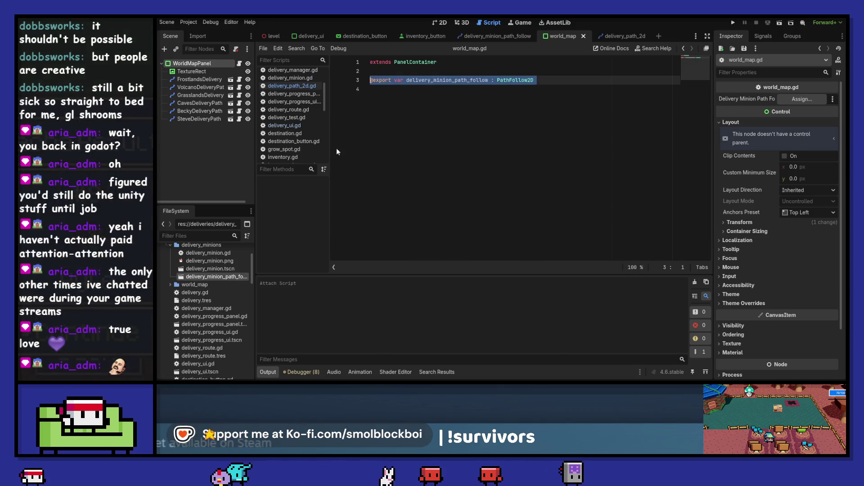
pyautogui.moveTo(205, 276); pyautogui.dragTo(468, 167)
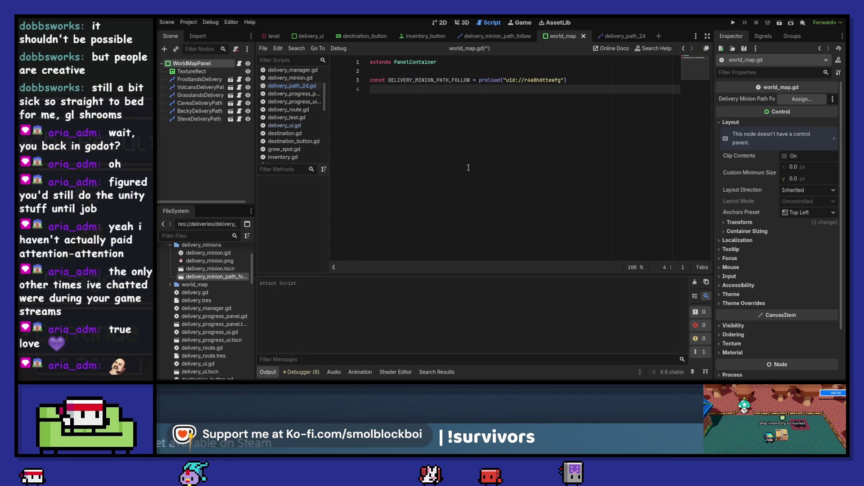
# Step: Add a func add_minion() -> void stub with a pass body and save
pyautogui.hotkey('ctrl', 's')
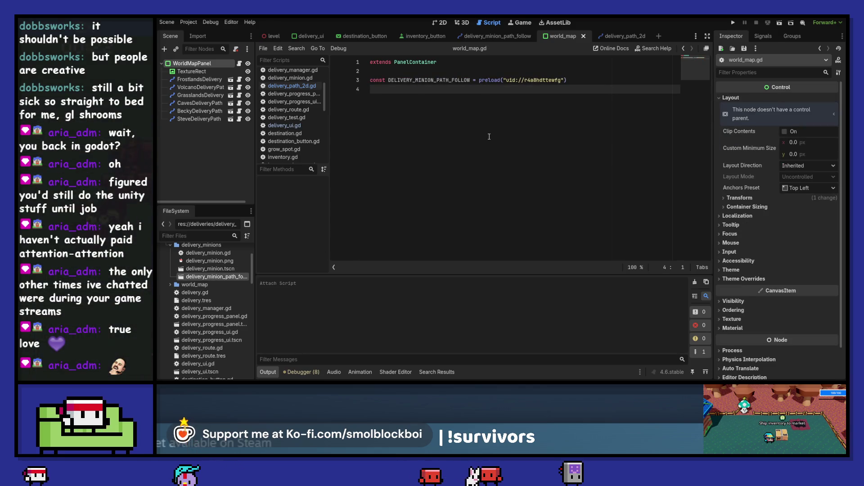
pyautogui.press('Return')
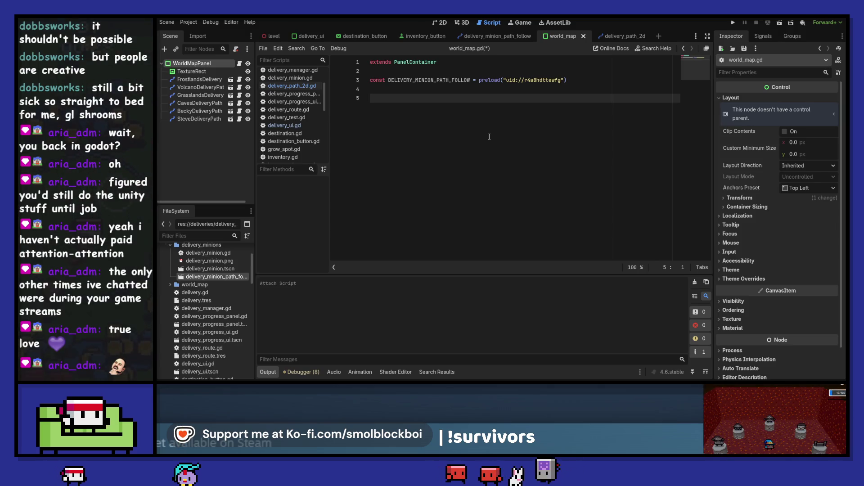
pyautogui.write('nc ')
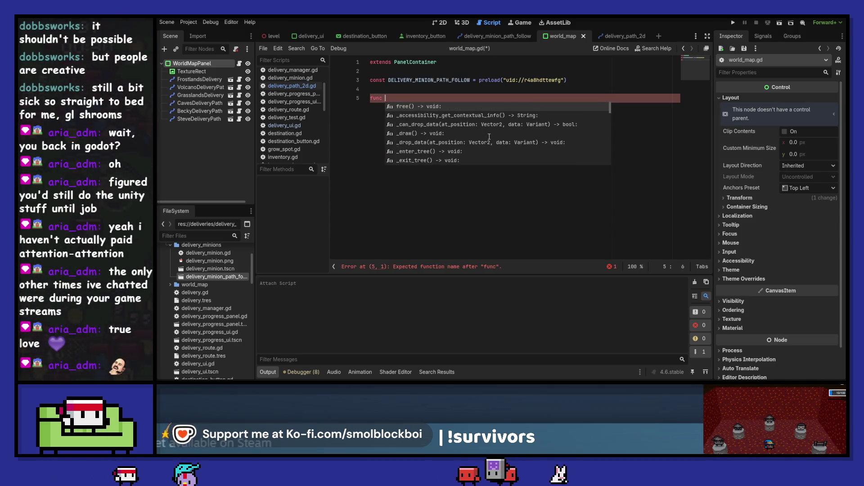
pyautogui.write('add_new_')
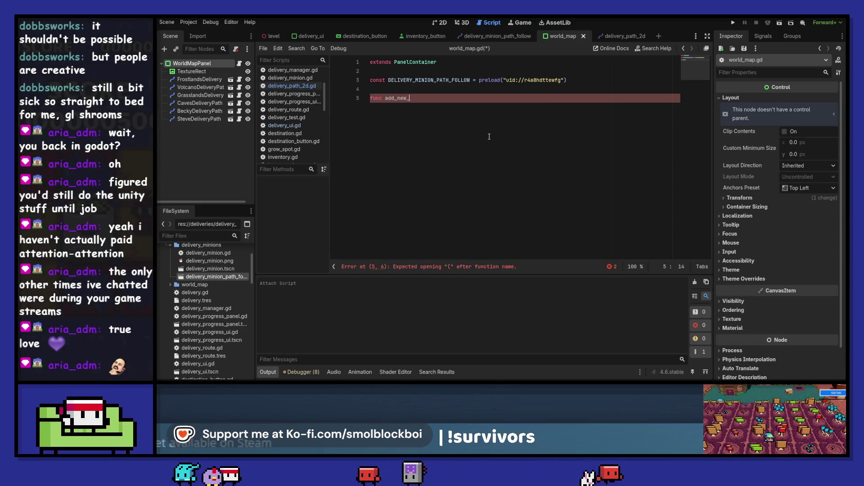
pyautogui.write('mini')
pyautogui.press('BackSpace')
pyautogui.press('BackSpace')
pyautogui.press('BackSpace')
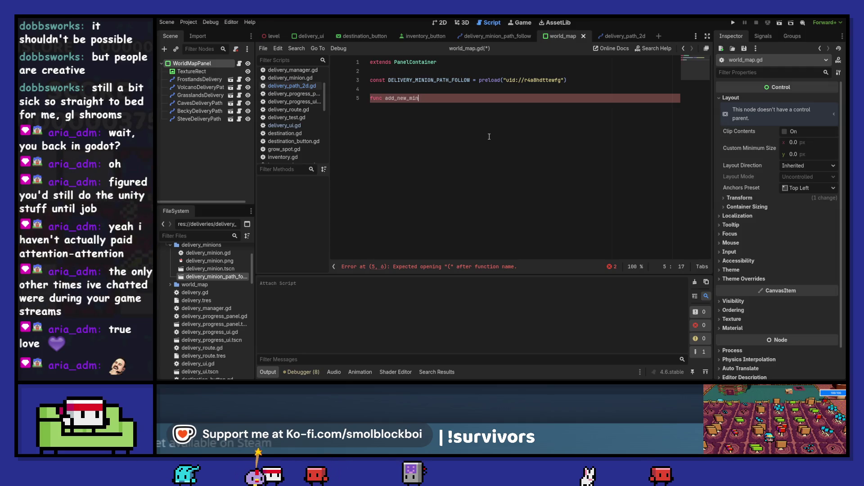
pyautogui.write('mini')
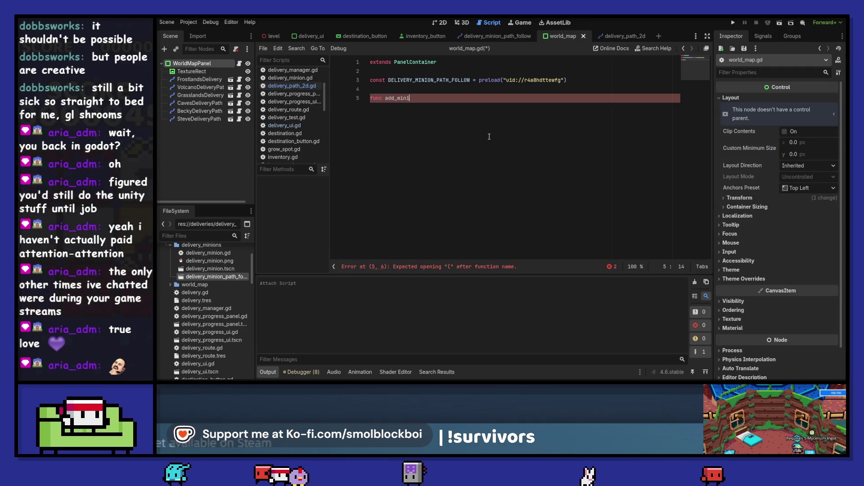
pyautogui.write('on() -> v')
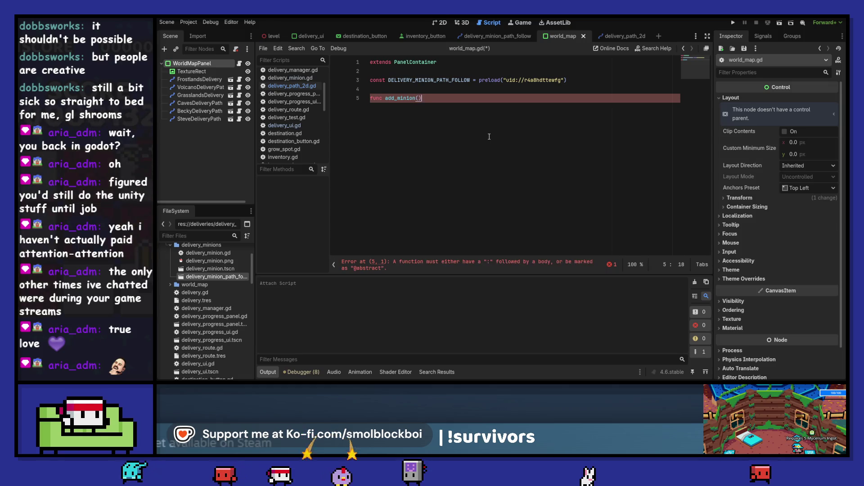
pyautogui.write('oid:')
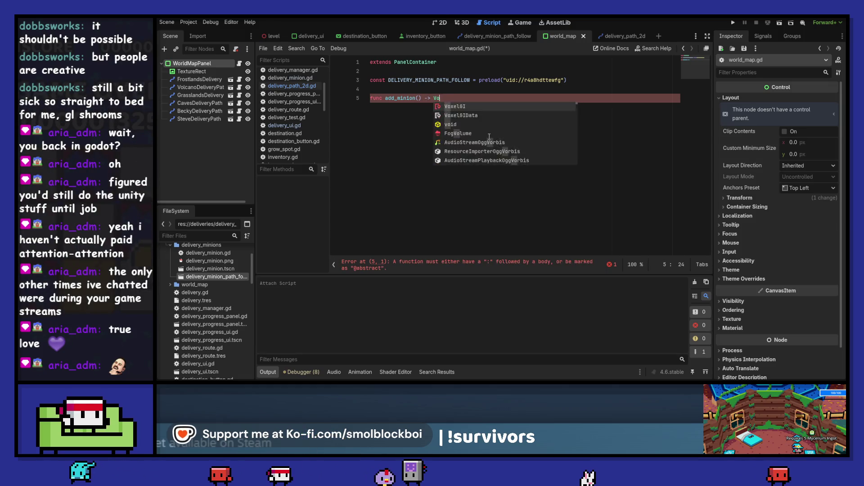
pyautogui.press('Return')
pyautogui.write('pass')
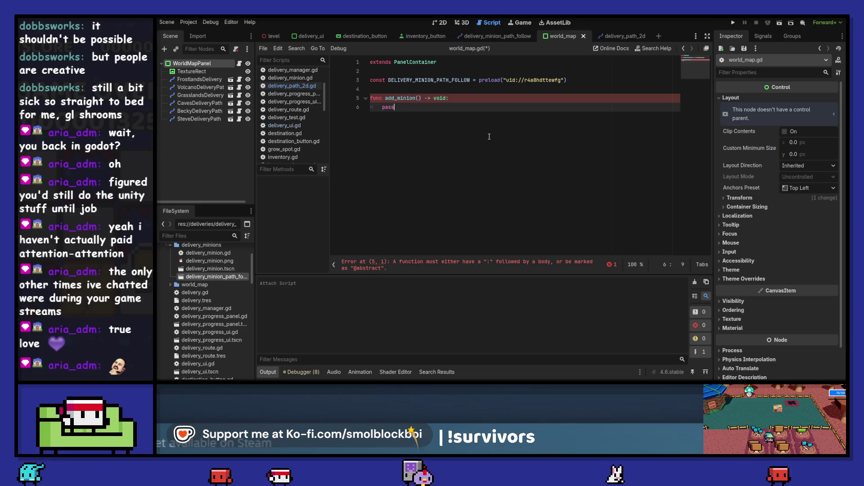
pyautogui.press('Up')
pyautogui.press('Up')
pyautogui.press('Return')
pyautogui.hotkey('ctrl', 's')
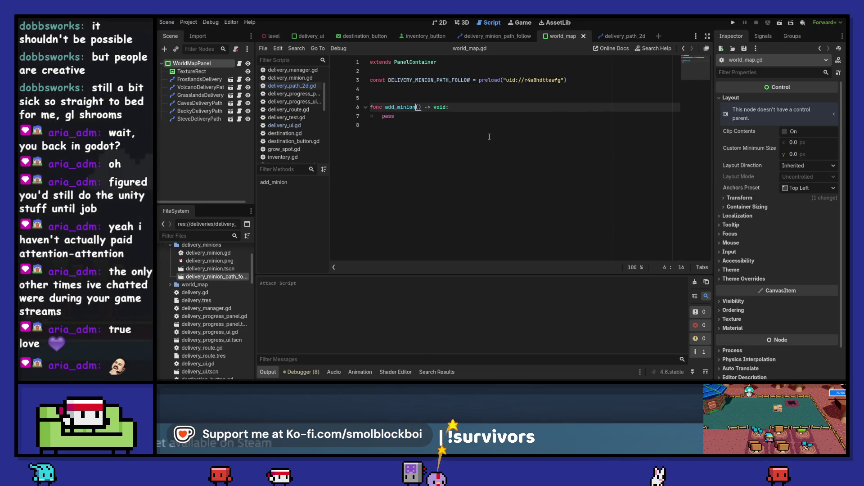
# Step: Give add_minion a destination : Destination parameter
pyautogui.write('sta')
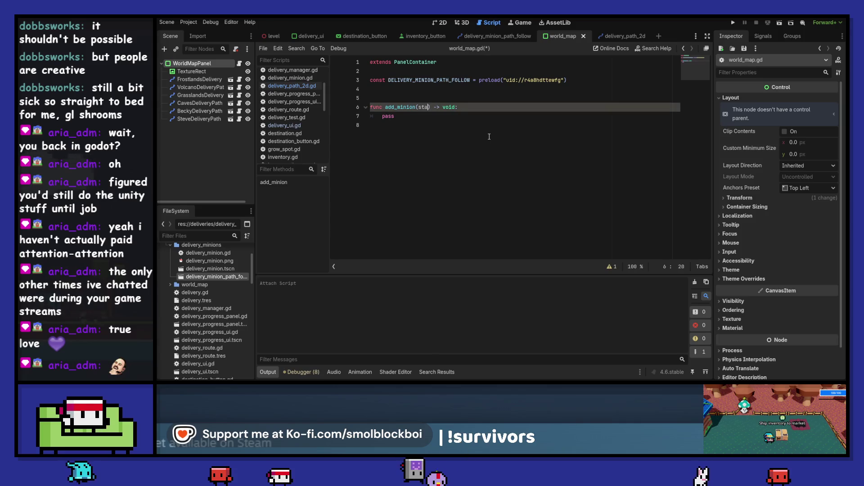
pyautogui.write('de')
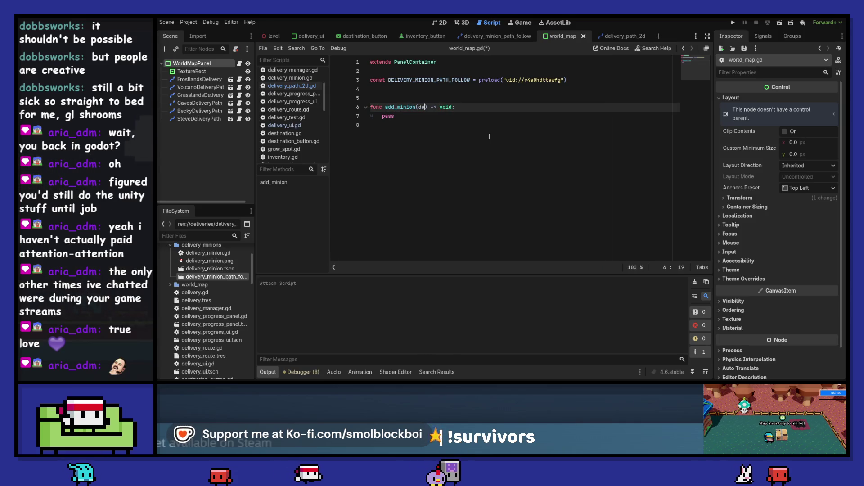
pyautogui.write('nation_')
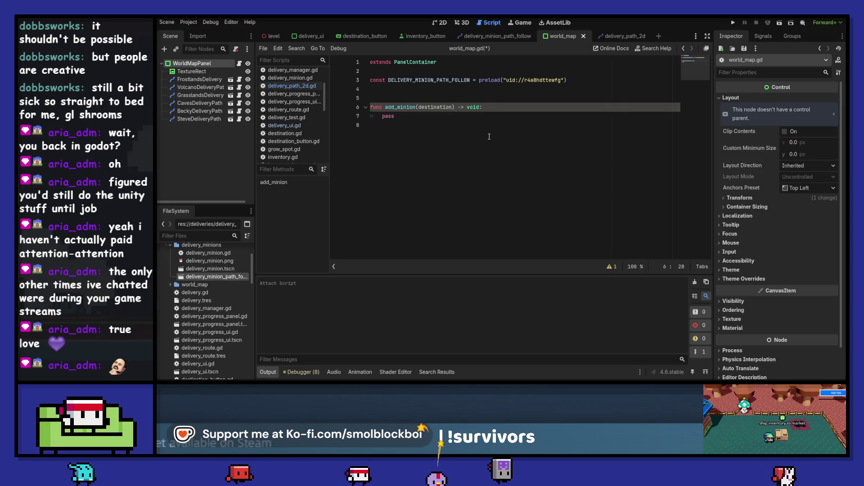
pyautogui.press('BackSpace')
pyautogui.write(': Desti')
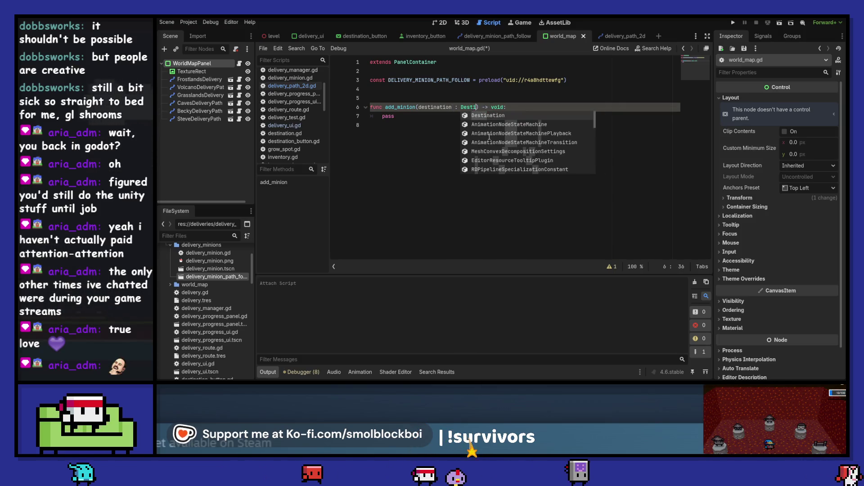
pyautogui.press('Return')
pyautogui.press('Down')
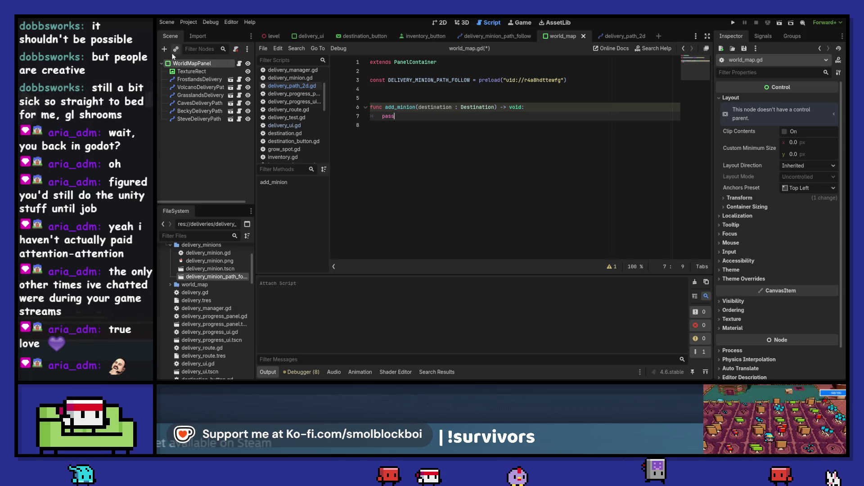
pyautogui.click(440, 23)
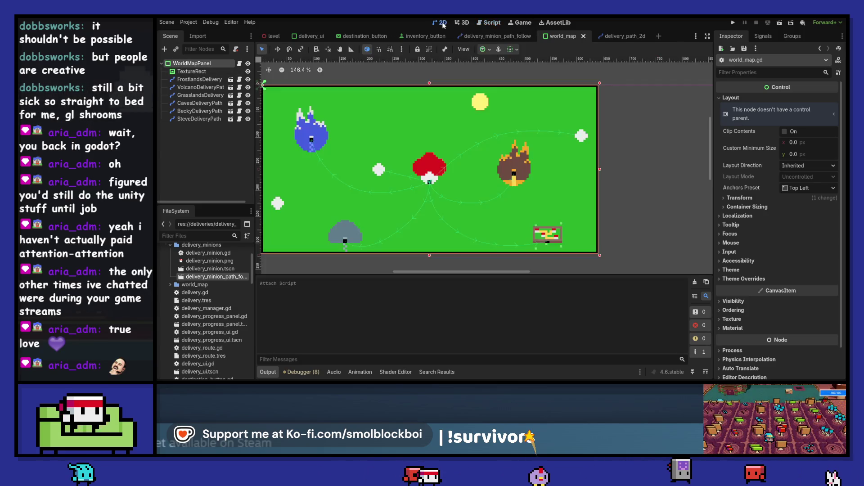
# Step: Add a Control node and move all six delivery paths under it
pyautogui.click(164, 50)
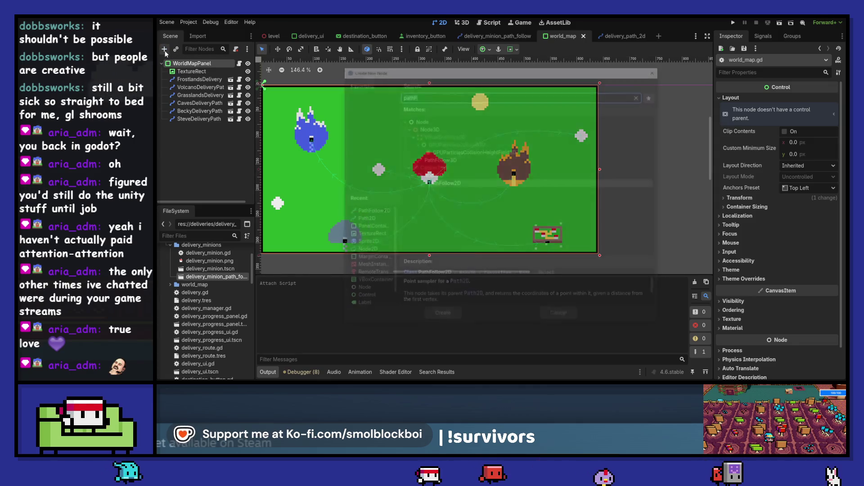
pyautogui.write('control')
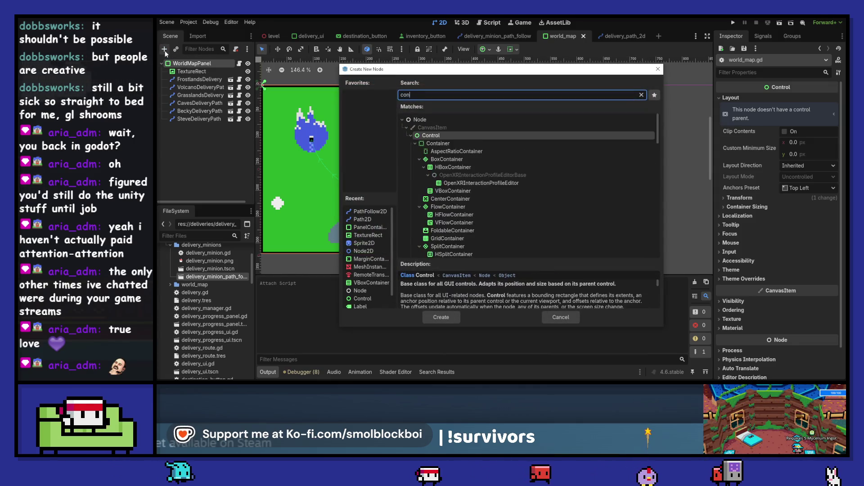
pyautogui.press('Return')
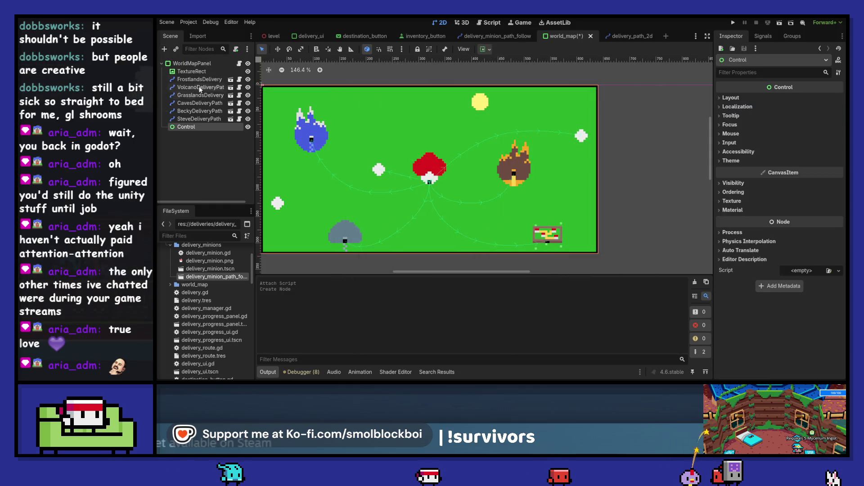
pyautogui.click(198, 119)
pyautogui.keyDown('shift'); pyautogui.click(199, 81); pyautogui.keyUp('shift')
pyautogui.moveTo(199, 80); pyautogui.dragTo(200, 129)
# Step: Try a custom minimum width of 10000 on the Control node, then reset it to zero
pyautogui.click(186, 79)
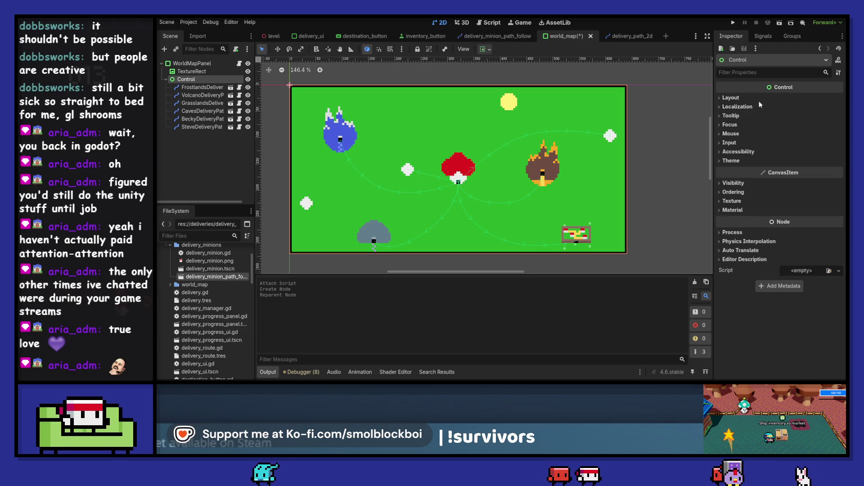
pyautogui.click(736, 98)
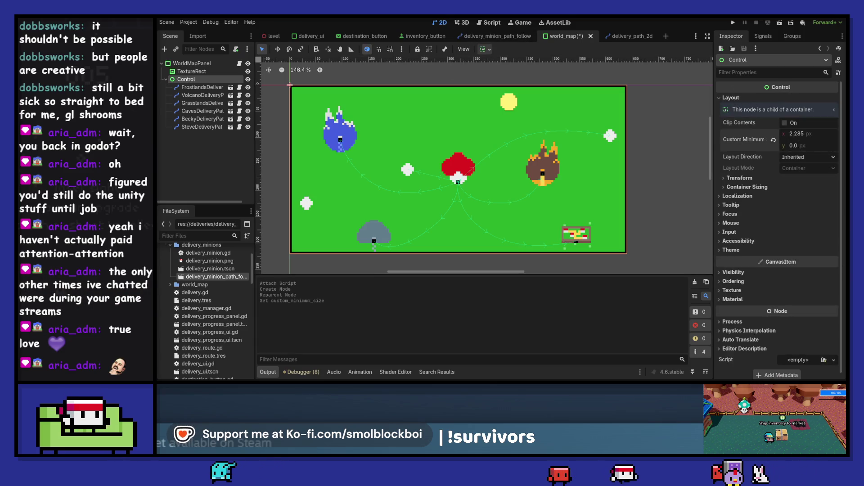
pyautogui.click(796, 134)
pyautogui.write('10000')
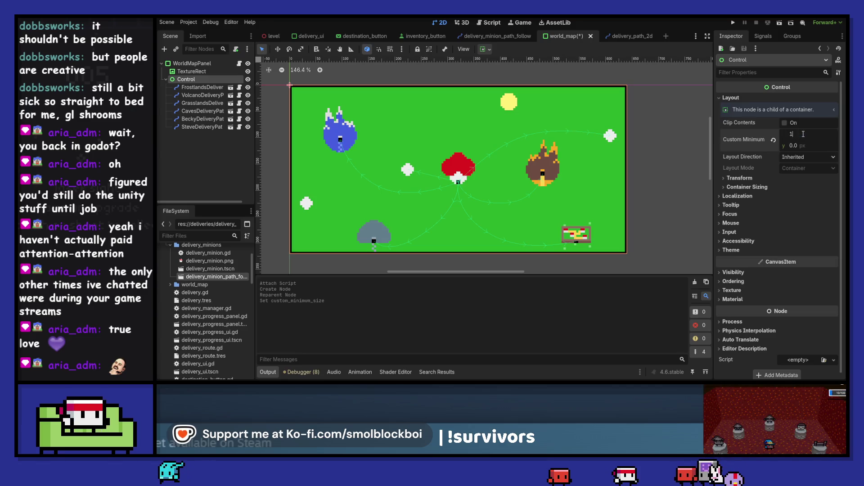
pyautogui.press('Tab')
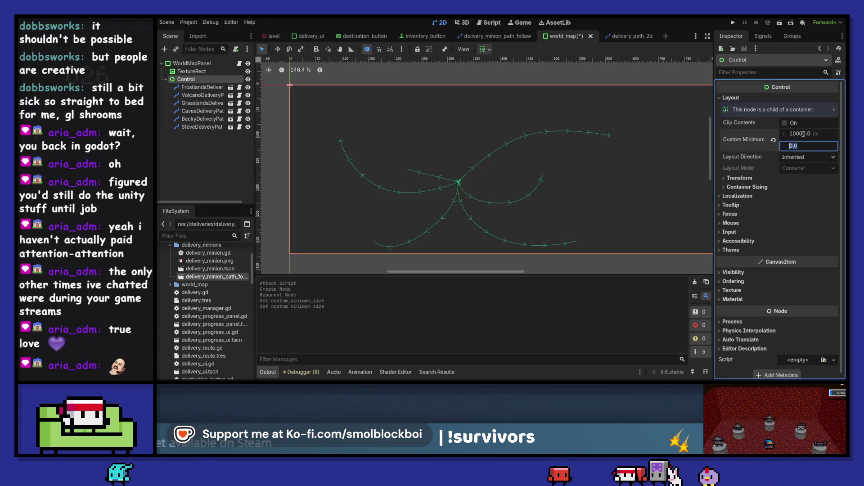
pyautogui.click(774, 141)
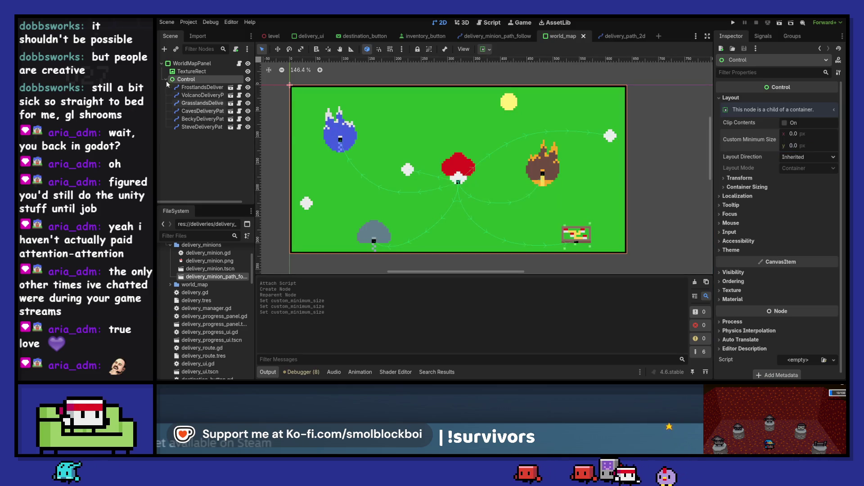
# Step: Rename the Control node to PathsContainer, save the scene, and open world_map.gd
pyautogui.press('F2')
pyautogui.write('Paths')
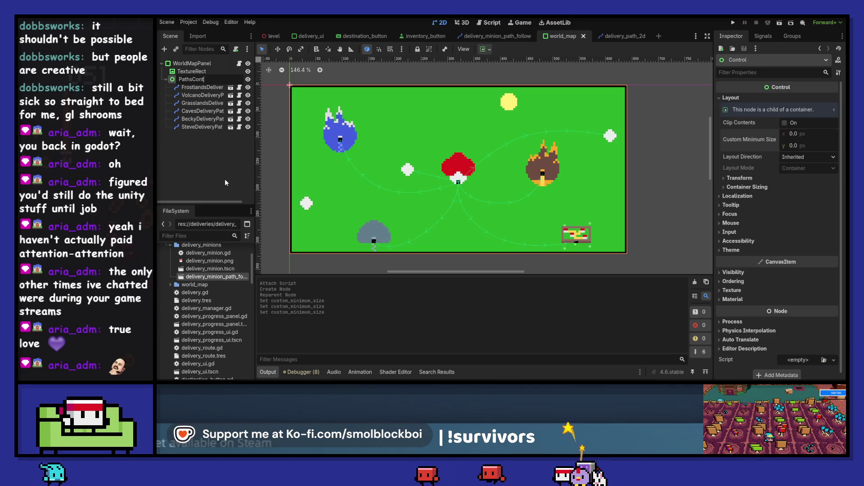
pyautogui.write('Container')
pyautogui.press('Return')
pyautogui.hotkey('ctrl', 's')
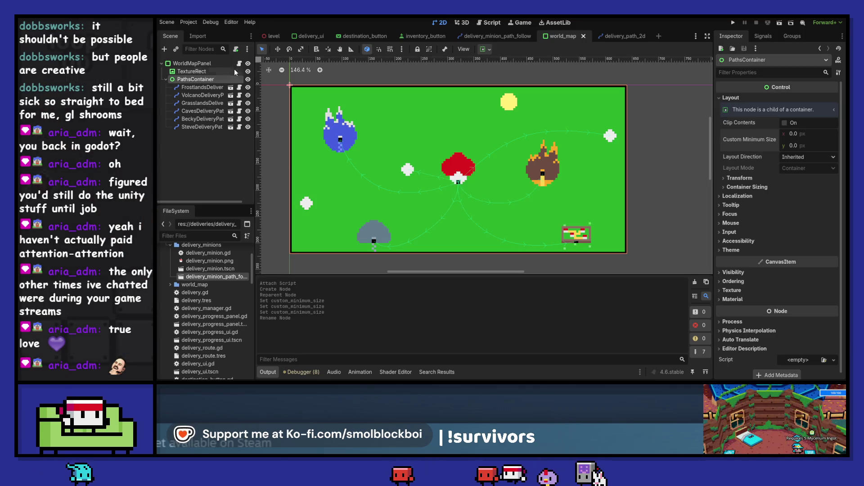
pyautogui.click(239, 63)
pyautogui.click(394, 89)
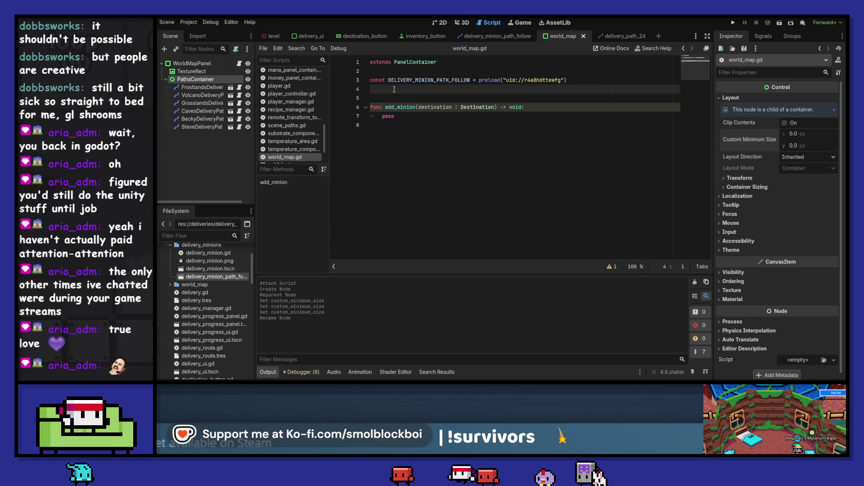
pyautogui.press('Return')
pyautogui.moveTo(191, 81)
pyautogui.mouseDown()
pyautogui.moveTo(463, 90)
pyautogui.moveTo(423, 98)
pyautogui.mouseUp()
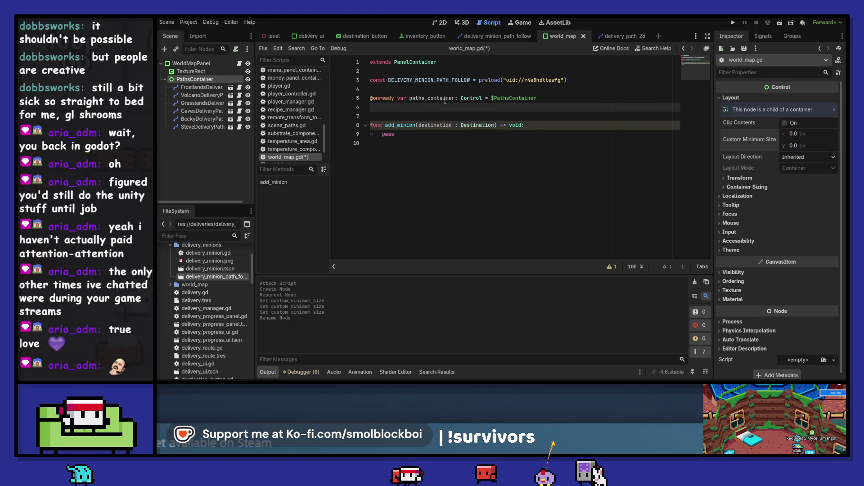
pyautogui.hotkey('alt', 'Up')
pyautogui.hotkey('alt', 'Up')
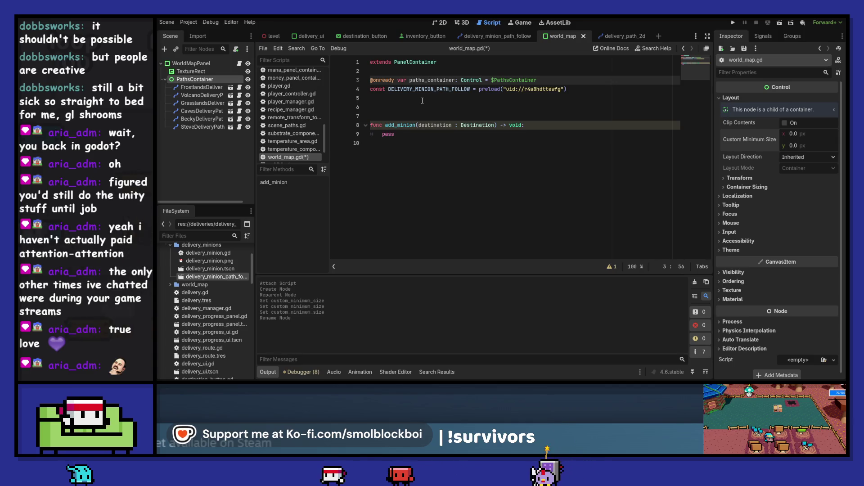
pyautogui.hotkey('alt', 'Down')
pyautogui.hotkey('alt', 'Down')
# Step: Replace add_minion's pass with a for i in paths_container: loop
pyautogui.press('Down')
pyautogui.press('Down')
pyautogui.press('Down')
pyautogui.hotkey('ctrl', 'shift', 'Left')
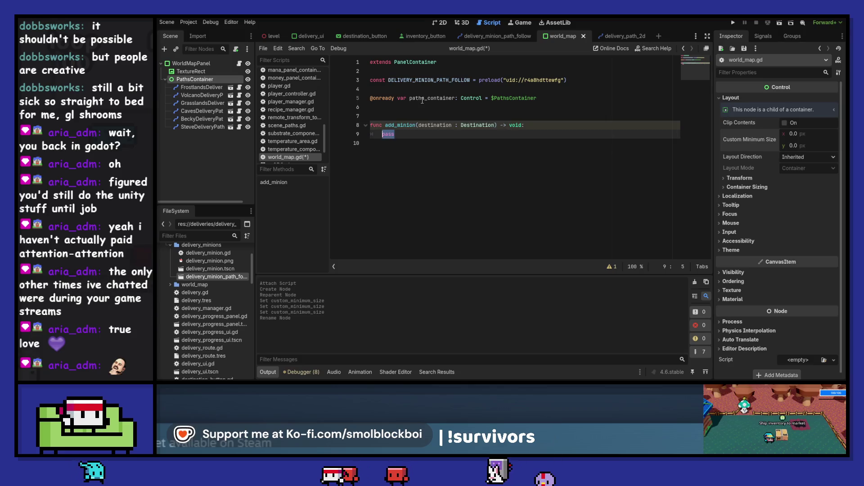
pyautogui.write('r i in')
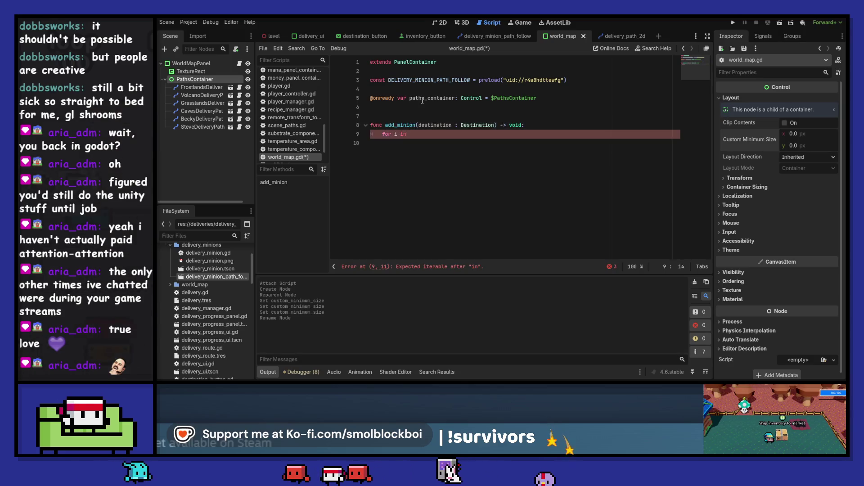
pyautogui.press('Return')
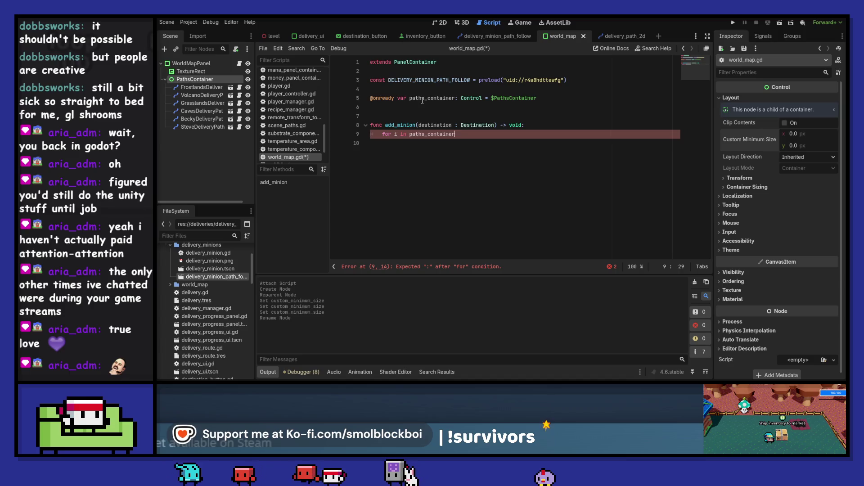
pyautogui.write(':')
pyautogui.press('Return')
pyautogui.write('if i.')
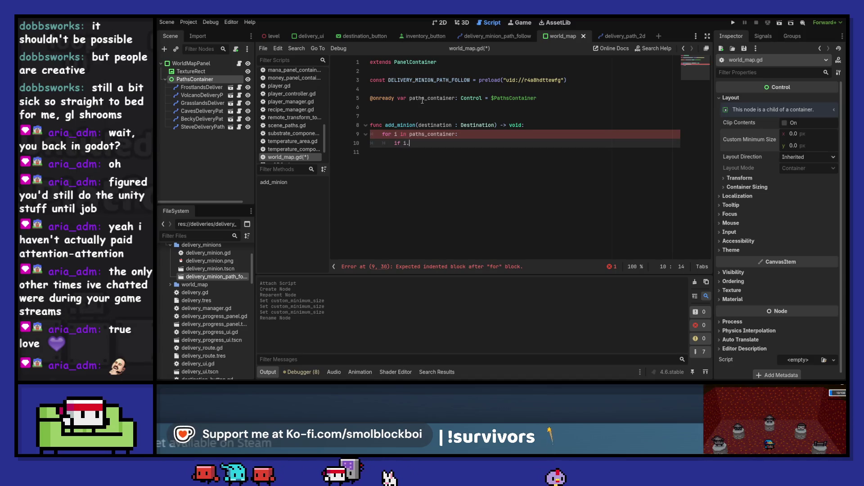
# Step: Make the loop iterate paths_container.get_children() with a pass body, and save
pyautogui.press('Up')
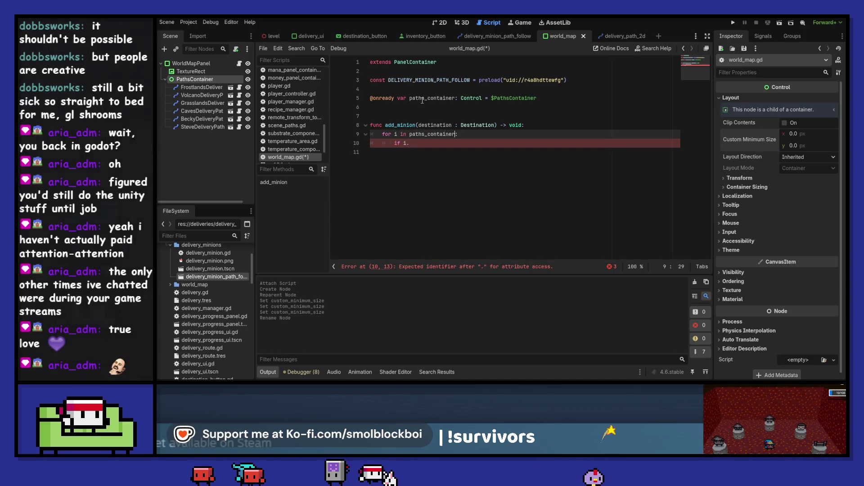
pyautogui.write('.get_childre')
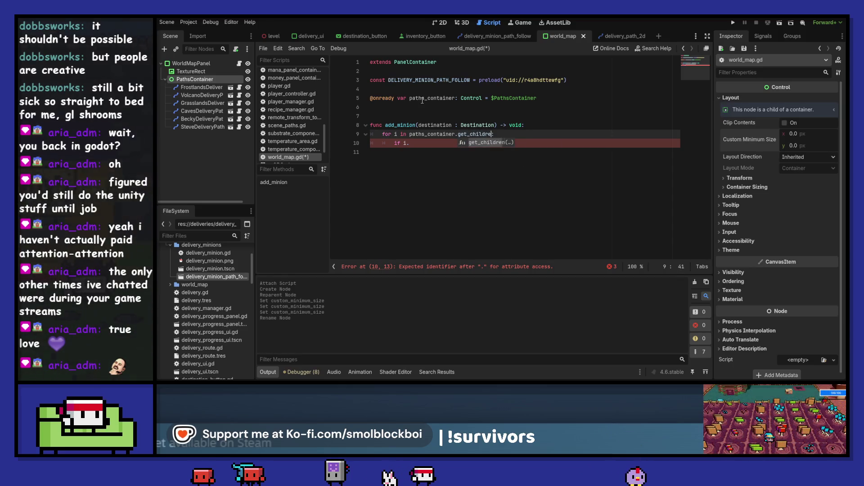
pyautogui.press('Return')
pyautogui.press('Down')
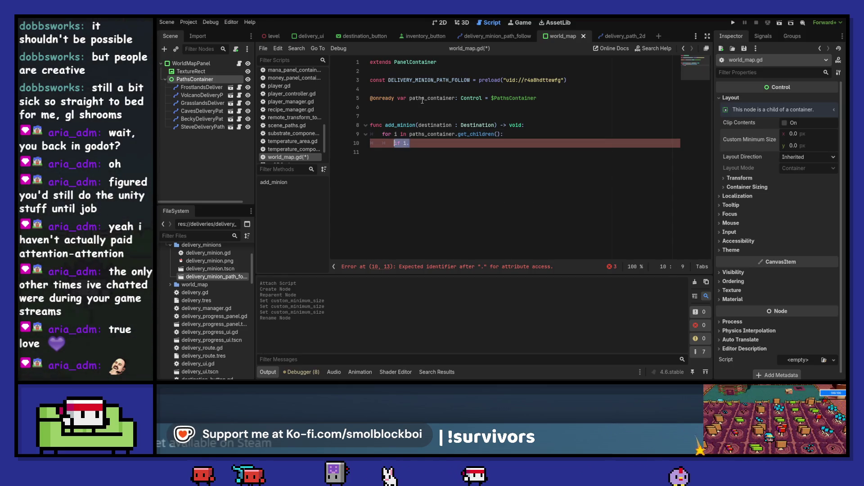
pyautogui.write('i = i ')
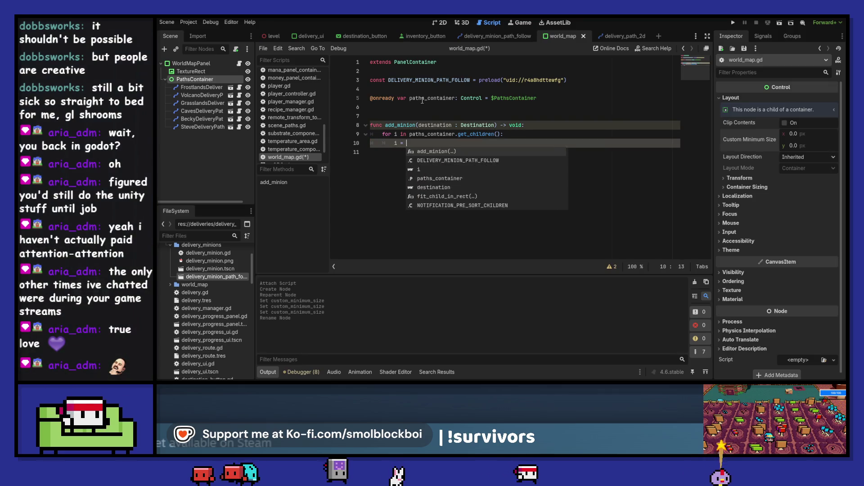
pyautogui.write('as')
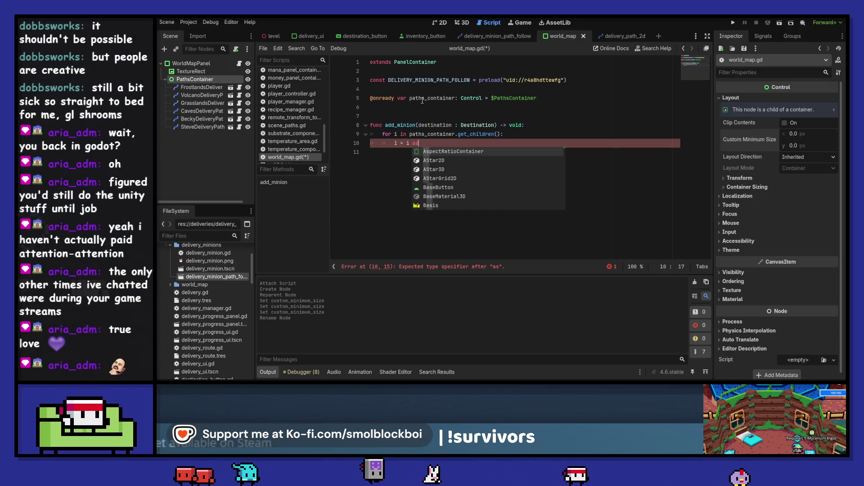
pyautogui.press('BackSpace')
pyautogui.press('BackSpace')
pyautogui.press('BackSpace')
pyautogui.write('pass')
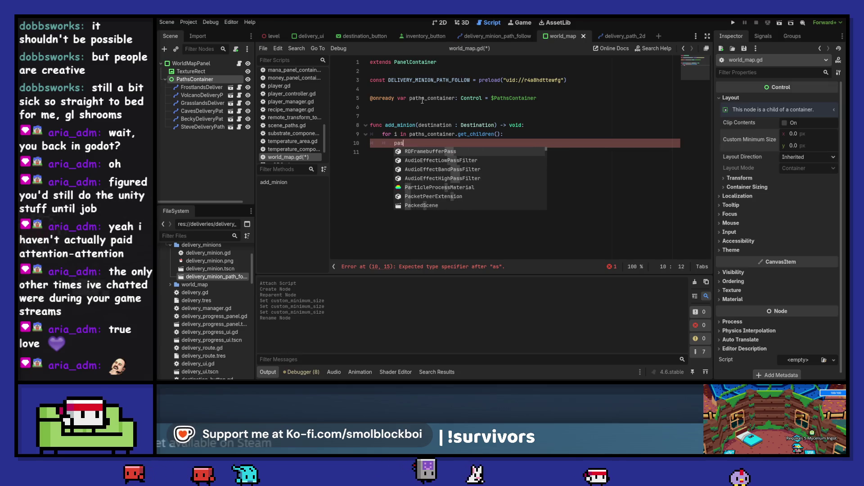
pyautogui.hotkey('ctrl', 's')
pyautogui.click(207, 87)
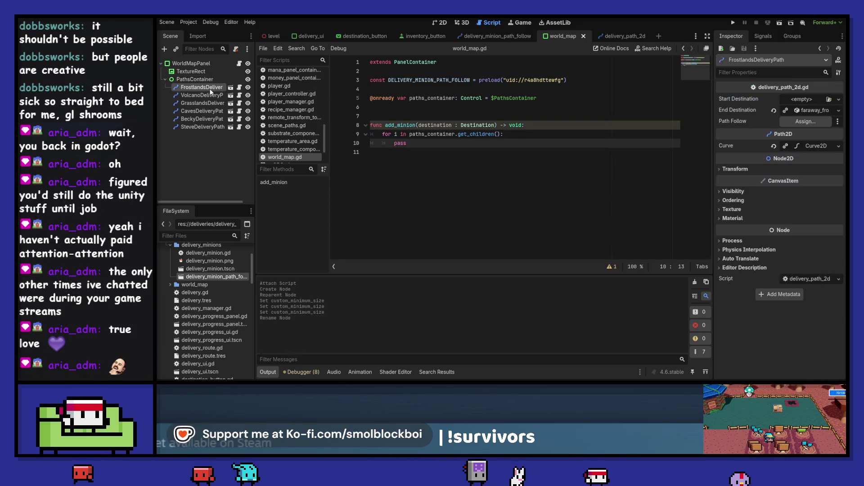
# Step: Add class_name DeliveryPath2D above extends Path2D in delivery_path_2d.gd and save
pyautogui.click(231, 87)
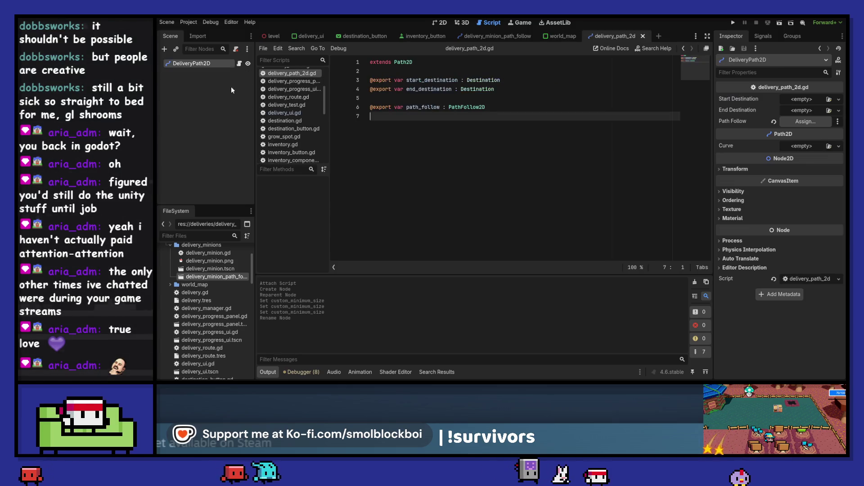
pyautogui.click(239, 63)
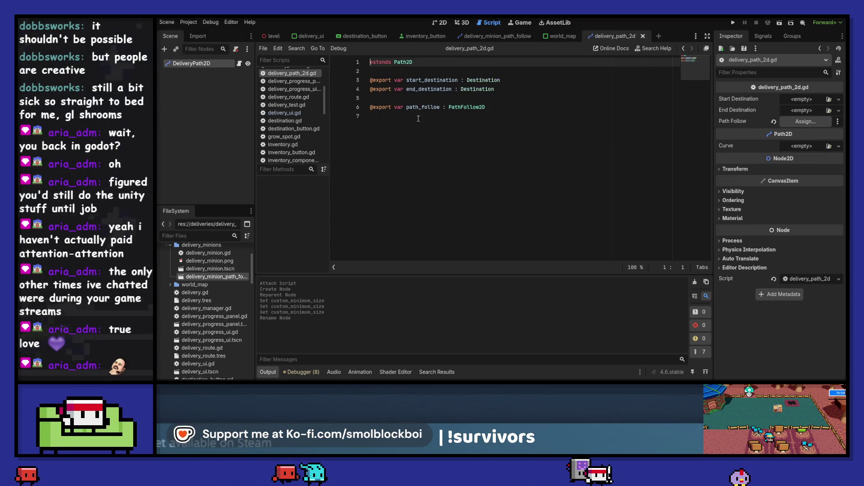
pyautogui.write('class_ ')
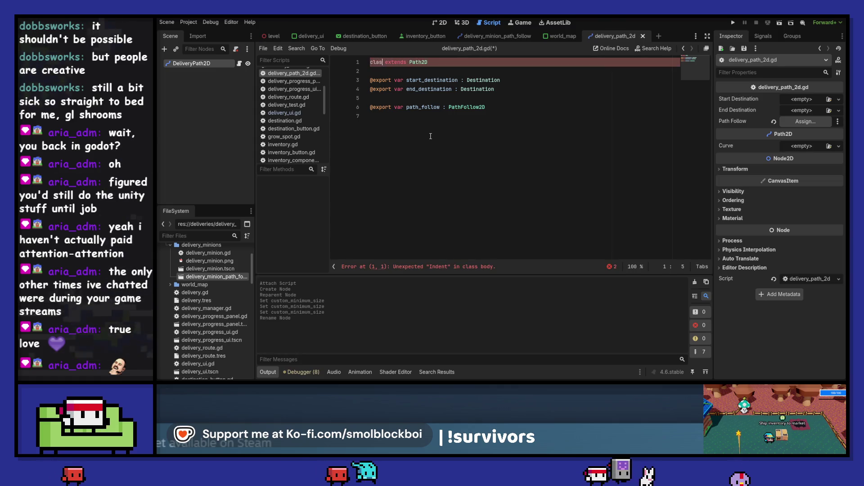
pyautogui.write('name DeliveryP')
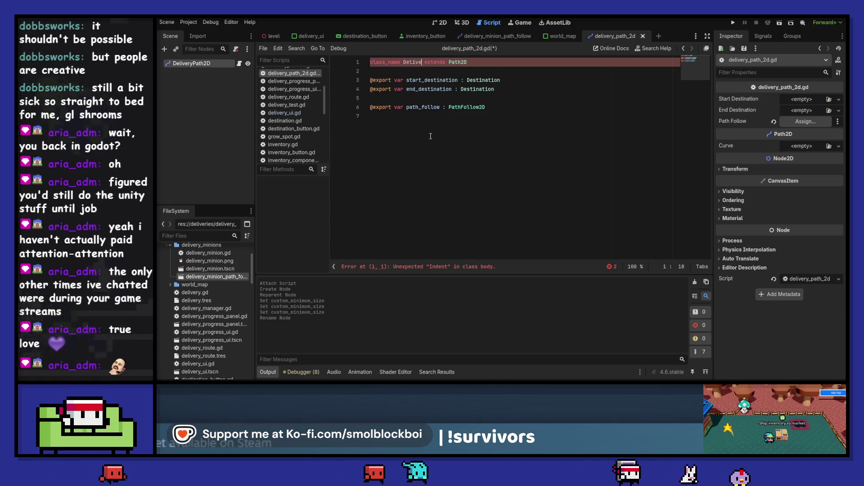
pyautogui.write('ath2D')
pyautogui.hotkey('ctrl', 's')
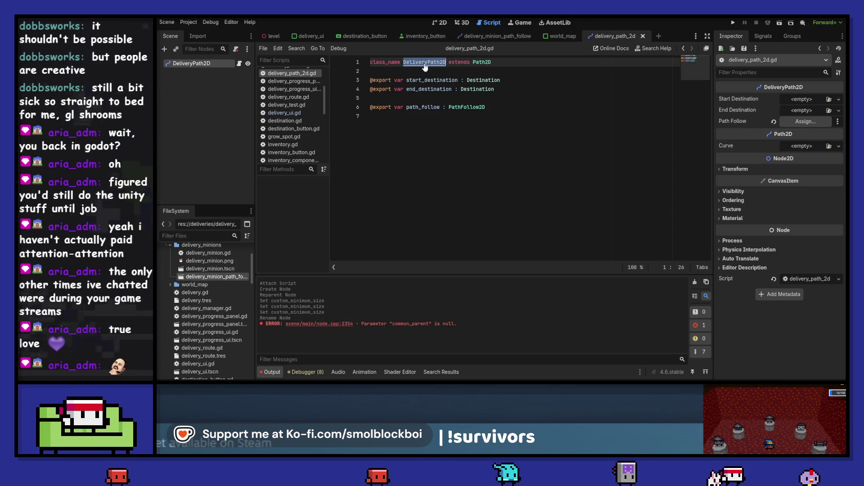
pyautogui.click(563, 36)
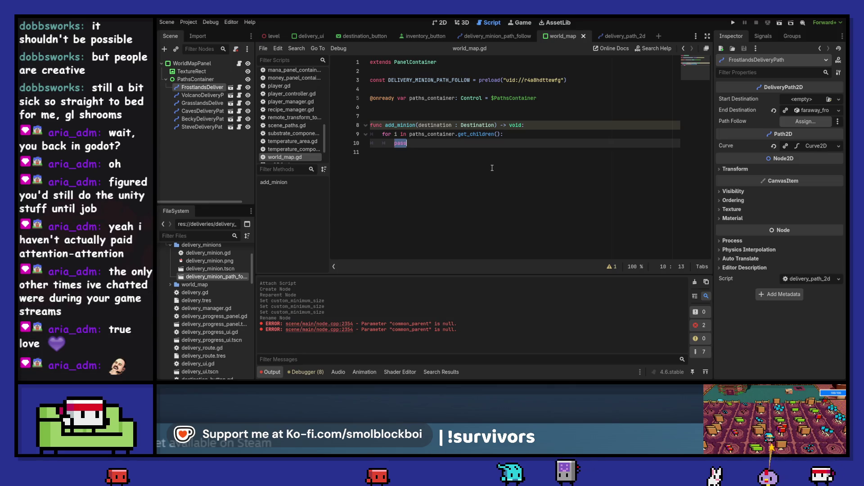
# Step: In the loop, check i is DeliveryPath2D and its end_destination matches destination, then return; save
pyautogui.write('if i is ')
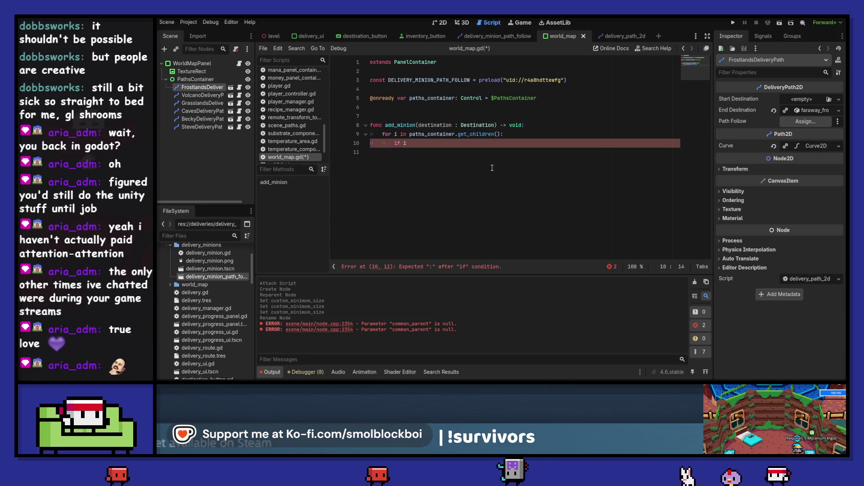
pyautogui.write('DeliveryPath2D:')
pyautogui.press('Return')
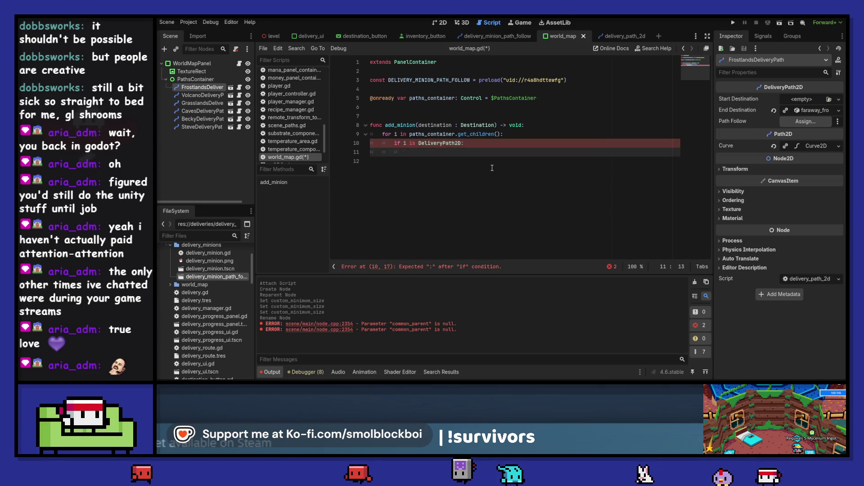
pyautogui.write('i.')
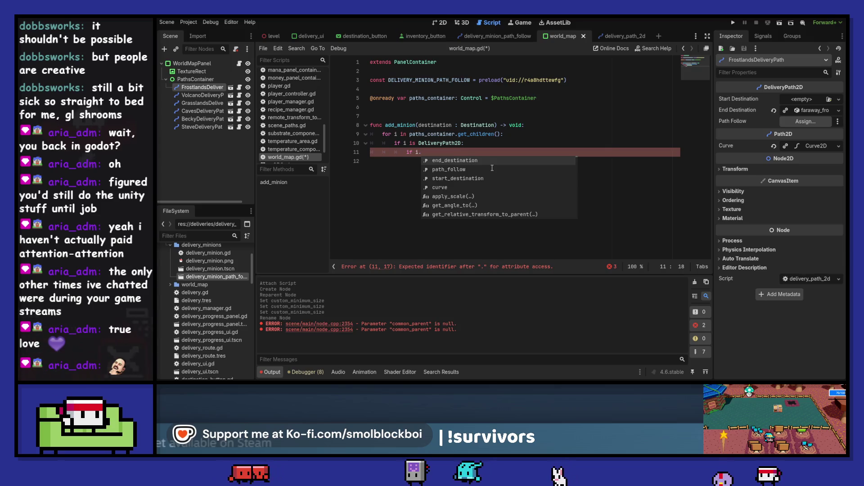
pyautogui.press('Return')
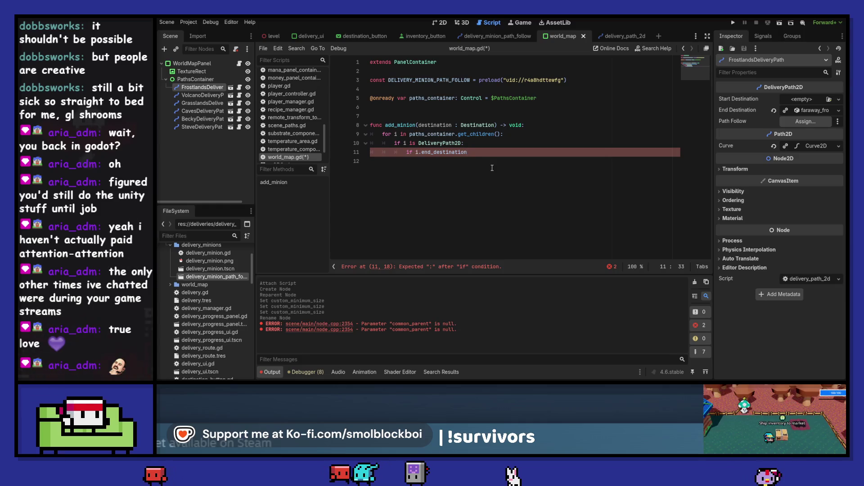
pyautogui.write('stination:')
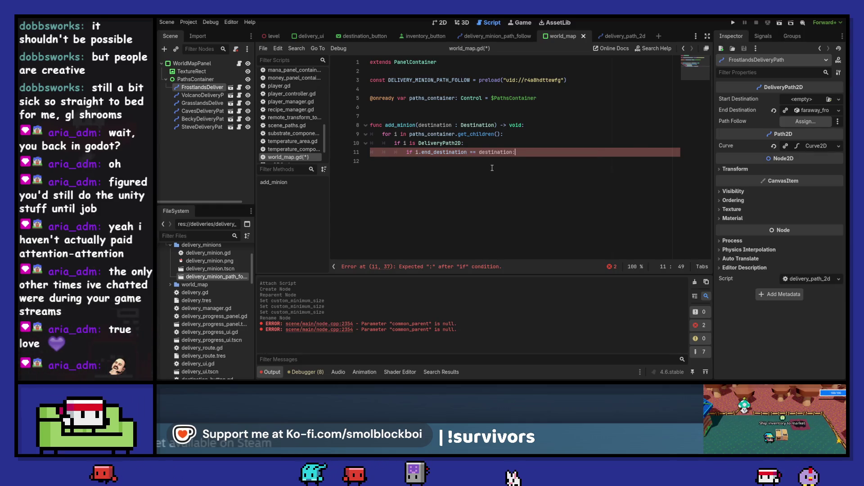
pyautogui.press('Return')
pyautogui.write('return')
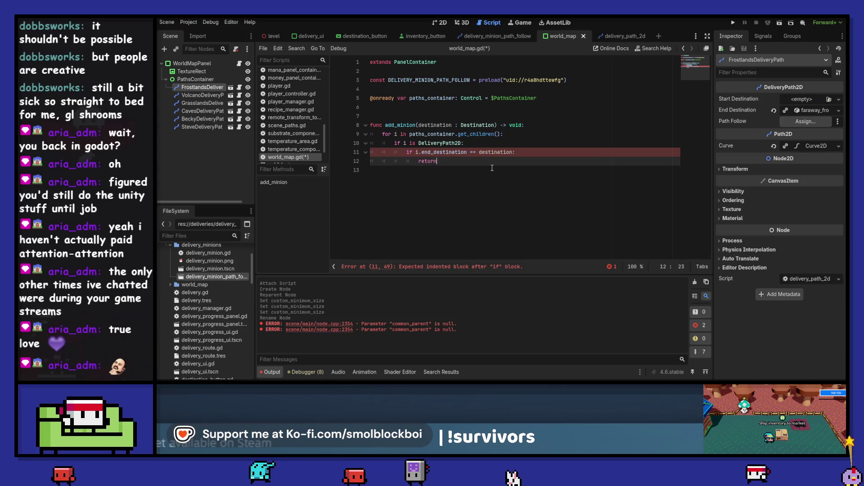
pyautogui.hotkey('ctrl', 's')
# Step: Declare var _minion := DELIVERY_MINION_PATH_FOLLOW.instantiate() above the return, attempting a DeliveryMinion cast
pyautogui.hotkey('ctrl', 'z')
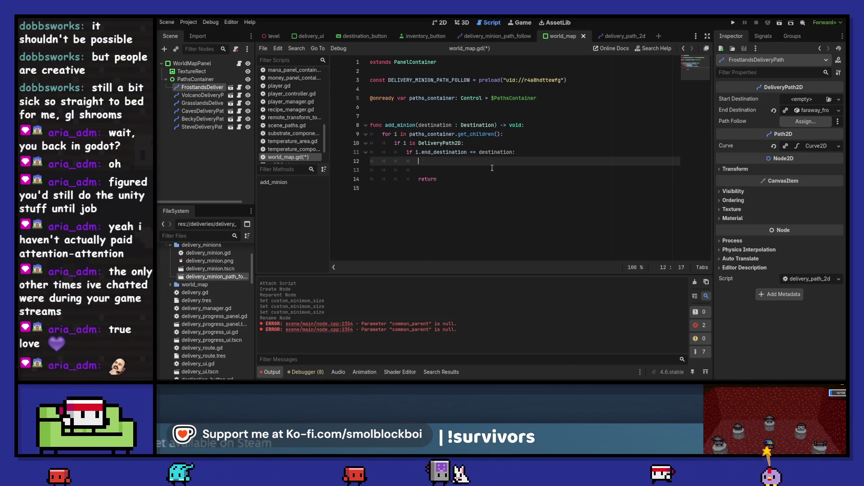
pyautogui.hotkey('ctrl', 'y')
pyautogui.write('_n')
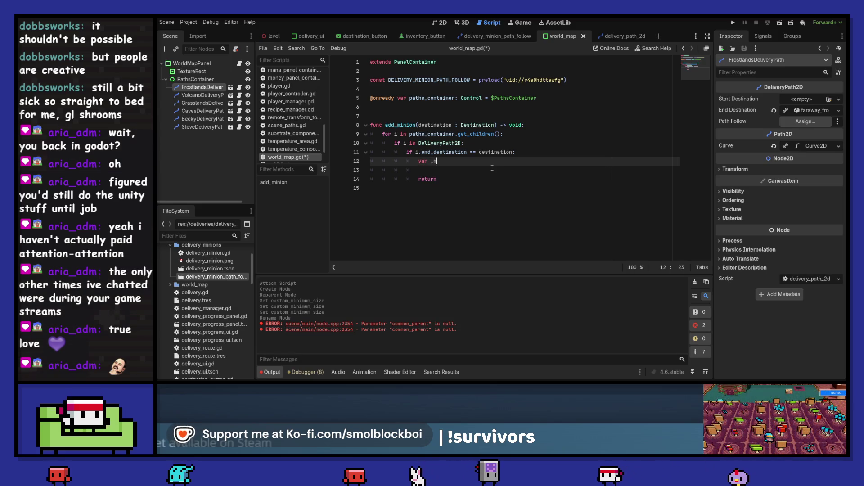
pyautogui.press('BackSpace')
pyautogui.press('BackSpace')
pyautogui.write('inion :')
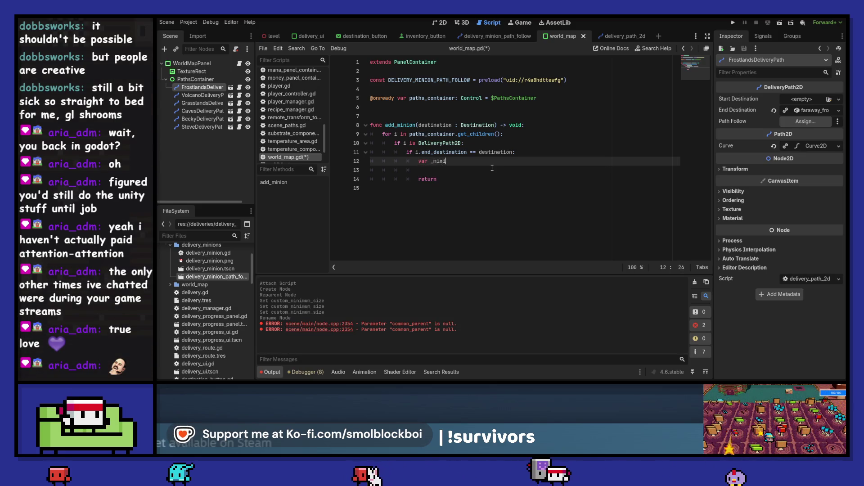
pyautogui.write('= DELIVERY_MINION_PATH_FOLLOW.')
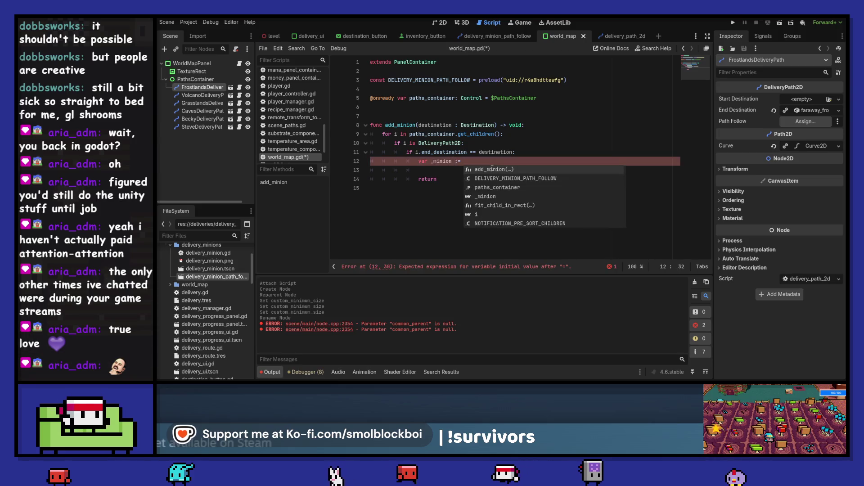
pyautogui.write('instantiate(')
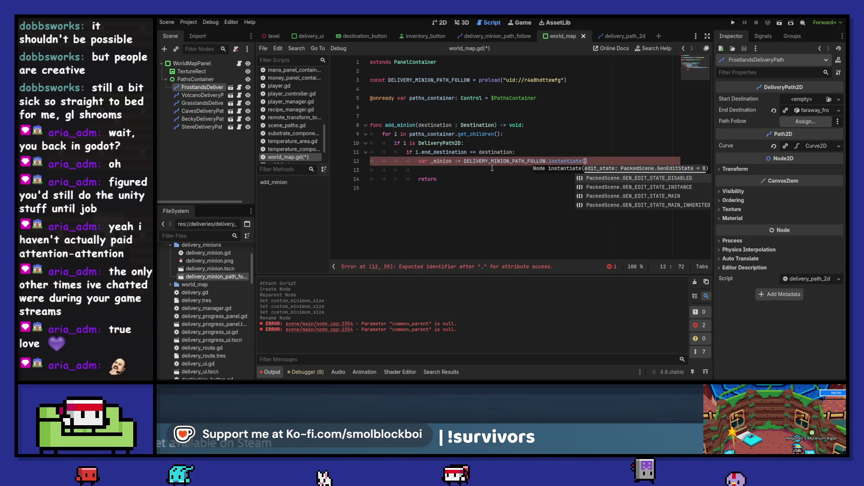
pyautogui.press('Return')
pyautogui.write('as')
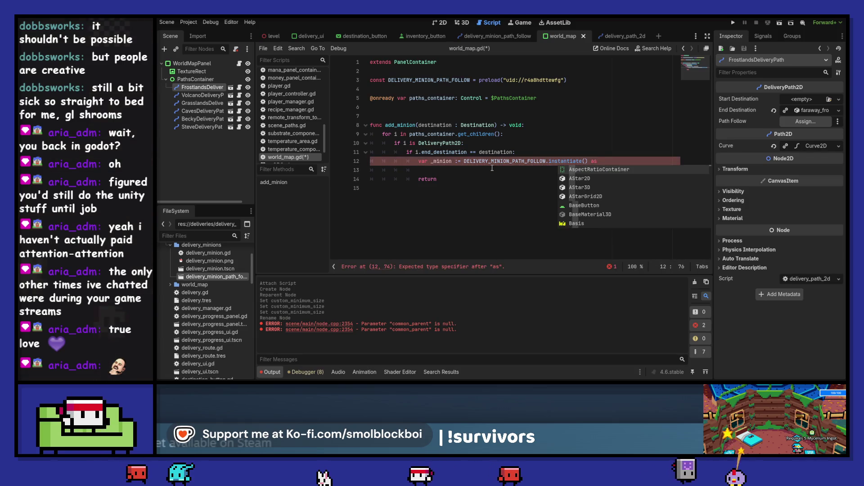
pyautogui.write(' Deli')
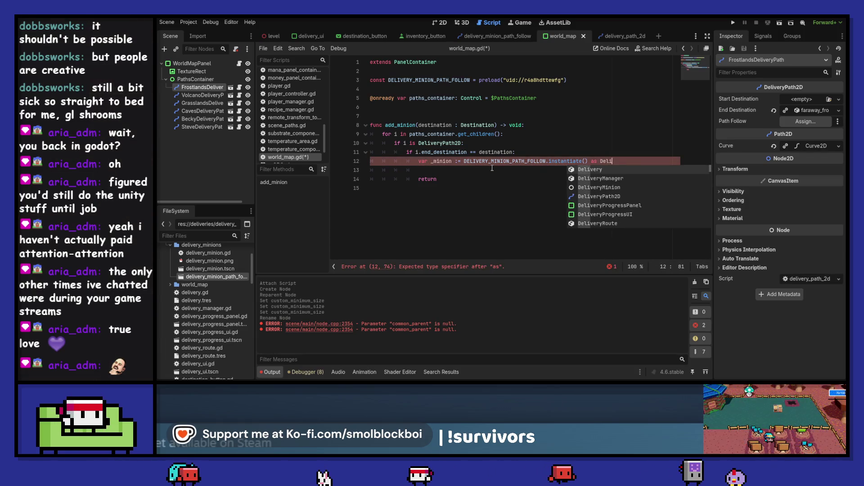
pyautogui.press('Down')
pyautogui.press('Down')
pyautogui.press('Down')
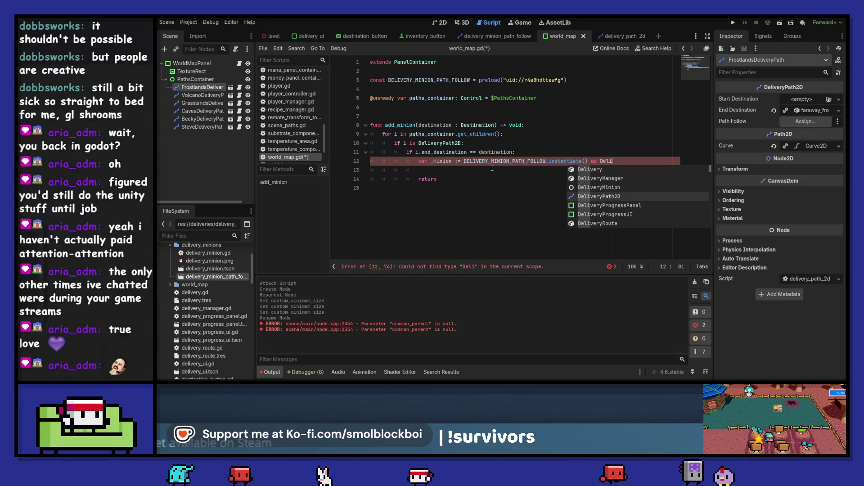
pyautogui.press('Up')
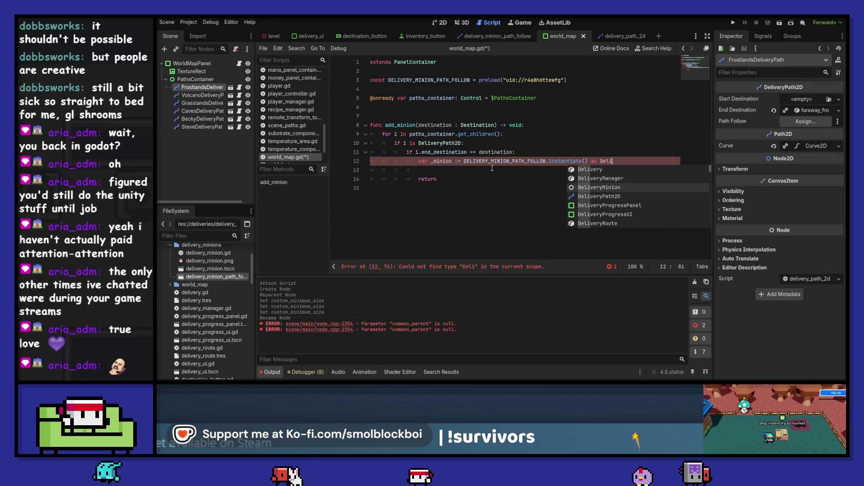
# Step: Check the path-follow scene's type, remove the unresolved cast, save, and clear the output
pyautogui.click(503, 38)
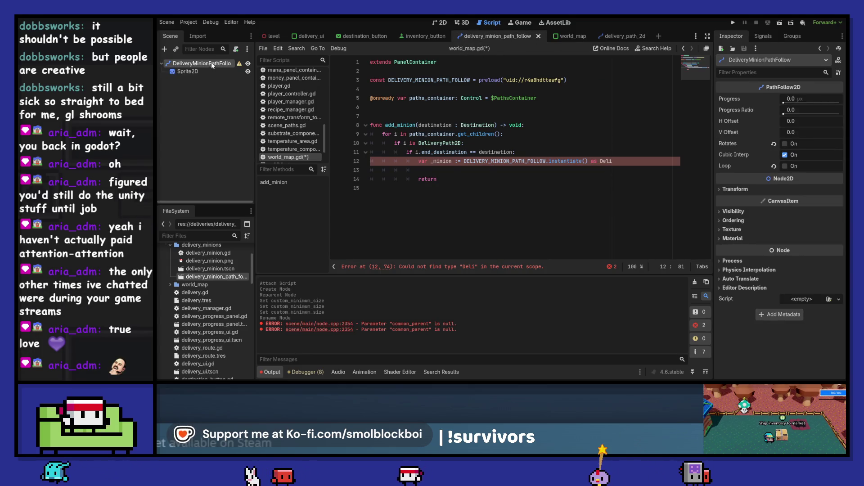
pyautogui.moveTo(239, 64)
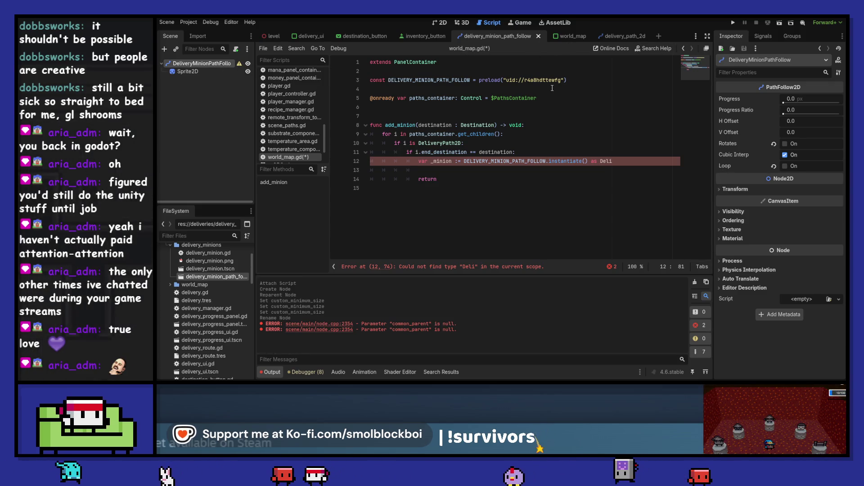
pyautogui.hotkey('ctrl', 's')
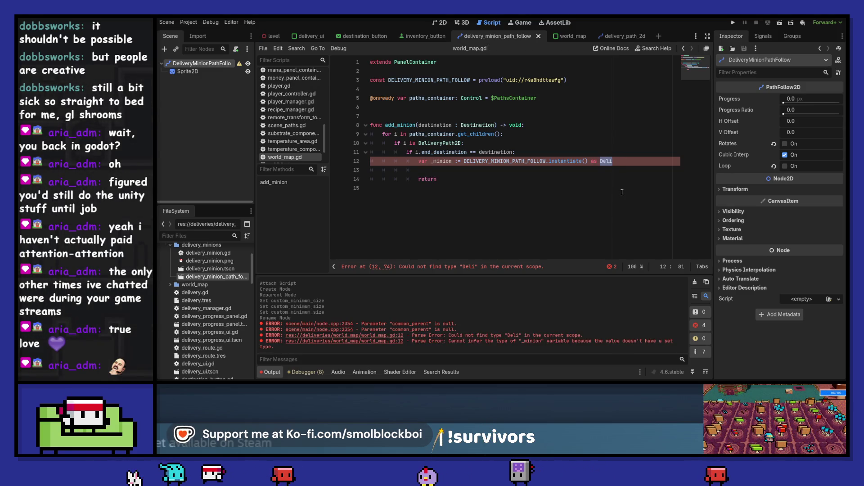
pyautogui.press('BackSpace')
pyautogui.press('BackSpace')
pyautogui.press('BackSpace')
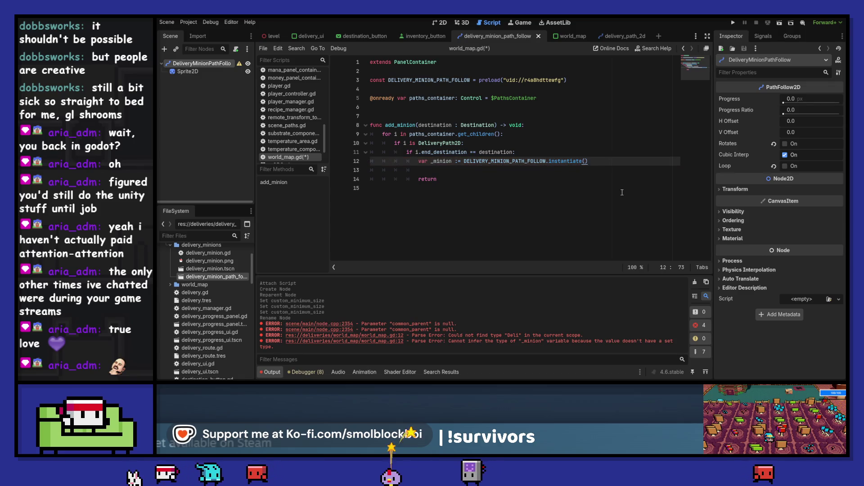
pyautogui.press('Down')
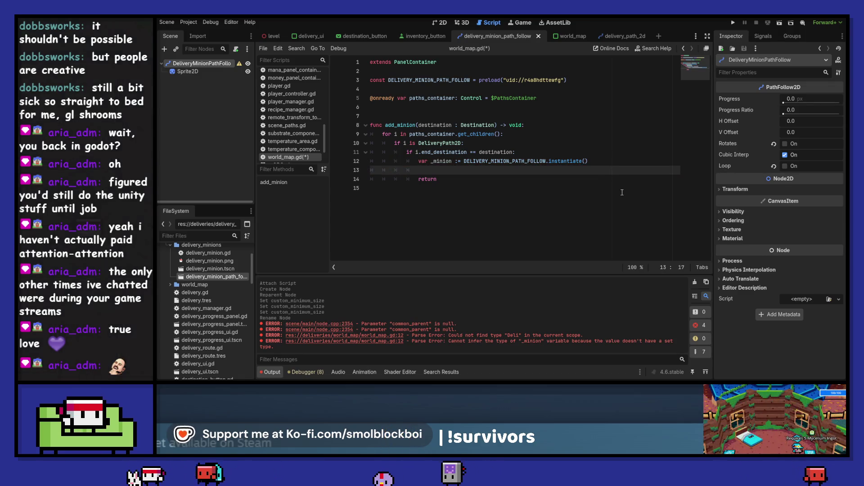
pyautogui.click(695, 283)
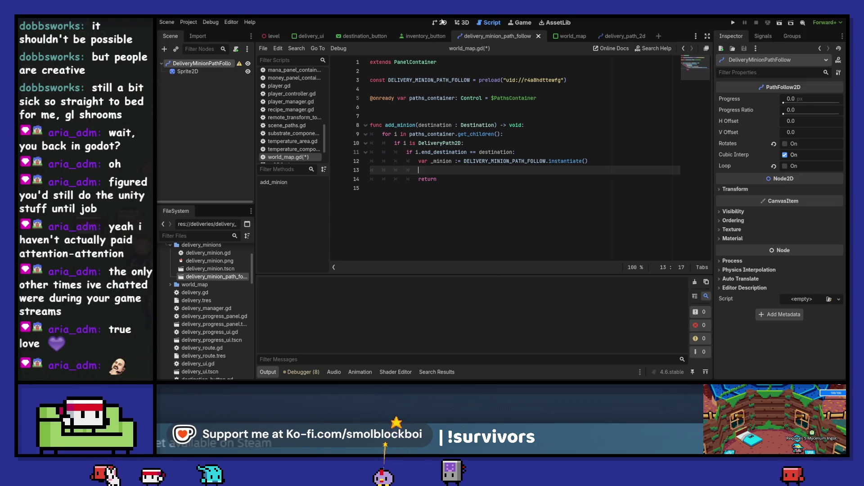
# Step: Add i.add_child(_minion) on the next line and save world_map.gd
pyautogui.click(565, 36)
pyautogui.click(443, 25)
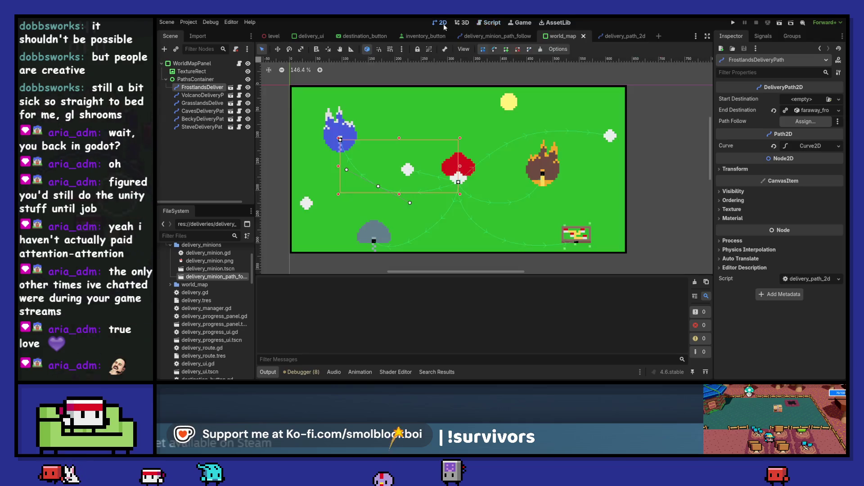
pyautogui.click(492, 22)
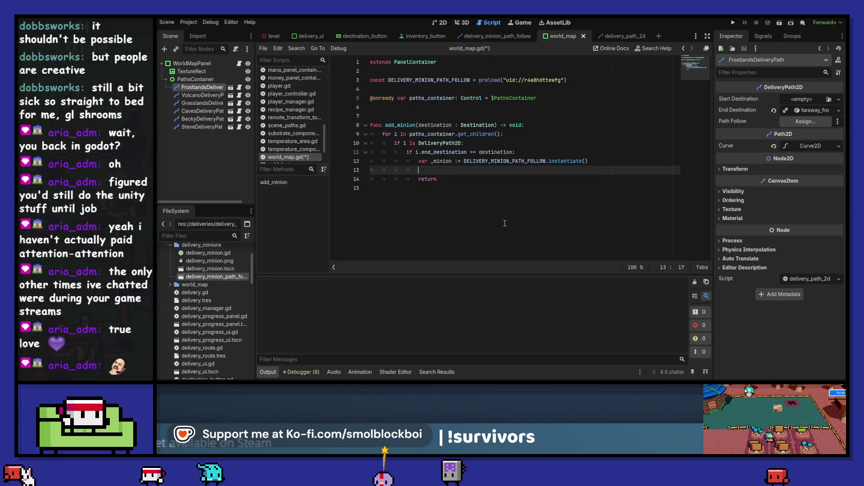
pyautogui.write('.add_ch')
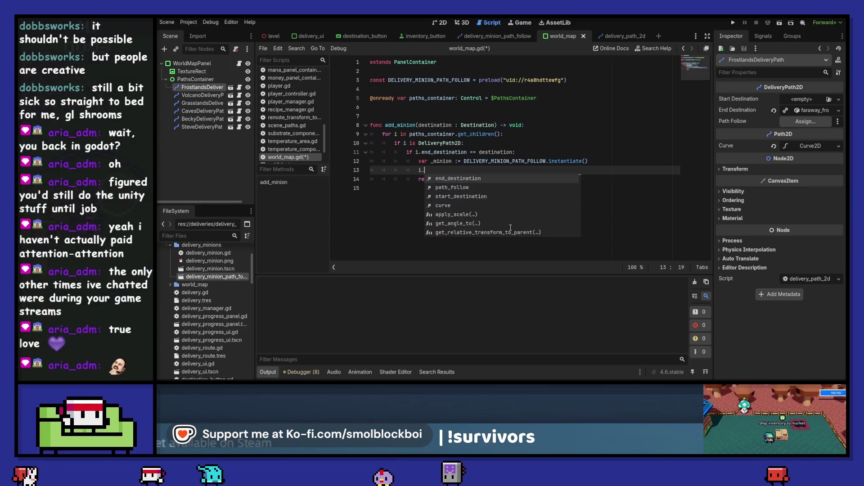
pyautogui.press('Return')
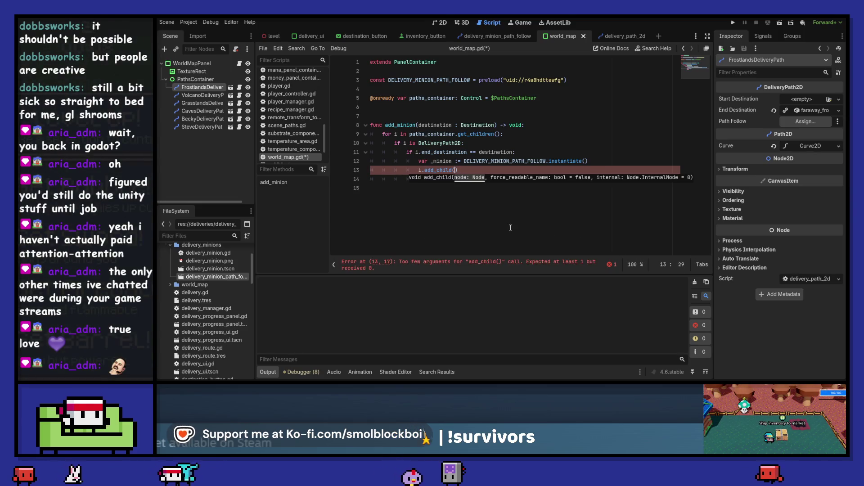
pyautogui.write('ion')
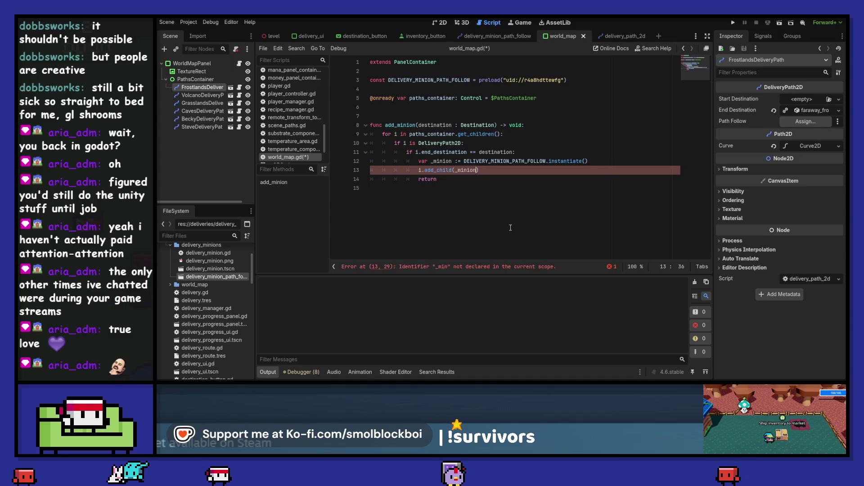
pyautogui.hotkey('ctrl', 's')
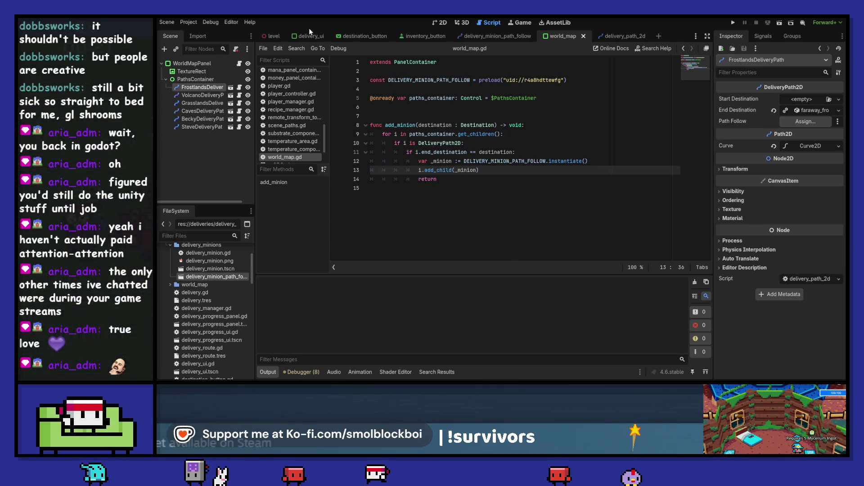
# Step: In the delivery_ui scene, make the WorldMap node accessible by unique name
pyautogui.click(311, 36)
pyautogui.click(448, 23)
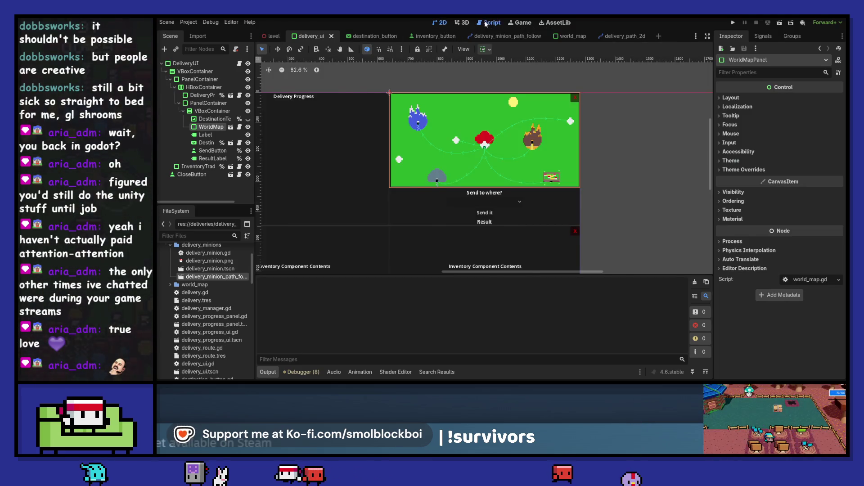
pyautogui.click(486, 23)
pyautogui.scroll(10, 450, 139)
pyautogui.scroll(10, 450, 138)
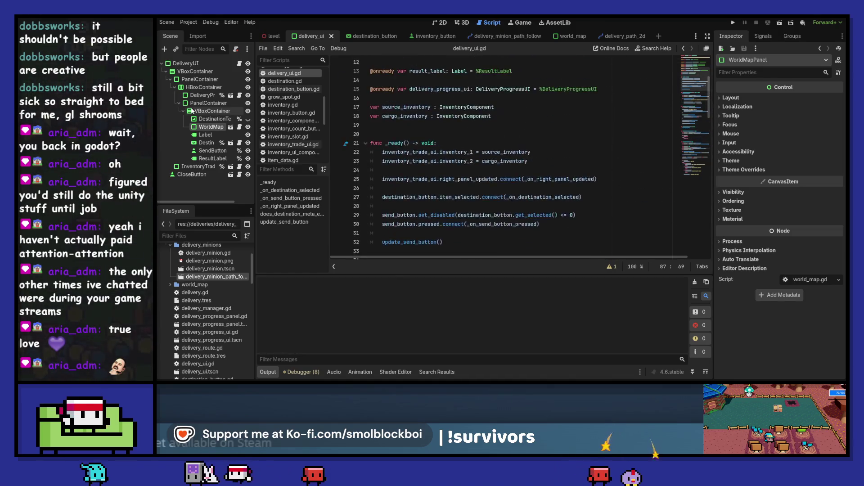
pyautogui.rightClick(211, 126)
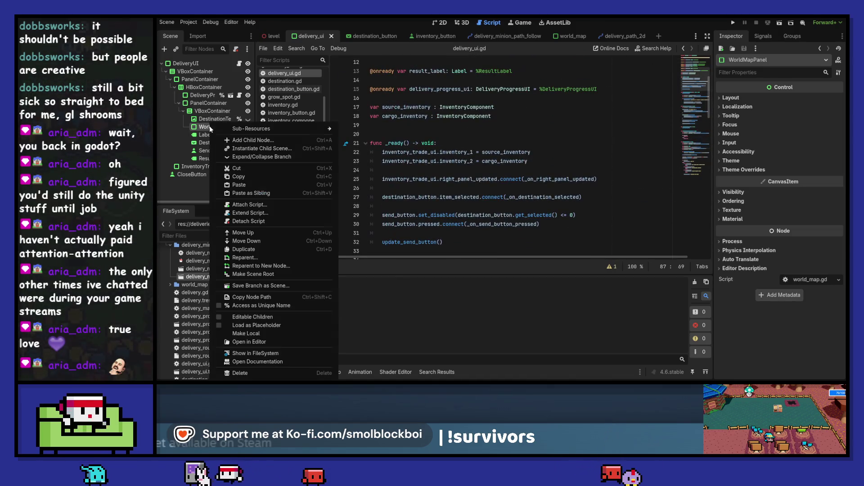
pyautogui.click(251, 304)
pyautogui.scroll(4, 564, 169)
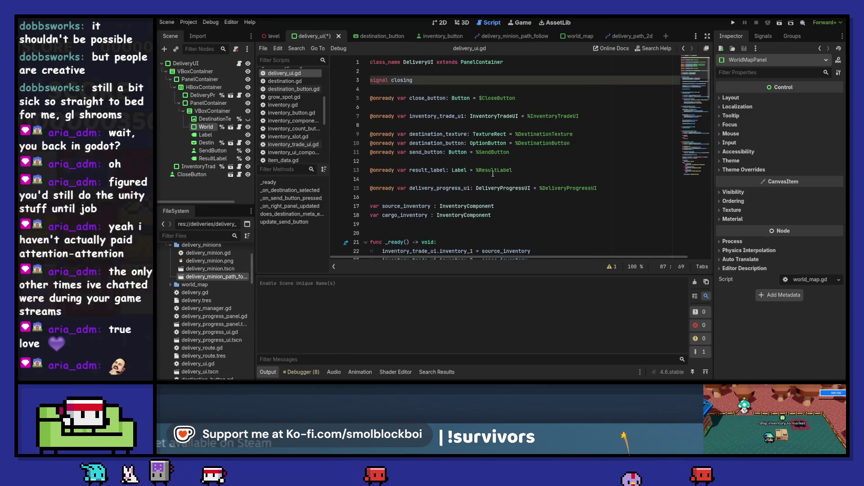
pyautogui.click(411, 196)
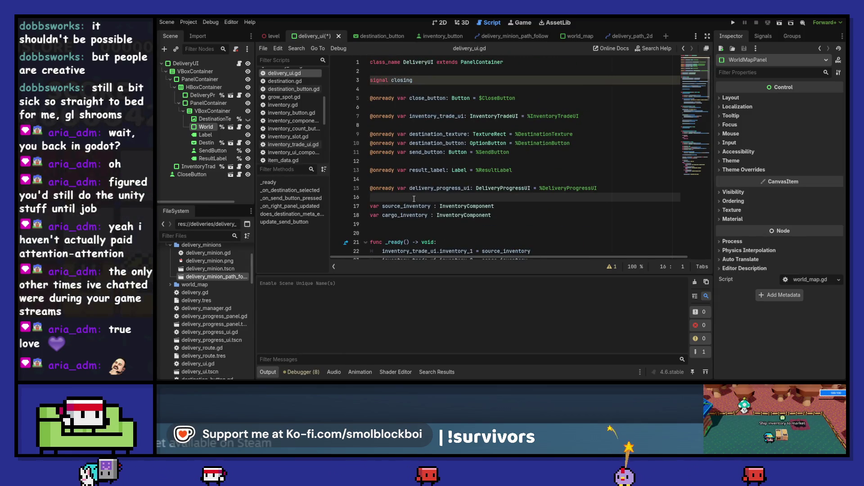
pyautogui.press('Return')
pyautogui.press('Return')
pyautogui.press('Up')
pyautogui.moveTo(204, 127)
pyautogui.mouseDown()
pyautogui.moveTo(449, 206)
pyautogui.moveTo(432, 206)
pyautogui.mouseUp()
pyautogui.doubleClick(432, 206)
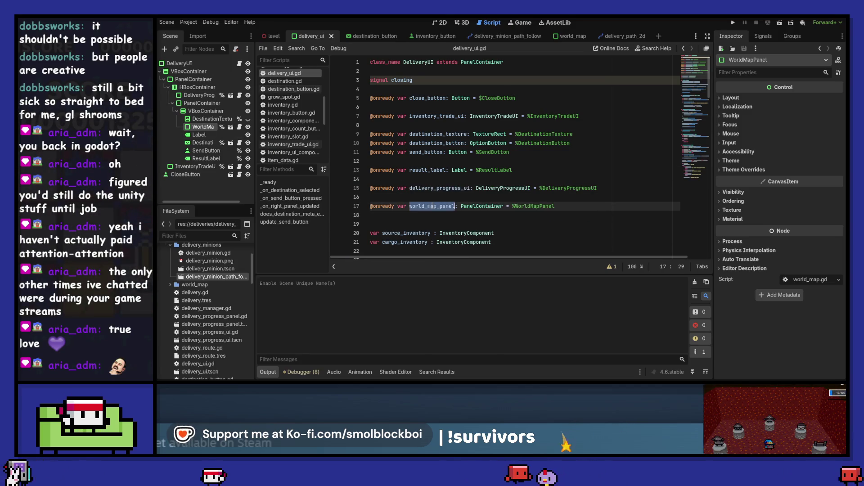
pyautogui.hotkey('ctrl', 's')
# Step: Start a world_map_panel.add_min call below update_panel(), then jump to the world_map_panel declaration
pyautogui.scroll(-2, 432, 205)
pyautogui.scroll(-5, 432, 205)
pyautogui.scroll(-12, 469, 169)
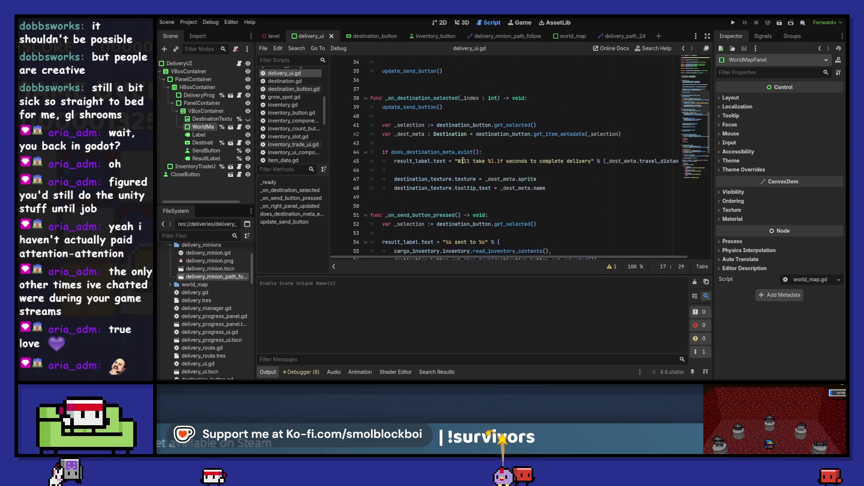
pyautogui.scroll(-6, 462, 161)
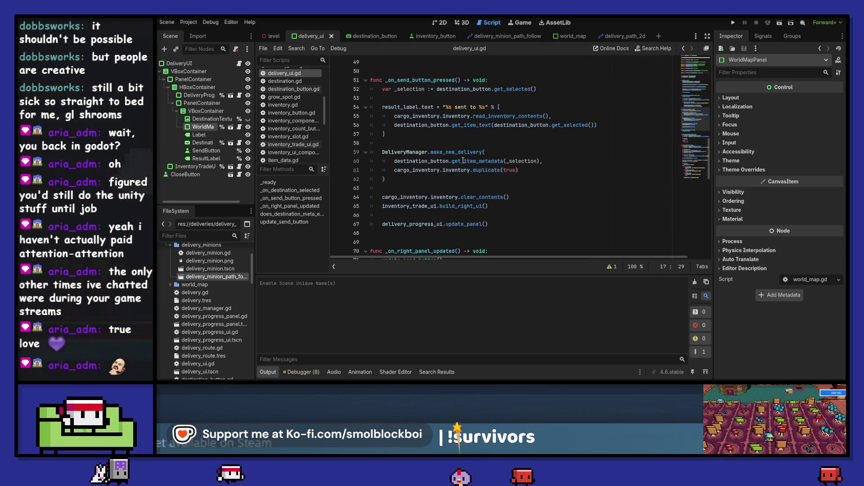
pyautogui.click(527, 199)
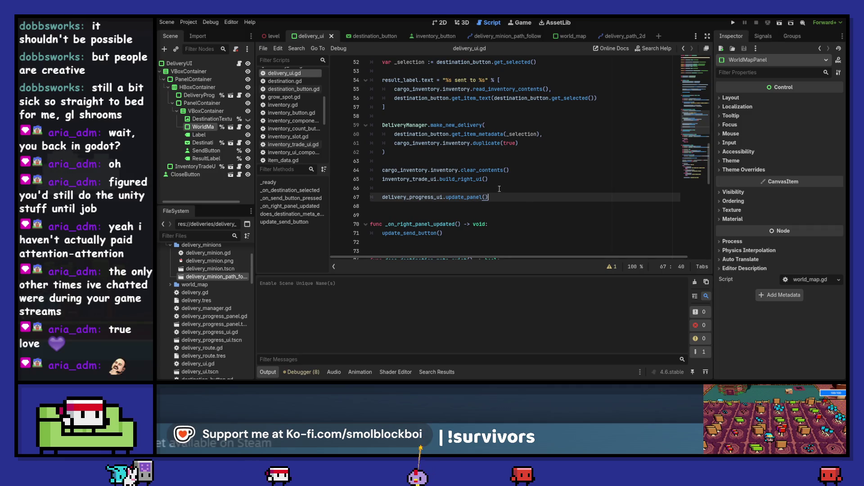
pyautogui.click(517, 189)
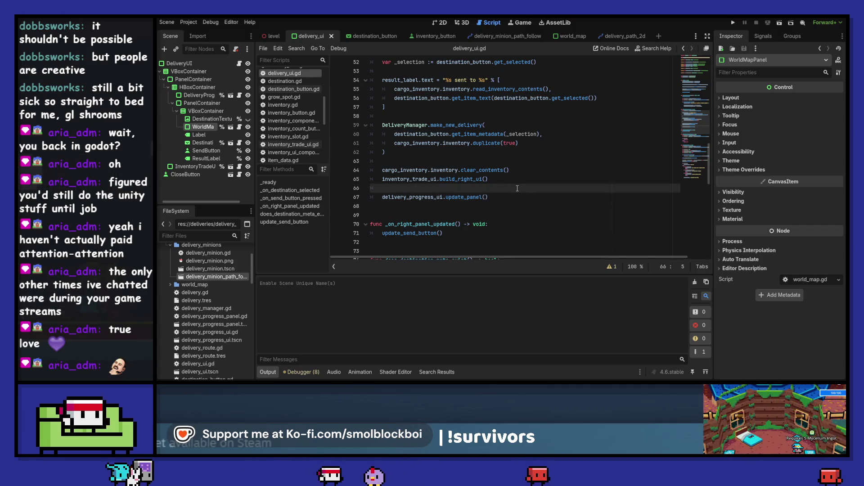
pyautogui.press('Down')
pyautogui.scroll(-1, 517, 189)
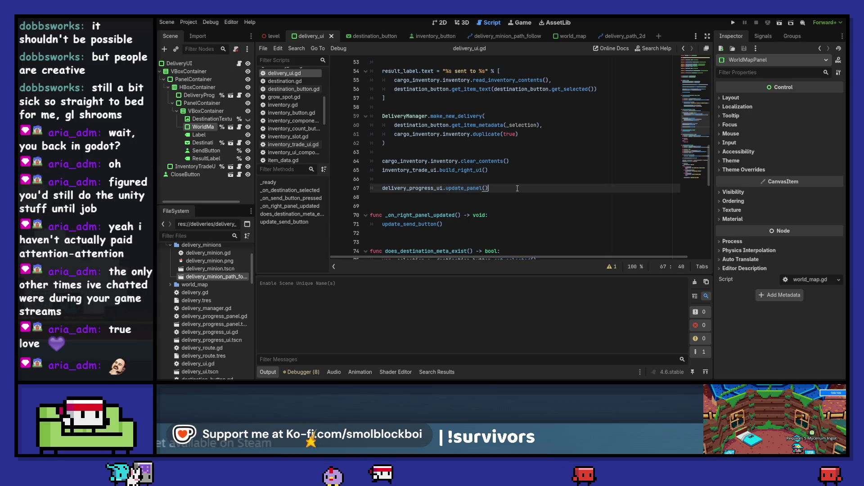
pyautogui.press('End')
pyautogui.press('Return')
pyautogui.press('Return')
pyautogui.write('world_map_panel.')
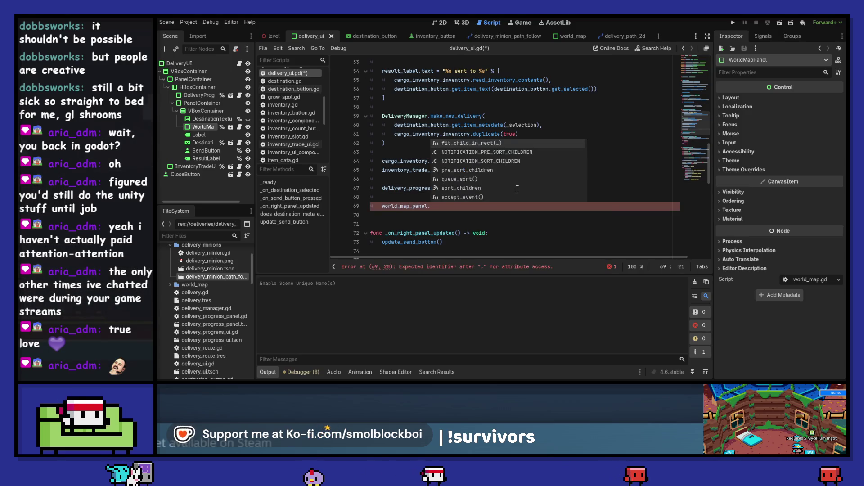
pyautogui.write('add')
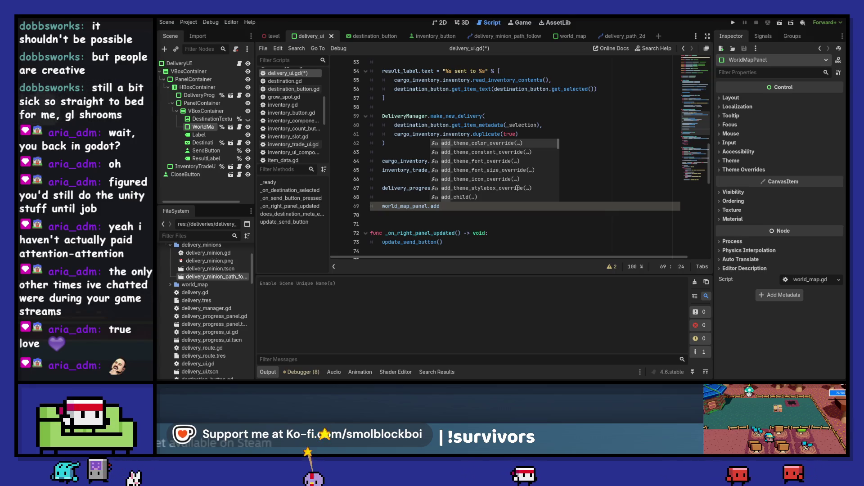
pyautogui.write('_min')
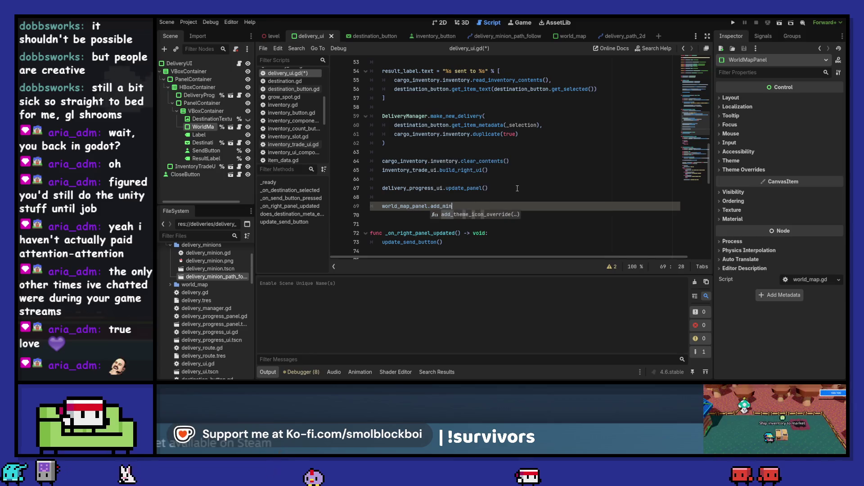
pyautogui.keyDown('ctrl'); pyautogui.click(410, 209); pyautogui.keyUp('ctrl')
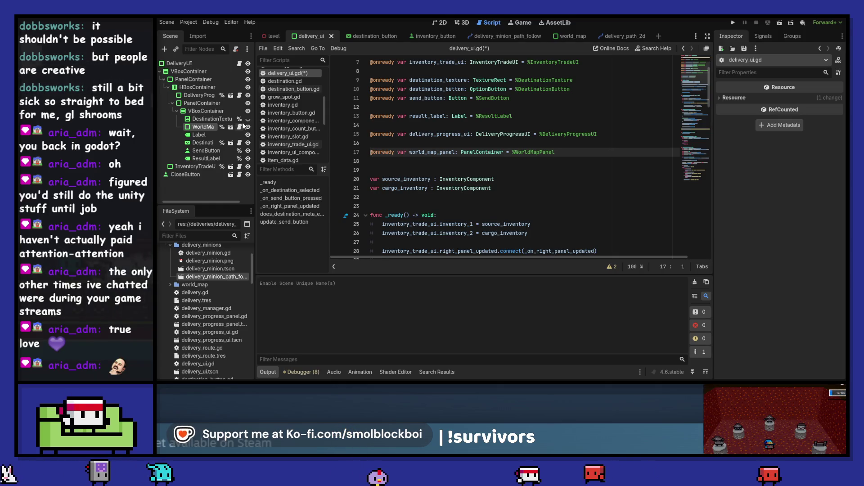
# Step: Add class_name WorldMapPanel at the top of world_map.gd and save it
pyautogui.click(242, 128)
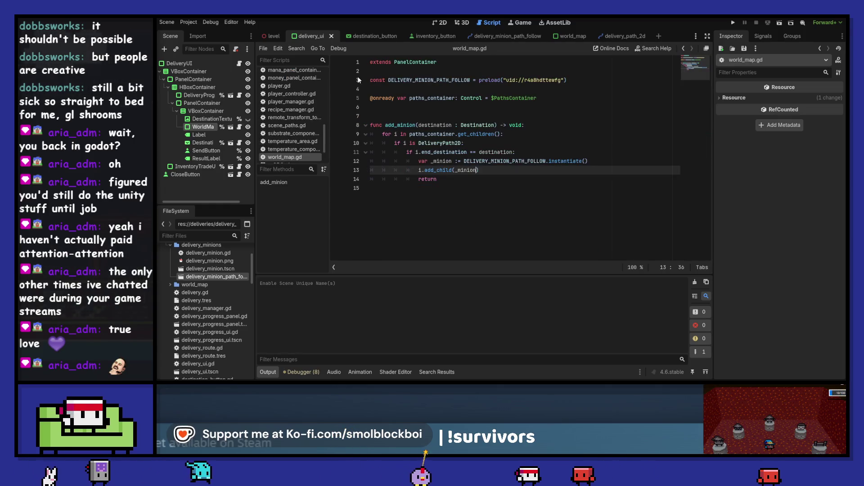
pyautogui.click(370, 62)
pyautogui.write('class_name WorldMapPanel')
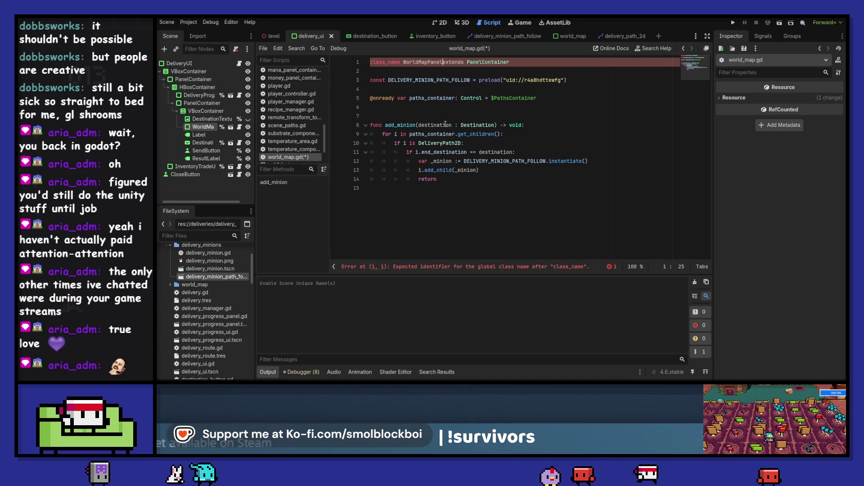
pyautogui.hotkey('ctrl', 's')
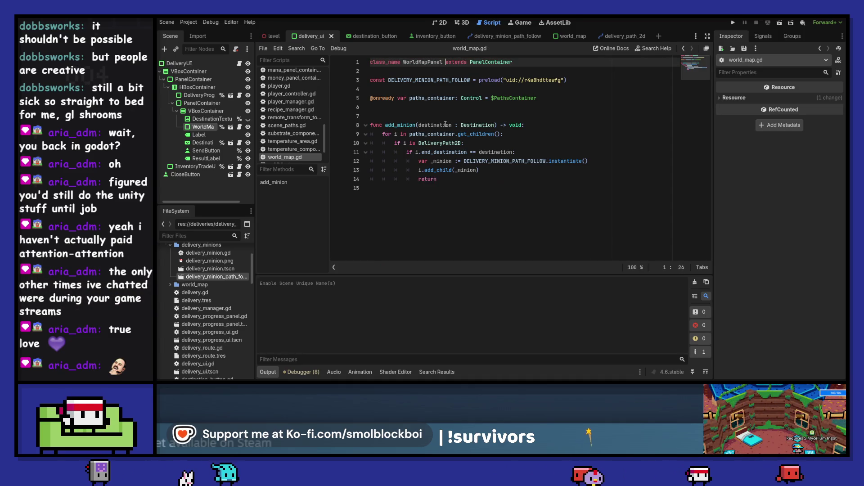
# Step: Type world_map_panel as WorldMapPanel and complete the world_map_panel.add_minion() call on line 69
pyautogui.click(239, 63)
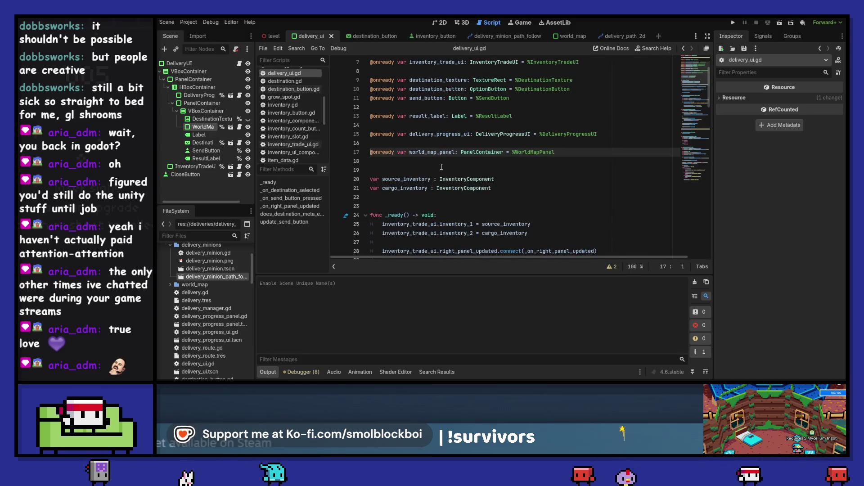
pyautogui.write('WorldMapPanel')
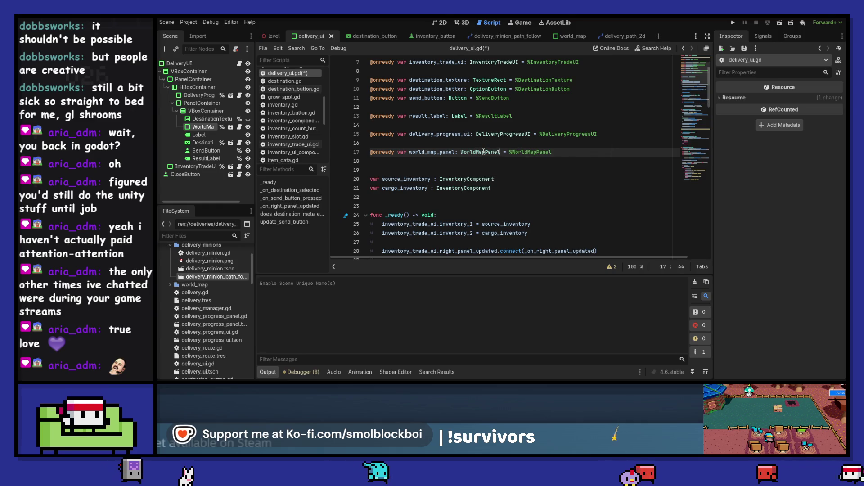
pyautogui.scroll(-15, 429, 154)
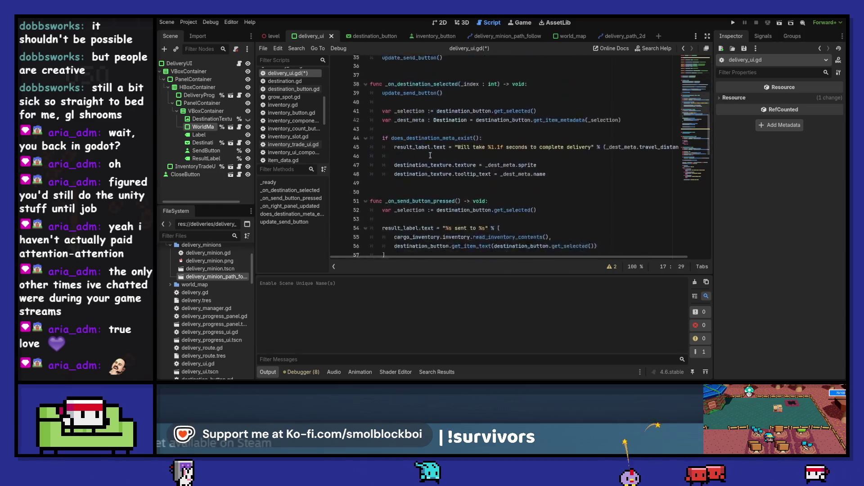
pyautogui.click(462, 160)
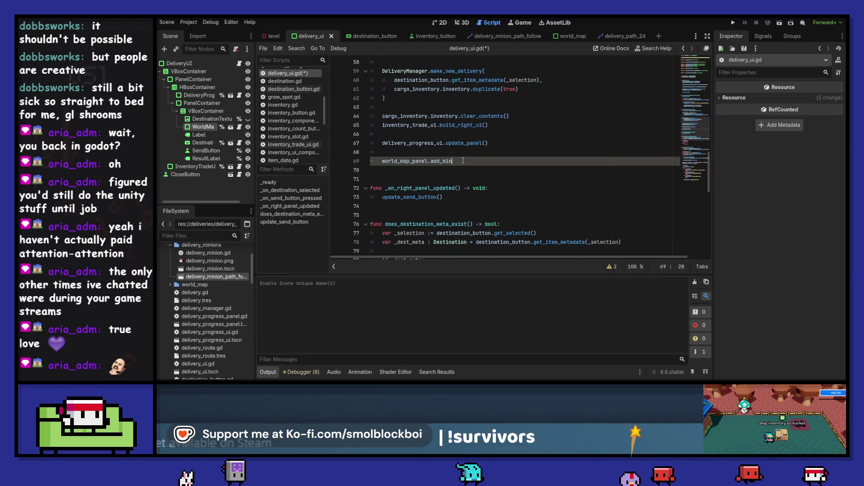
pyautogui.press('BackSpace')
pyautogui.press('BackSpace')
pyautogui.press('BackSpace')
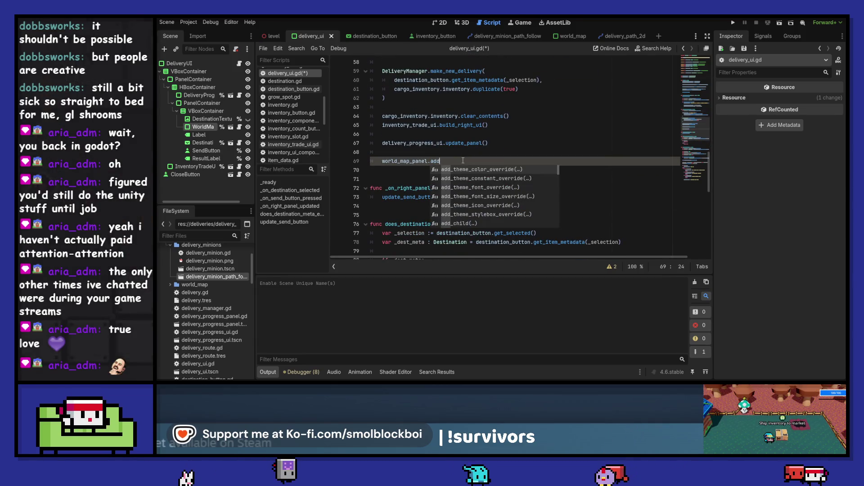
pyautogui.write('minion(')
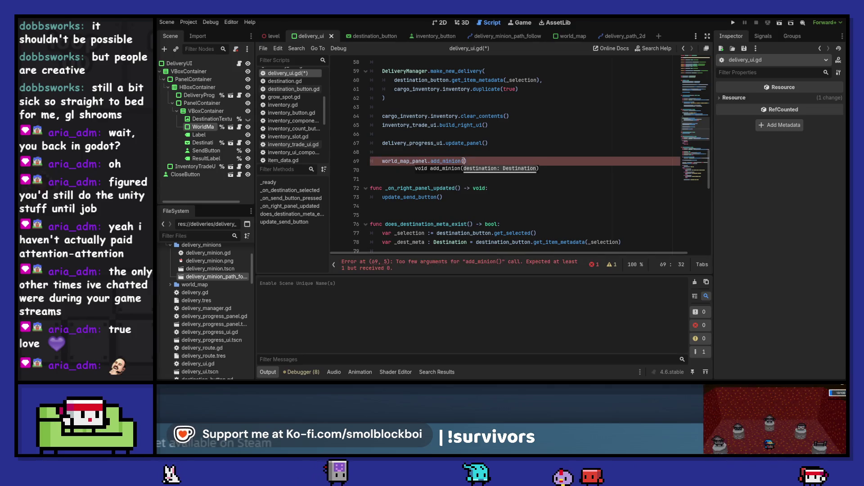
pyautogui.scroll(2, 462, 161)
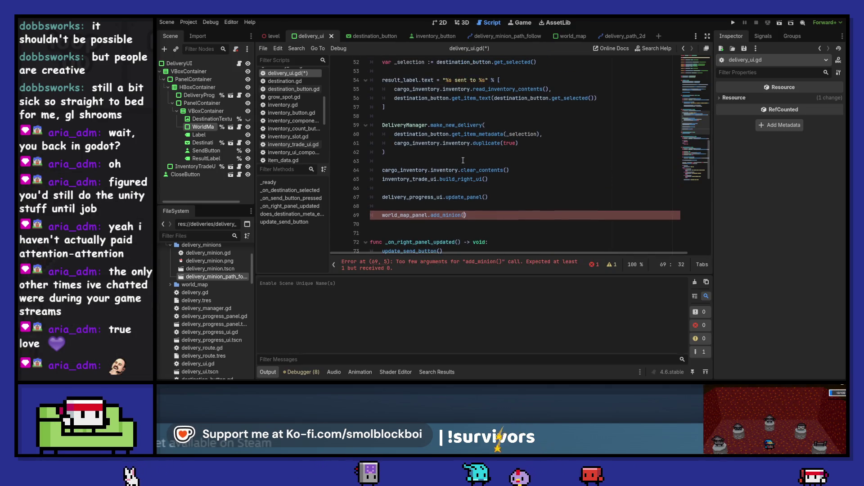
pyautogui.moveTo(395, 134); pyautogui.dragTo(561, 134)
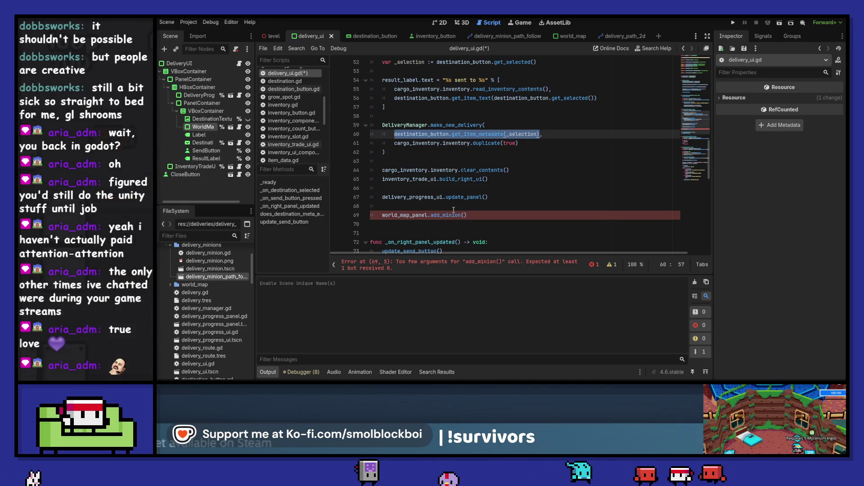
pyautogui.keyDown('ctrl'); pyautogui.click(451, 125); pyautogui.keyUp('ctrl')
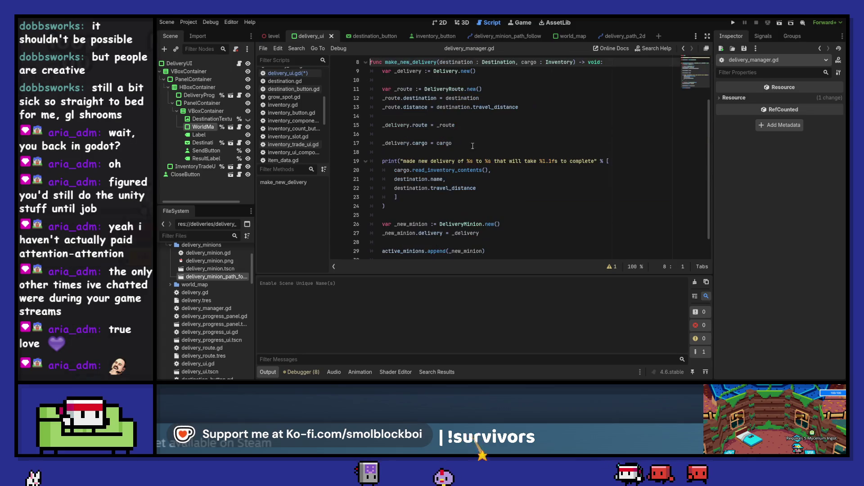
# Step: Look over make_new_delivery in delivery_manager.gd, then return to add_minion() on line 69
pyautogui.scroll(3, 542, 169)
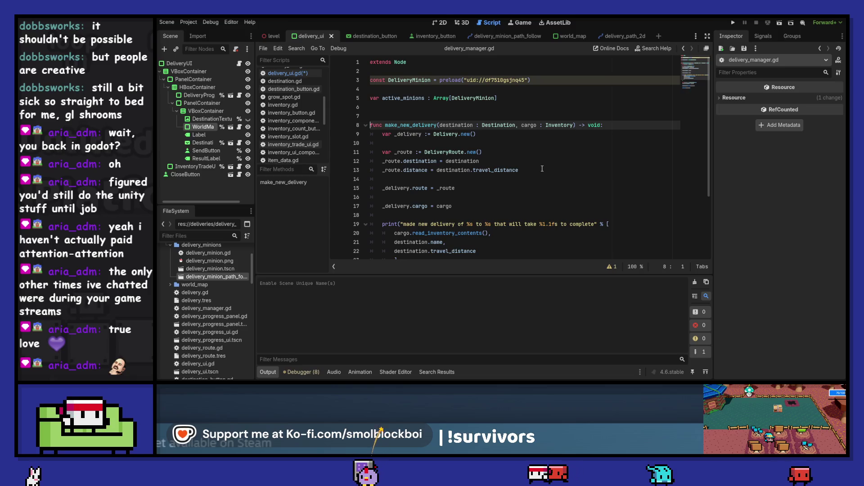
pyautogui.scroll(-4, 542, 168)
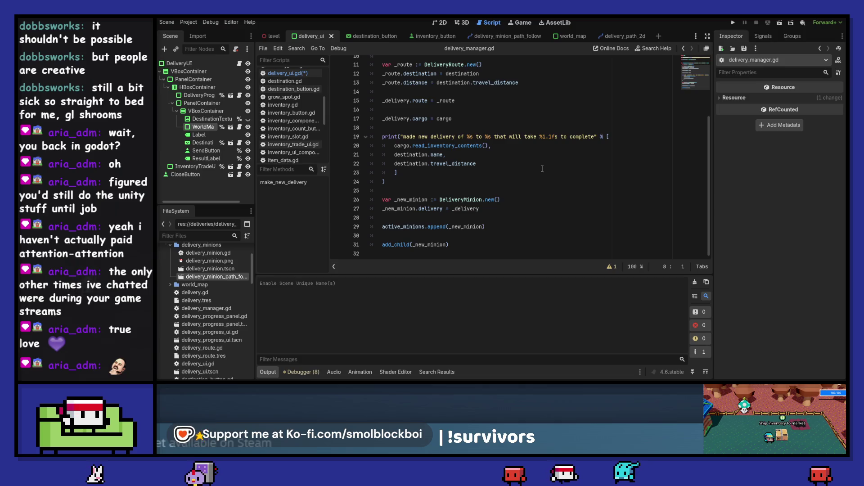
pyautogui.scroll(4, 542, 168)
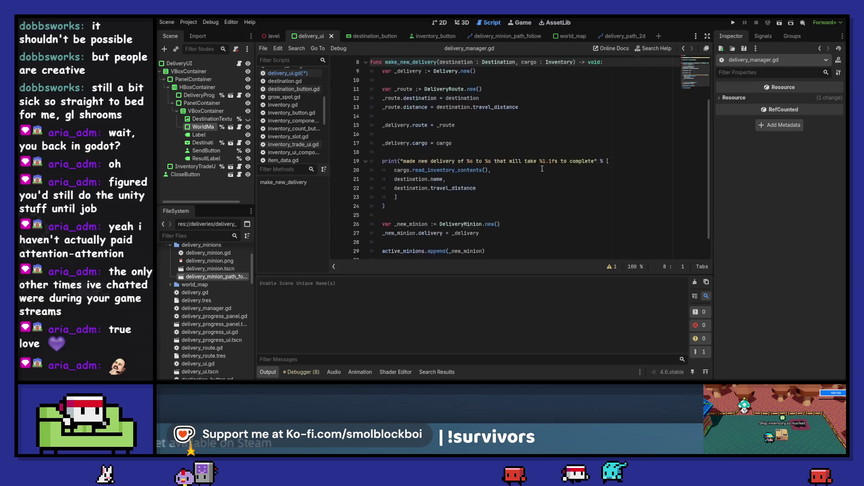
pyautogui.click(683, 49)
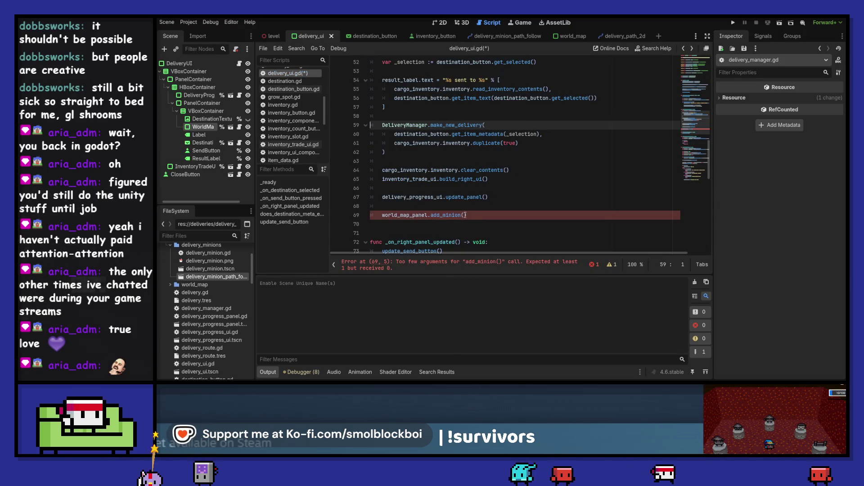
pyautogui.click(465, 215)
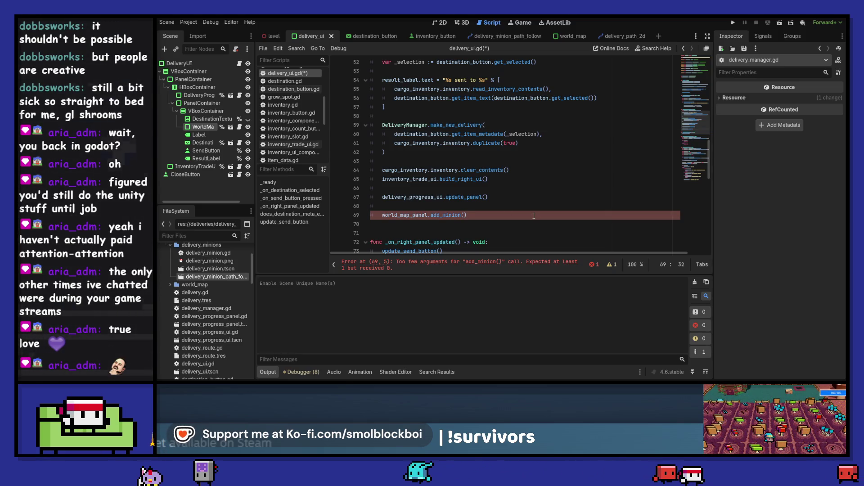
# Step: Pass destination_button.get_item_metadata(_selection), copied from line 60, as add_minion's argument
pyautogui.write('world_map_panel')
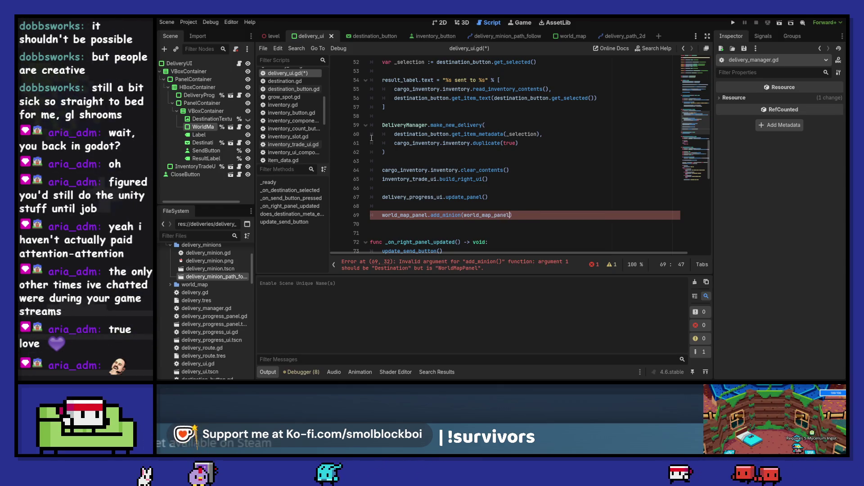
pyautogui.click(395, 135)
pyautogui.moveTo(394, 134); pyautogui.dragTo(540, 134)
pyautogui.hotkey('ctrl', 'c')
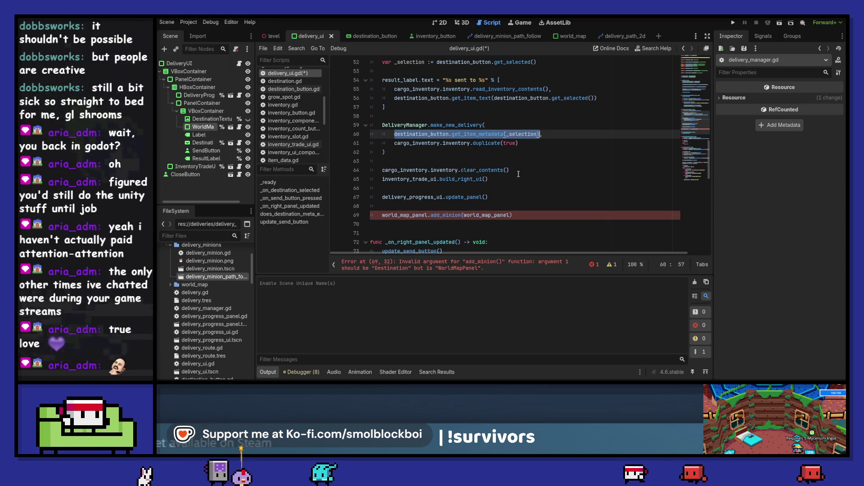
pyautogui.doubleClick(486, 215)
pyautogui.hotkey('ctrl', 'v')
# Step: Run the game with F5, stop it, open delivery_minion_path_follow, and relaunch
pyautogui.press('F5')
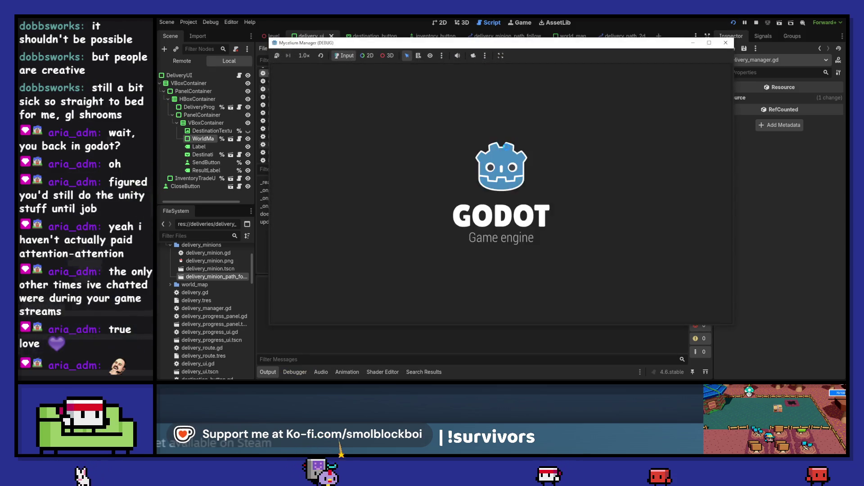
pyautogui.click(726, 43)
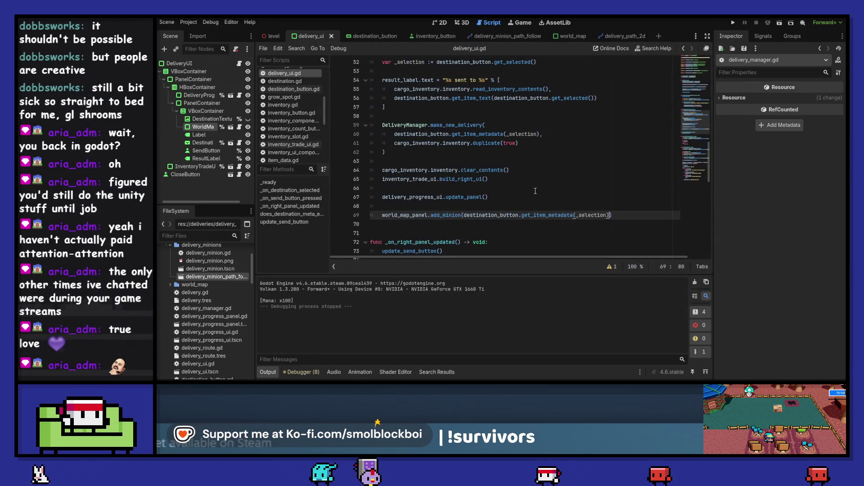
pyautogui.click(491, 37)
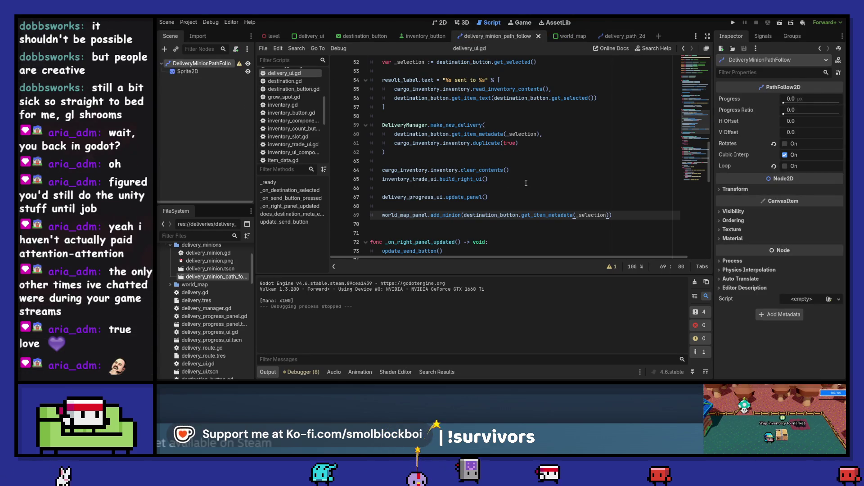
pyautogui.press('F5')
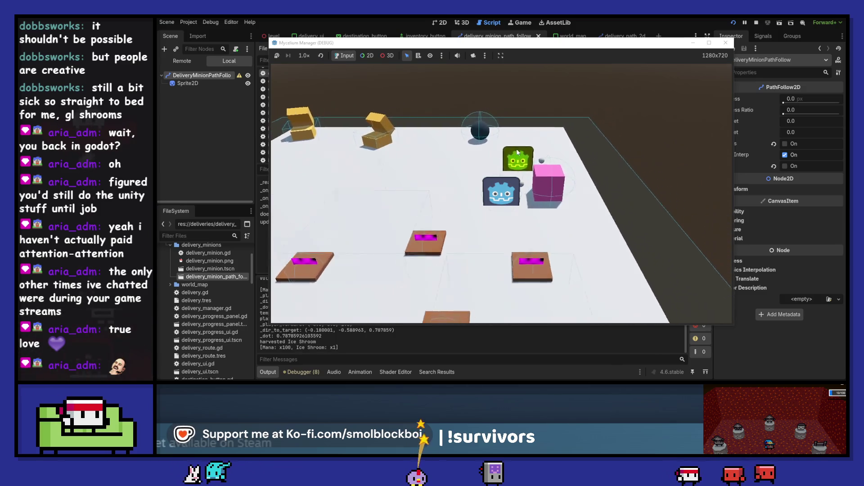
# Step: Send Ice Shroom x1 to Becky's Business from the game's delivery panel, then stop the game
pyautogui.press('e')
pyautogui.click(611, 196)
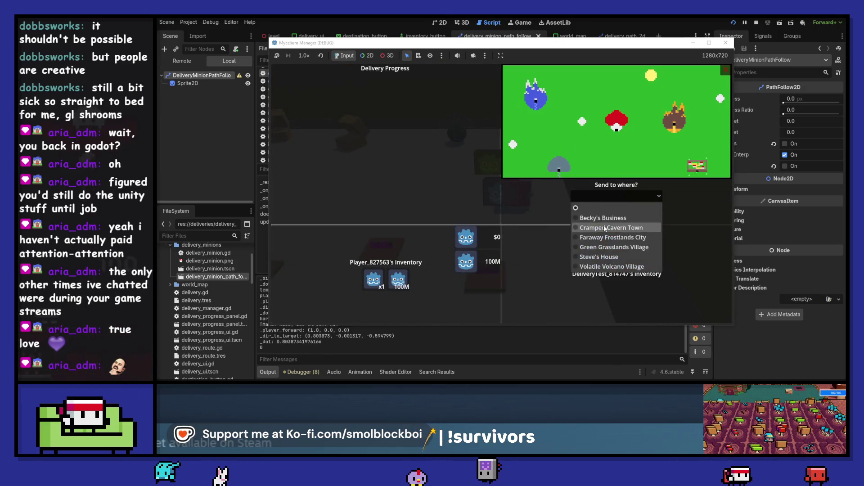
pyautogui.click(603, 219)
pyautogui.click(375, 279)
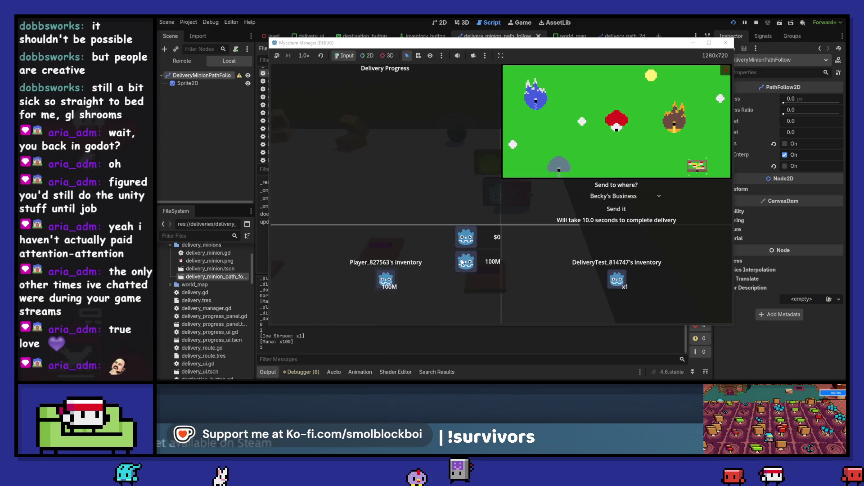
pyautogui.click(606, 208)
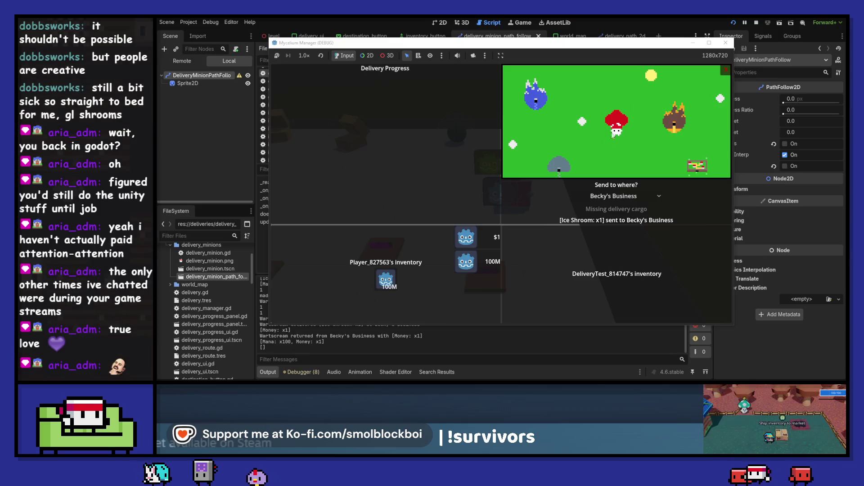
pyautogui.click(725, 42)
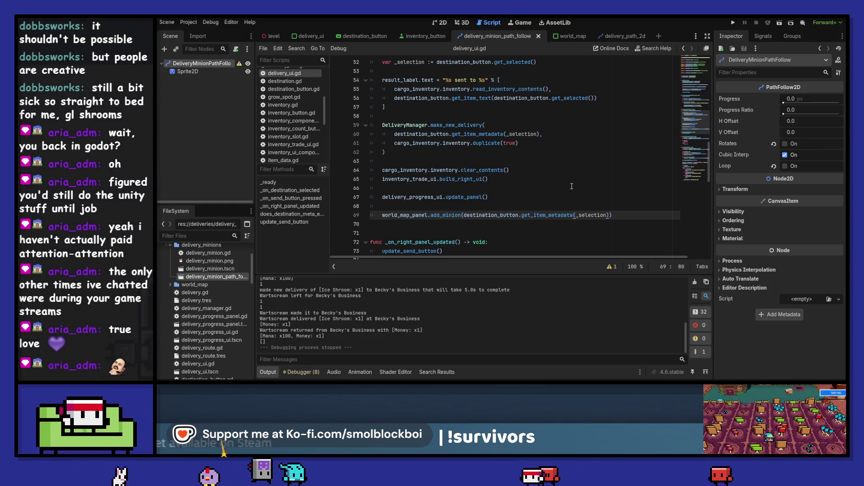
# Step: Inspect the make_new_delivery definition in delivery_manager.gd
pyautogui.keyDown('ctrl'); pyautogui.click(468, 126); pyautogui.keyUp('ctrl')
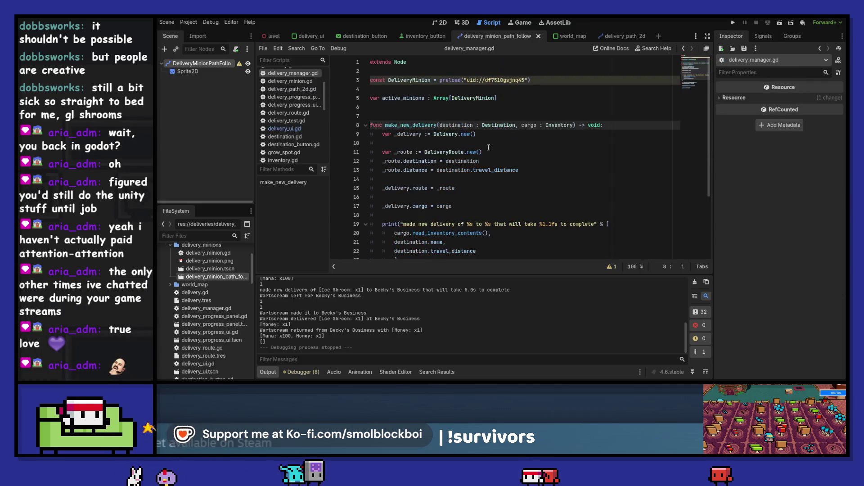
pyautogui.scroll(-3, 528, 169)
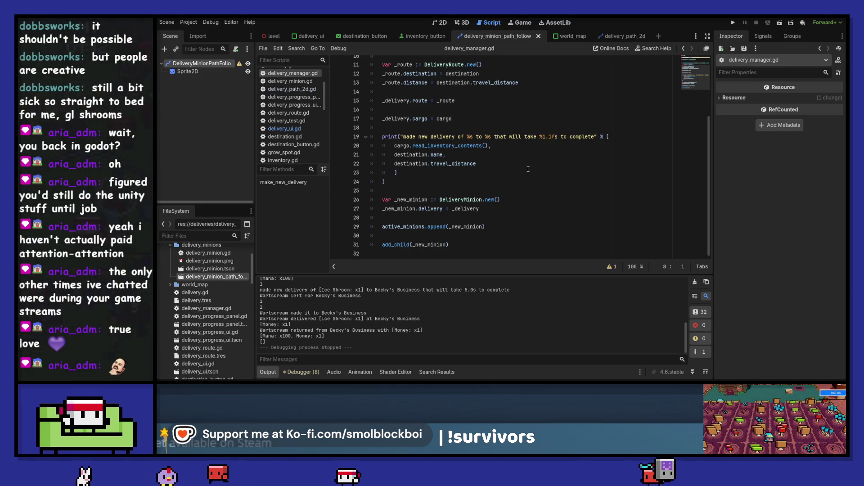
pyautogui.rightClick(528, 168)
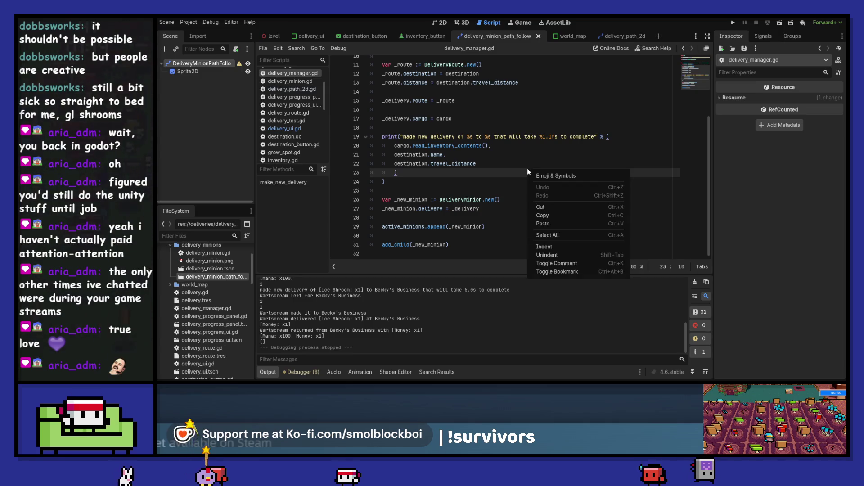
pyautogui.click(503, 175)
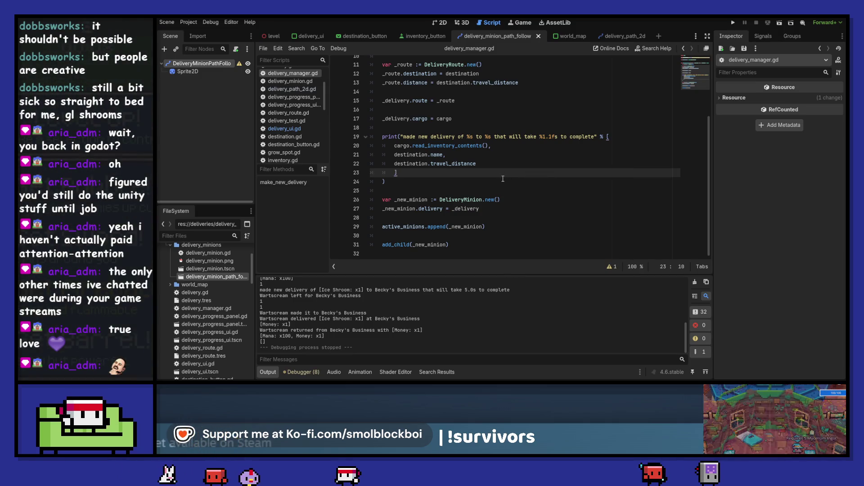
# Step: Read the DeliveryMinion class and world_map's add_minion, then return to delivery_ui
pyautogui.keyDown('ctrl'); pyautogui.click(468, 205); pyautogui.keyUp('ctrl')
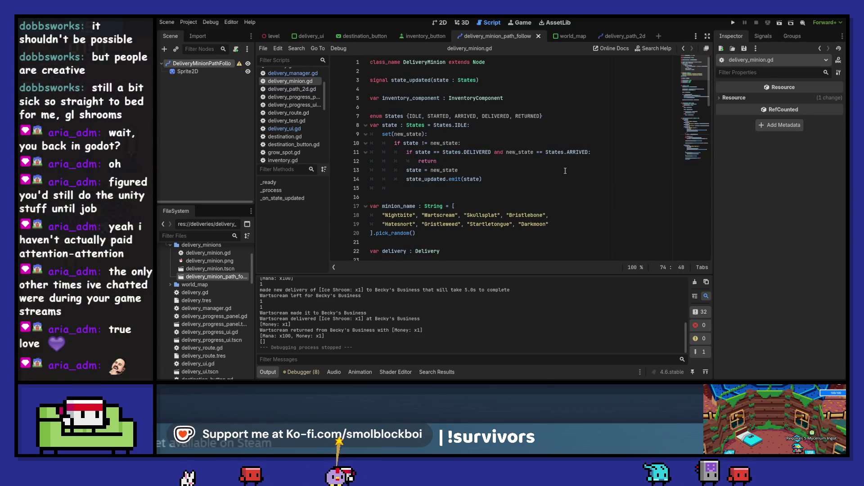
pyautogui.scroll(-2, 565, 170)
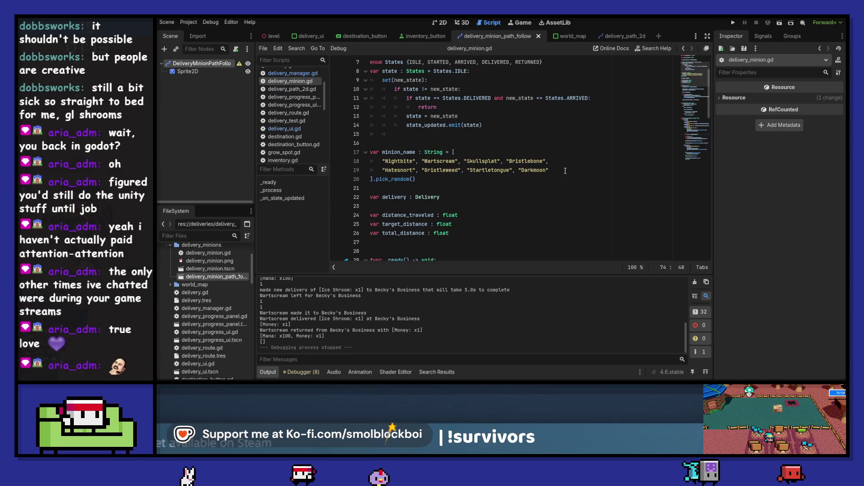
pyautogui.scroll(-2, 565, 171)
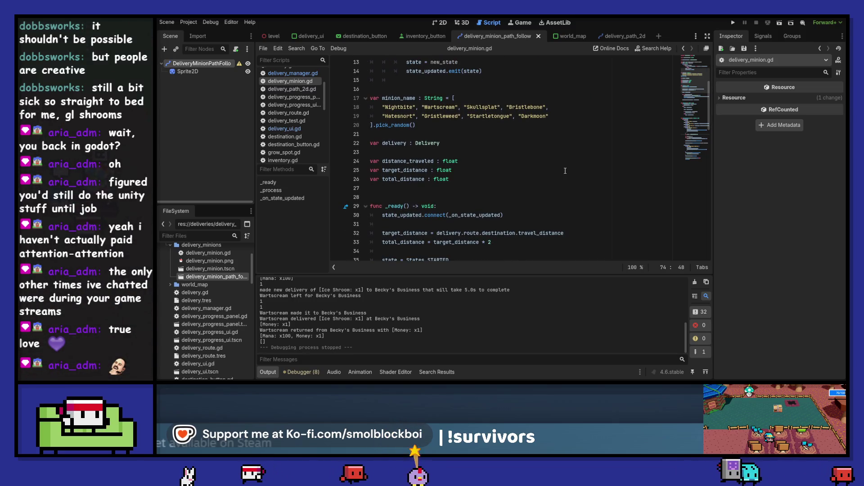
pyautogui.scroll(-3, 565, 171)
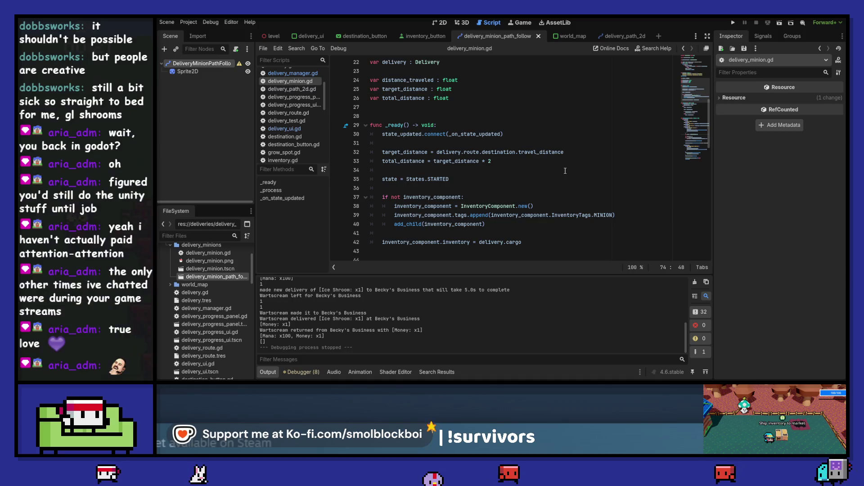
pyautogui.scroll(7, 564, 171)
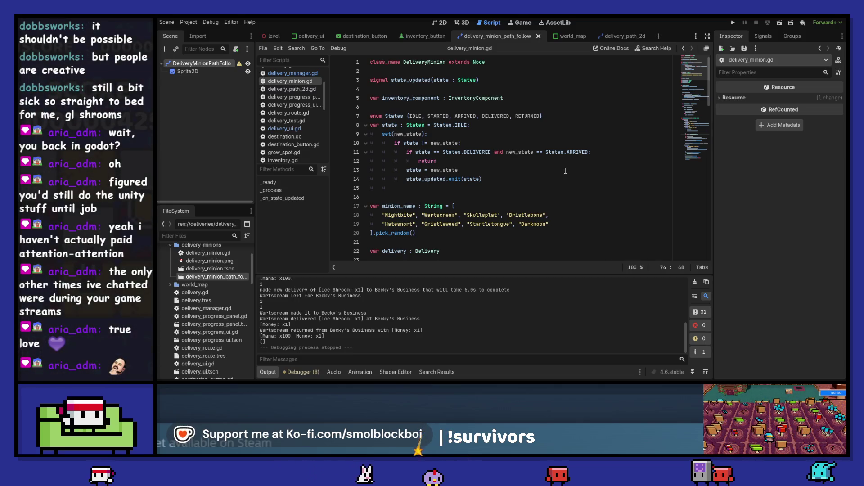
pyautogui.click(568, 37)
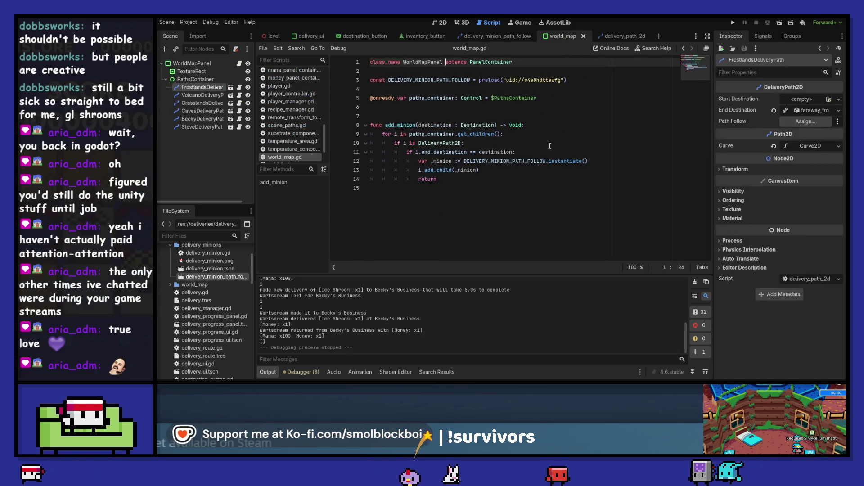
pyautogui.click(306, 36)
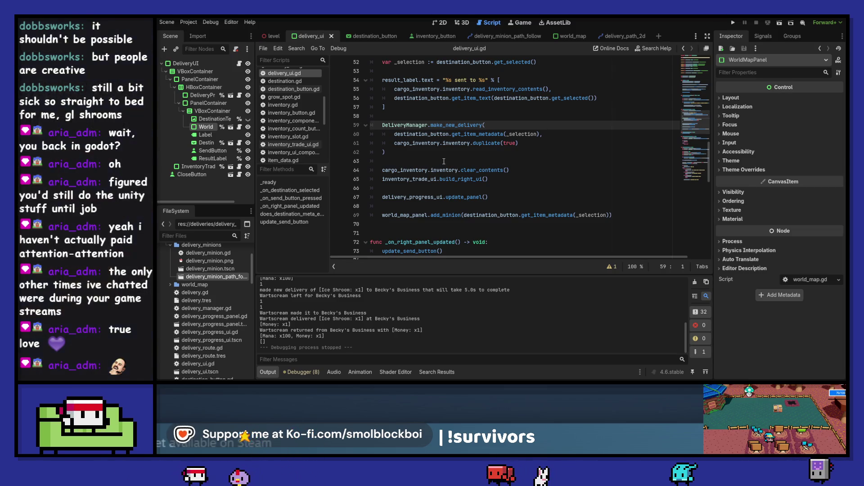
# Step: Start a new Minion line below the delivery call, then undo it
pyautogui.click(513, 161)
pyautogui.press('Return')
pyautogui.press('Return')
pyautogui.press('Up')
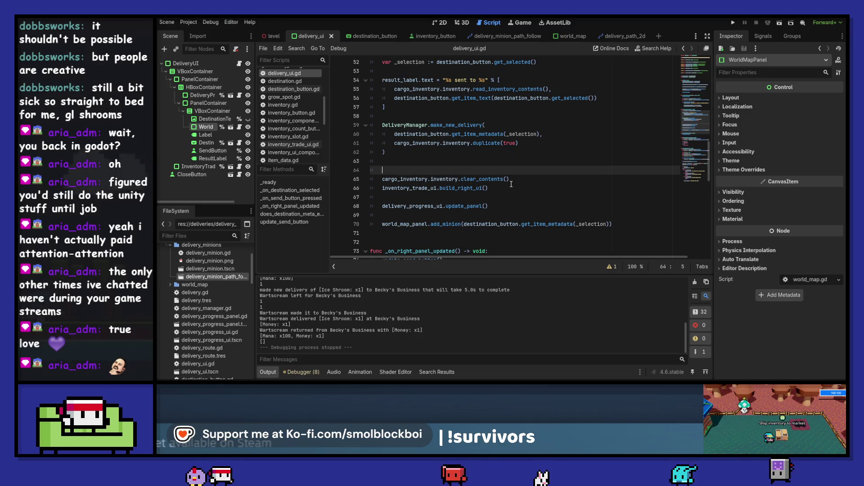
pyautogui.write('Minion')
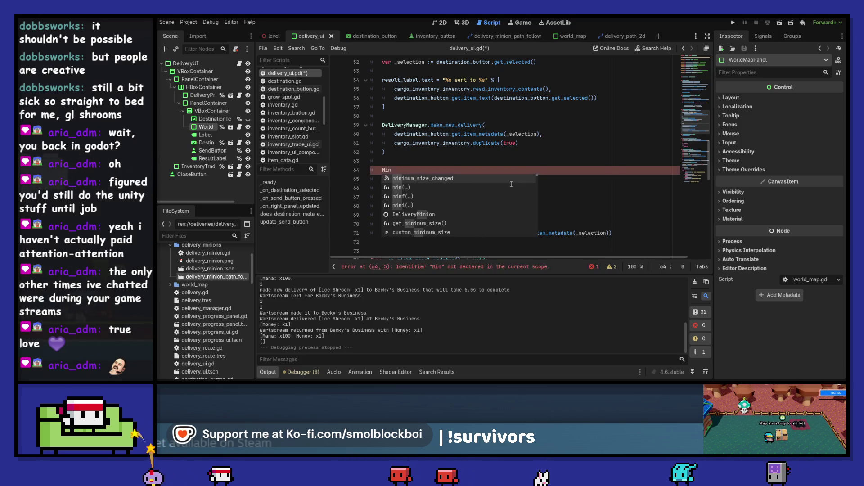
pyautogui.hotkey('ctrl', 'z')
pyautogui.hotkey('ctrl', 'z')
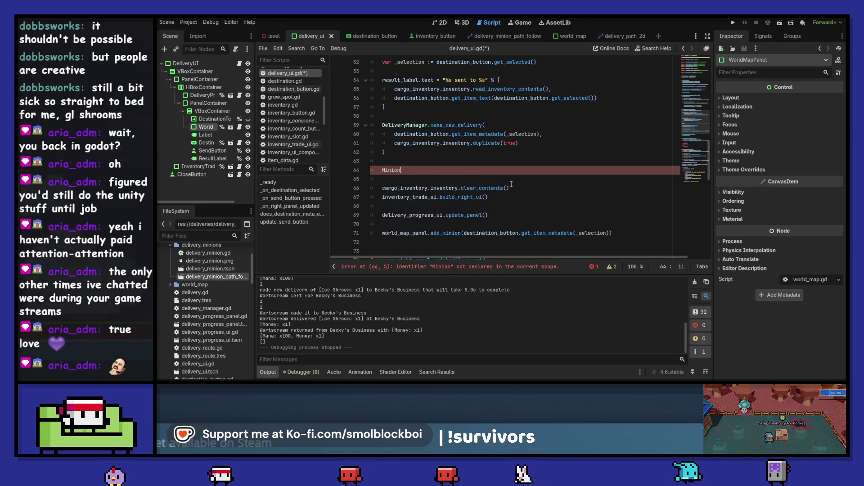
# Step: Check the active_minions declaration from make_new_delivery and navigate back to delivery_ui.gd
pyautogui.keyDown('ctrl'); pyautogui.click(458, 125); pyautogui.keyUp('ctrl')
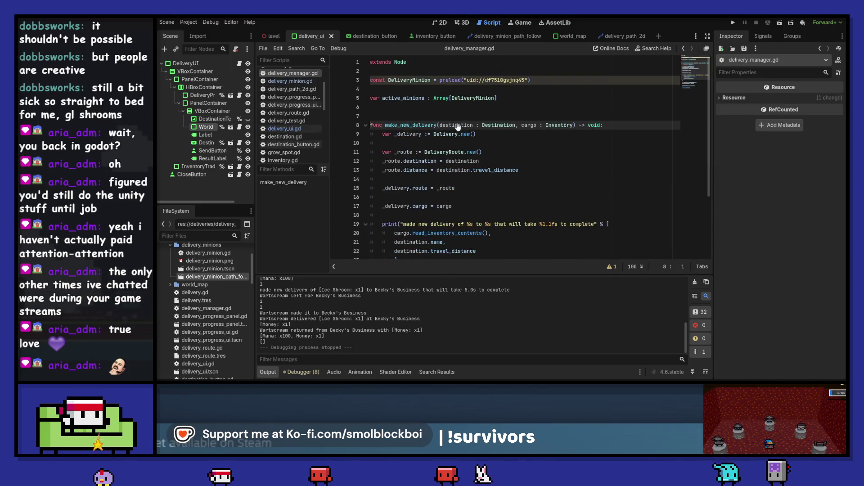
pyautogui.doubleClick(392, 96)
pyautogui.click(684, 48)
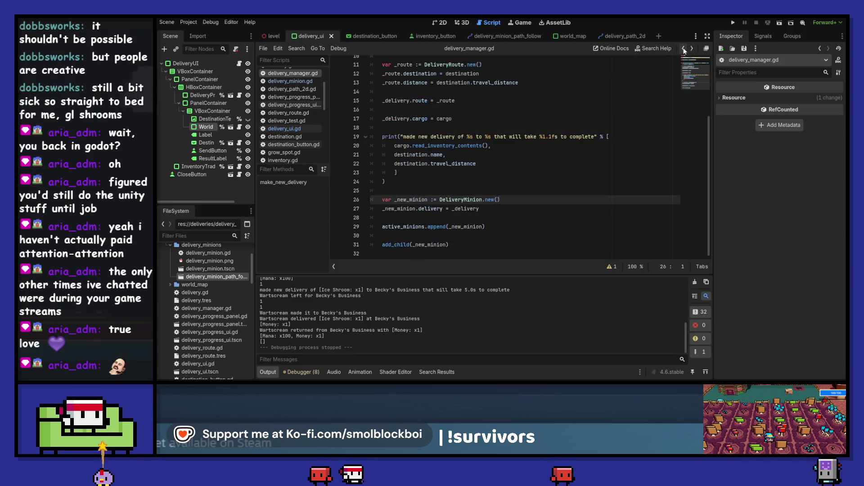
pyautogui.click(692, 48)
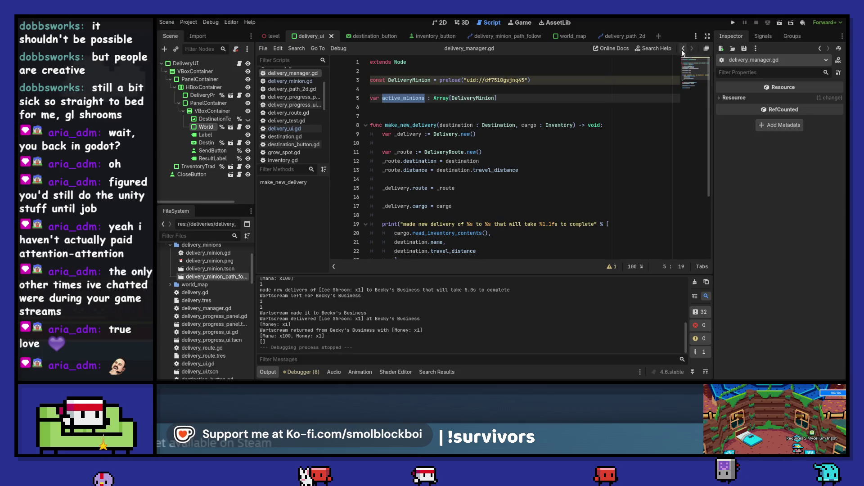
pyautogui.click(683, 51)
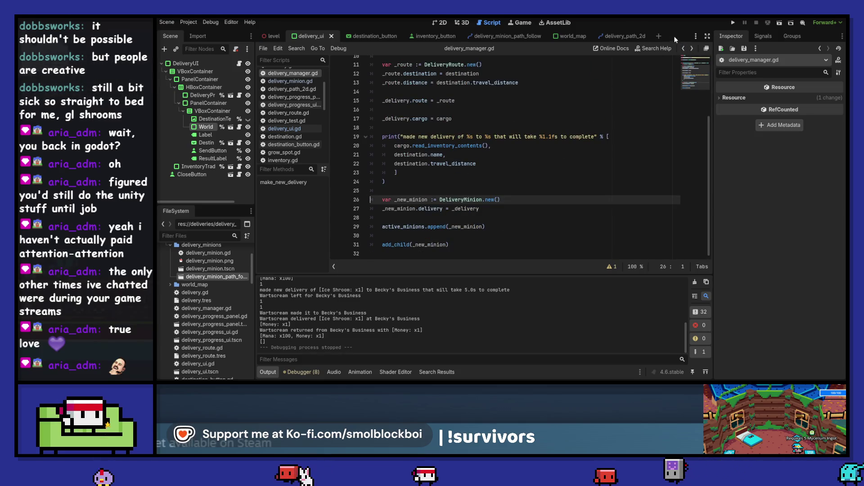
pyautogui.click(683, 49)
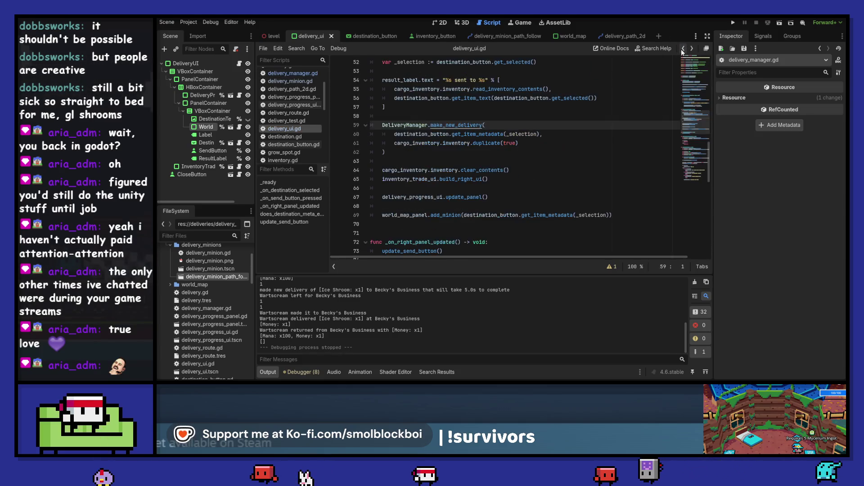
# Step: Write DeliveryManager.active_minions[-1] on new line 64, then open Search Help
pyautogui.click(468, 157)
pyautogui.press('Return')
pyautogui.press('Return')
pyautogui.press('Up')
pyautogui.write('Deliv')
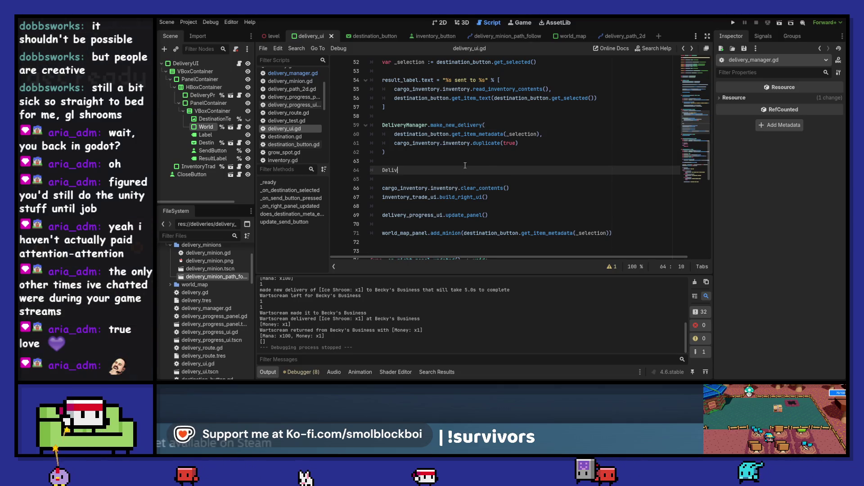
pyautogui.write('er')
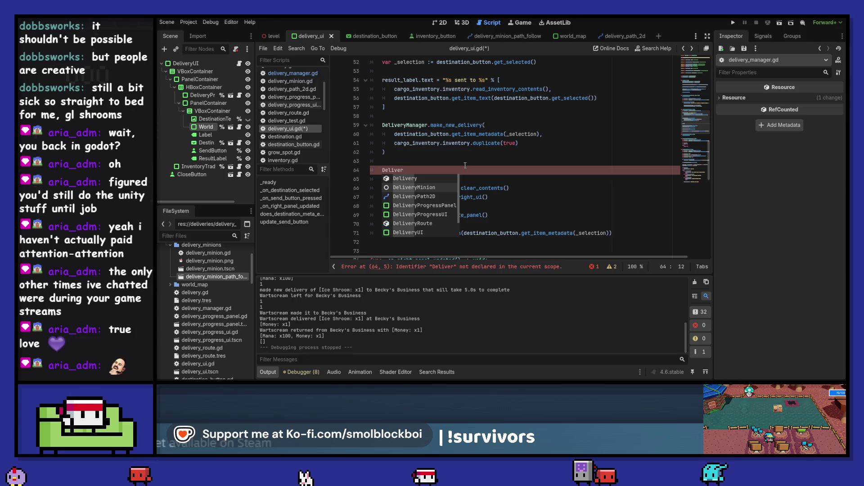
pyautogui.press('Down')
pyautogui.write('Man')
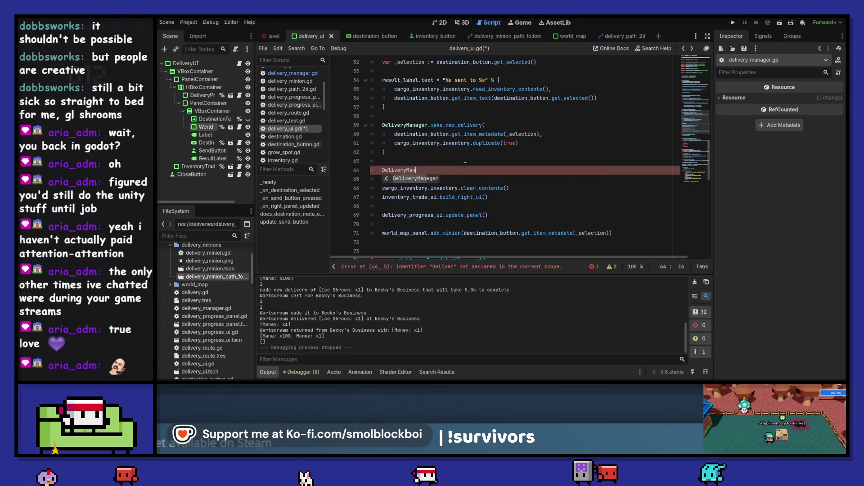
pyautogui.write('ager.active_minions')
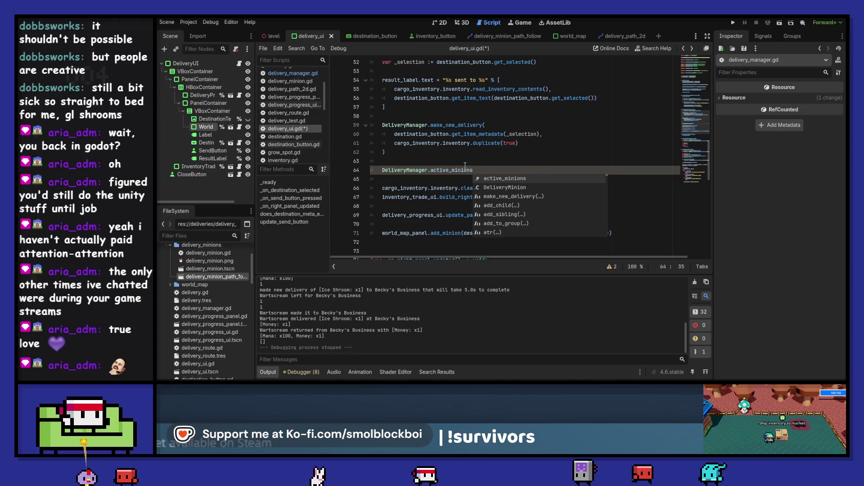
pyautogui.write('[-1')
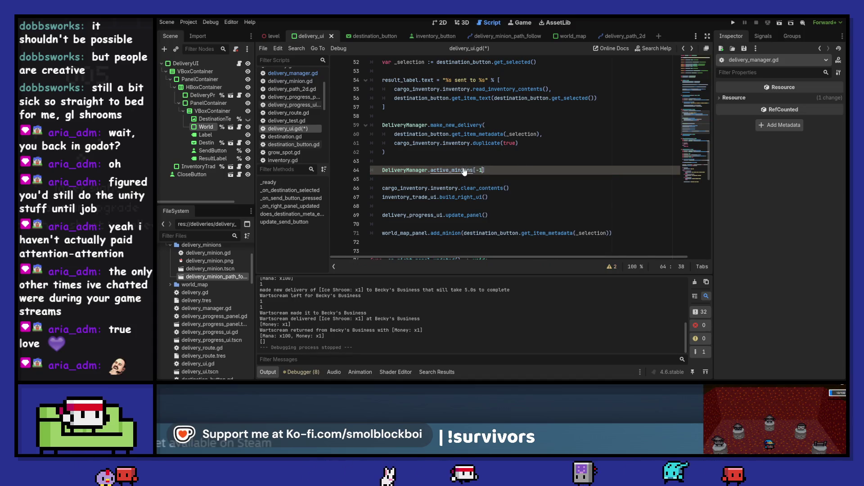
pyautogui.keyDown('ctrl'); pyautogui.click(464, 171); pyautogui.keyUp('ctrl')
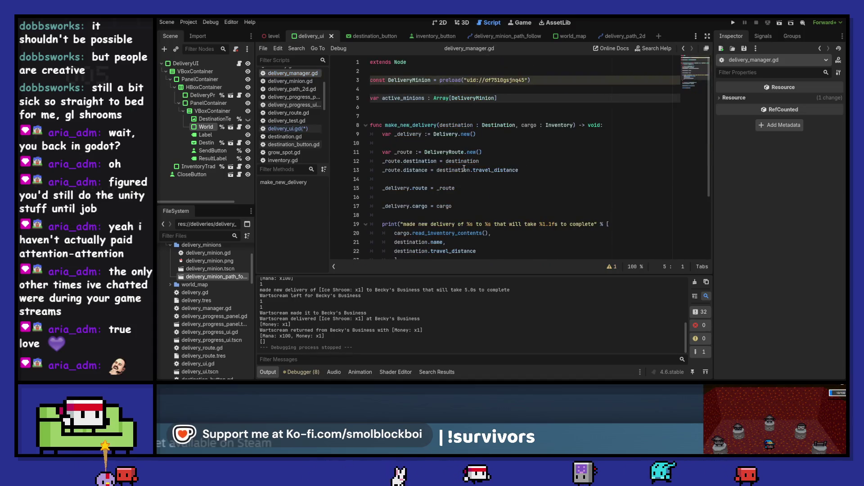
pyautogui.click(685, 48)
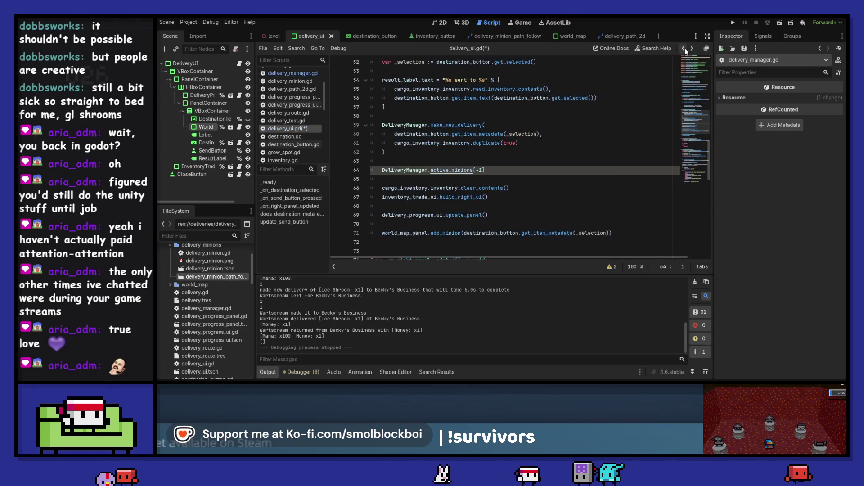
pyautogui.click(658, 49)
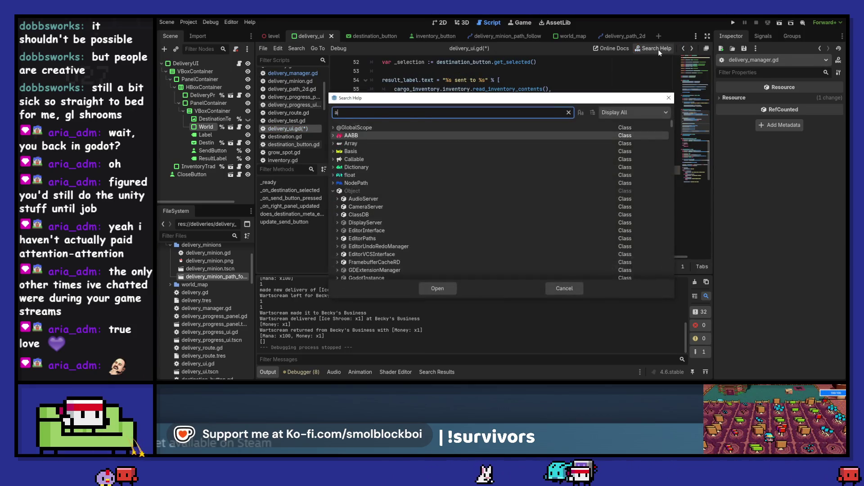
# Step: Look up 'array' to read the Array class reference, then return to delivery_ui.gd
pyautogui.write('array')
pyautogui.press('Return')
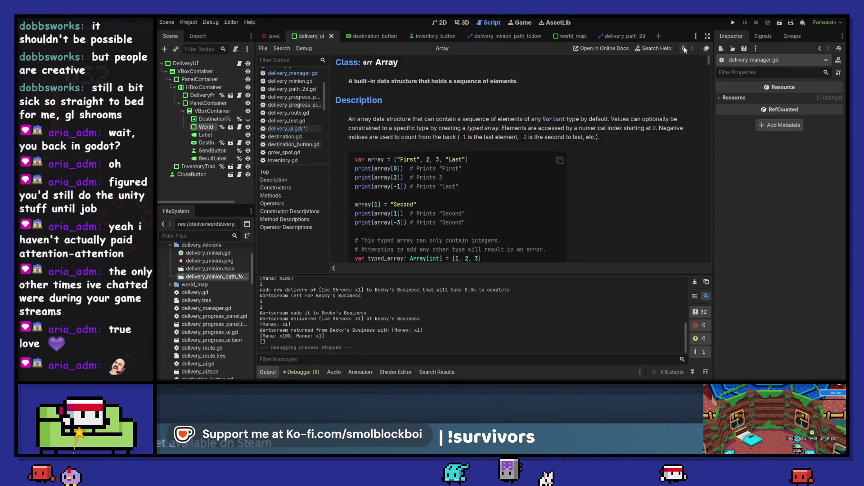
pyautogui.hotkey('alt', 'Left')
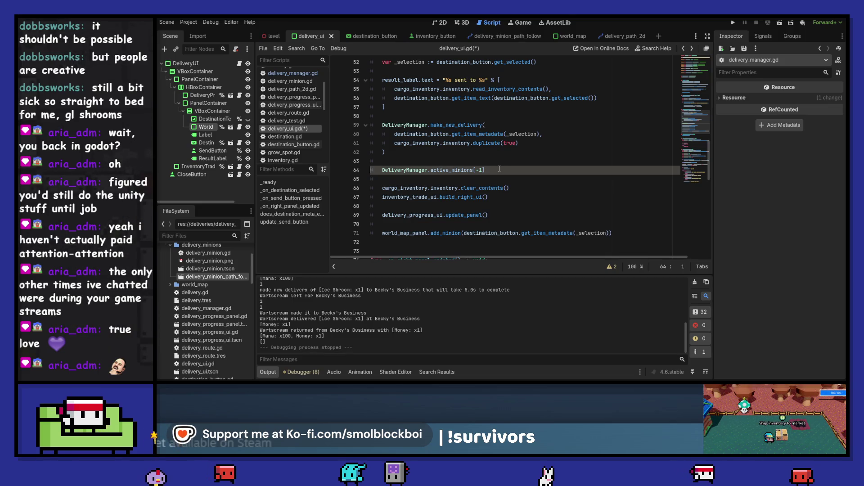
# Step: Save delivery_ui.gd and inspect the active_minions and DeliveryMinion definitions
pyautogui.hotkey('ctrl', 's')
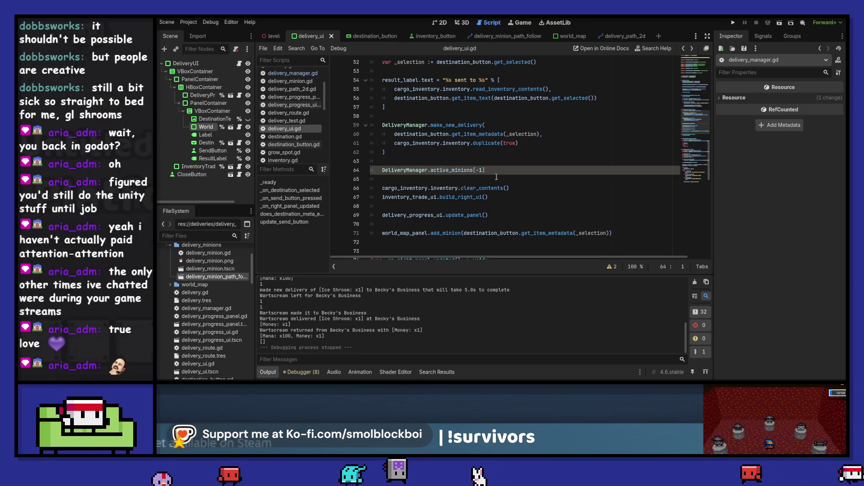
pyautogui.keyDown('ctrl'); pyautogui.click(456, 171); pyautogui.keyUp('ctrl')
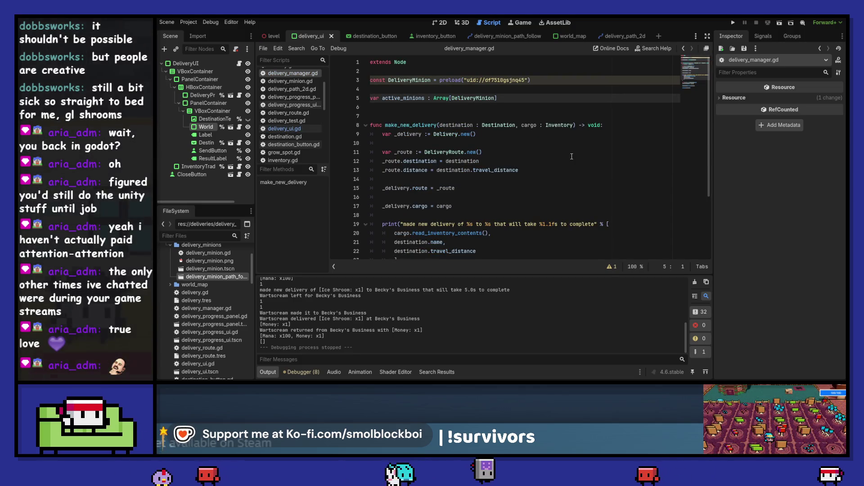
pyautogui.scroll(-3, 572, 156)
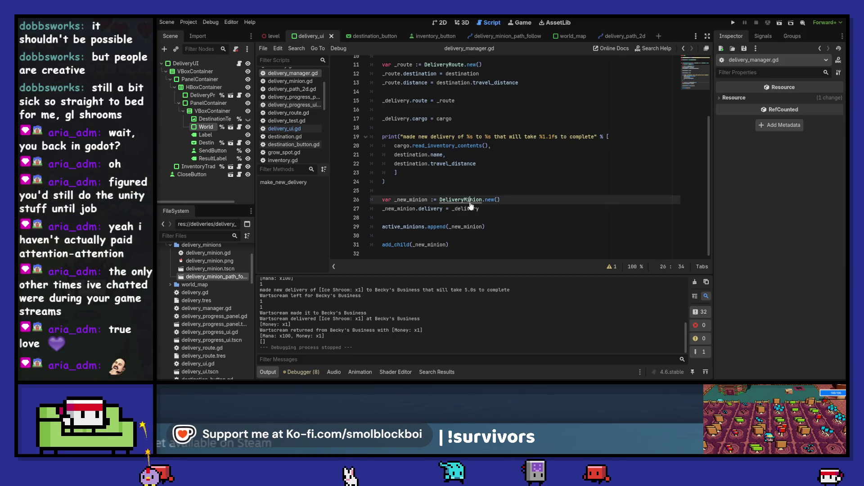
pyautogui.keyDown('ctrl'); pyautogui.click(457, 206); pyautogui.keyUp('ctrl')
pyautogui.scroll(-3, 573, 164)
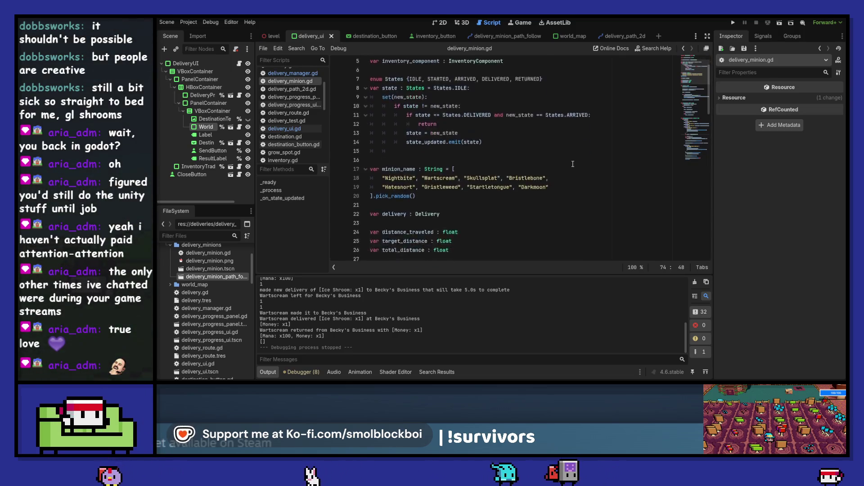
pyautogui.scroll(-1, 573, 164)
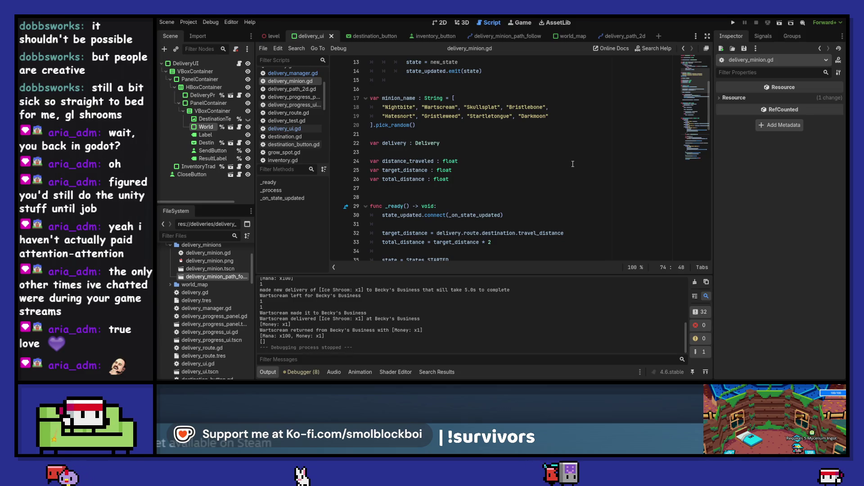
# Step: Clear the Output log and navigate back to delivery_ui.gd
pyautogui.click(695, 281)
pyautogui.scroll(-2, 514, 177)
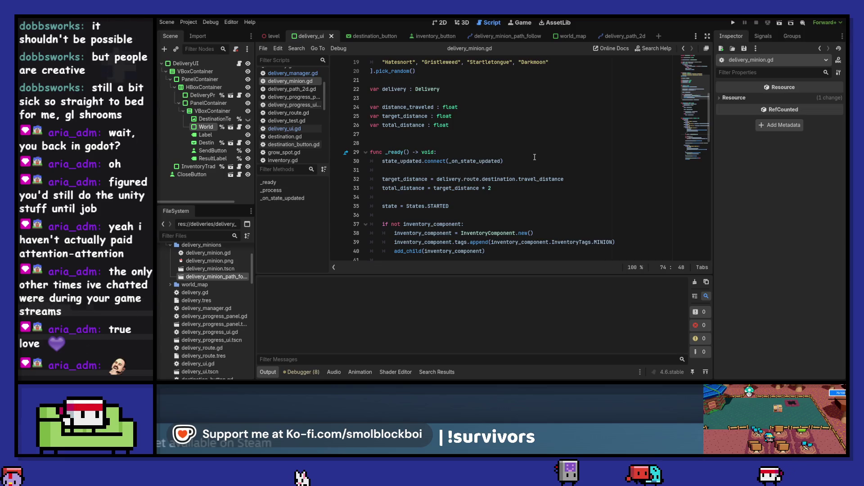
pyautogui.scroll(6, 535, 157)
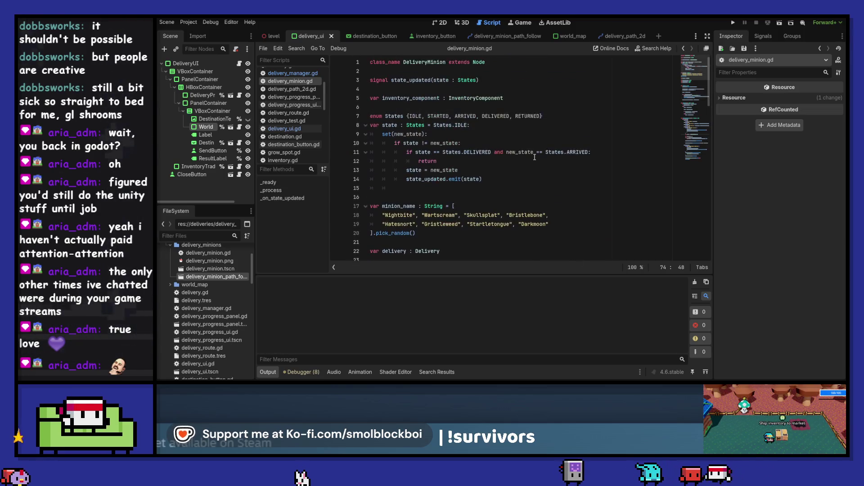
pyautogui.click(684, 49)
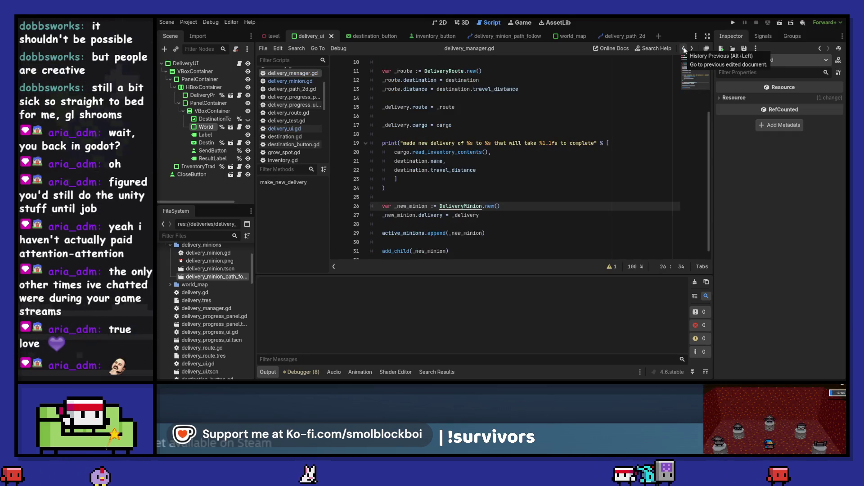
pyautogui.click(684, 49)
pyautogui.click(692, 49)
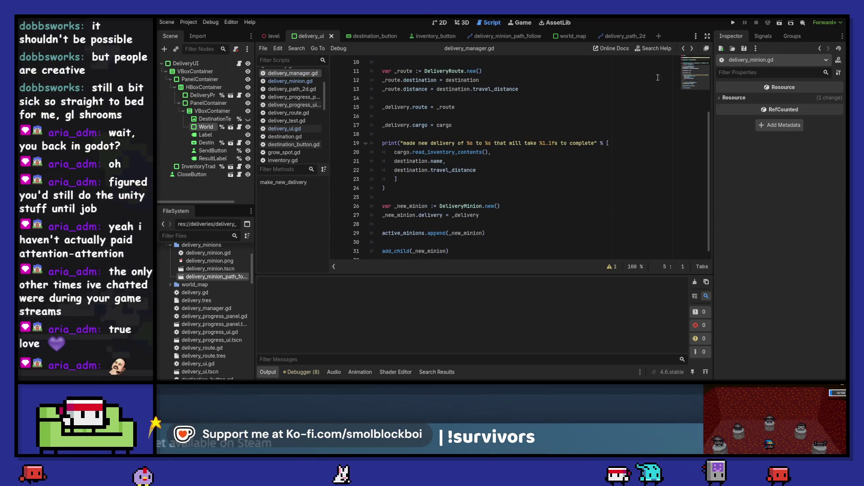
pyautogui.hotkey('alt', 'Left')
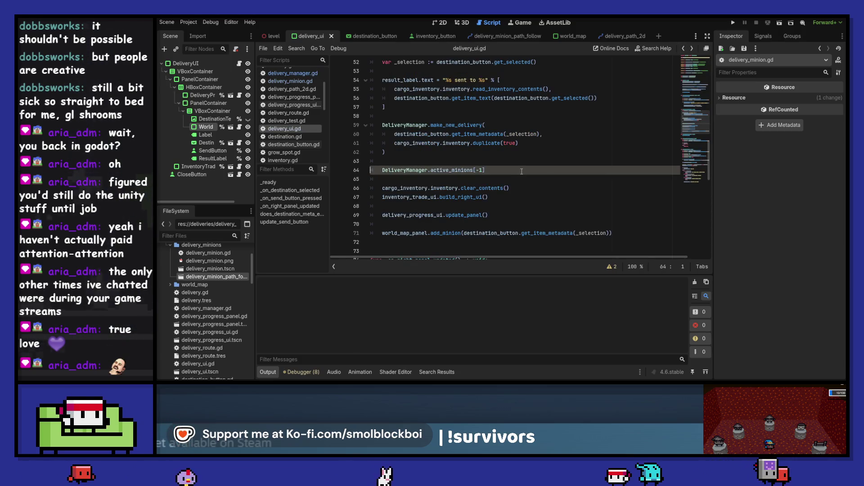
# Step: Remove the DeliveryManager.active_minions[-1] line 64 and its leftover blank lines
pyautogui.click(504, 169)
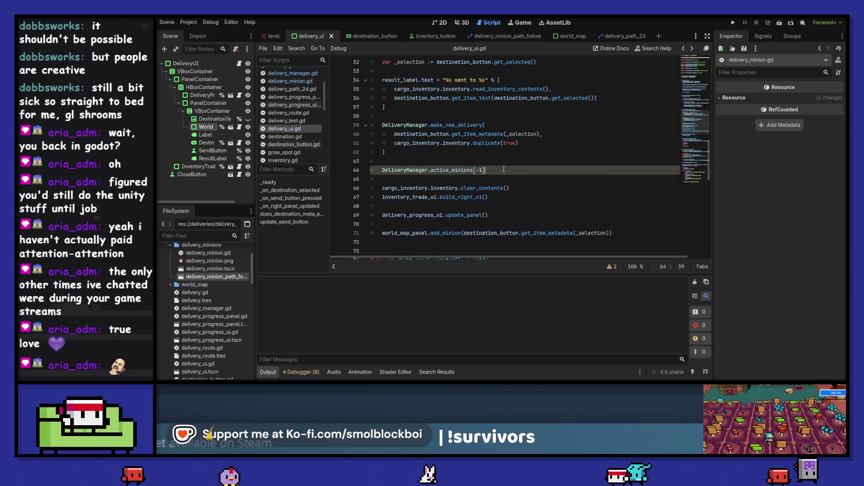
pyautogui.moveTo(503, 169); pyautogui.dragTo(382, 170)
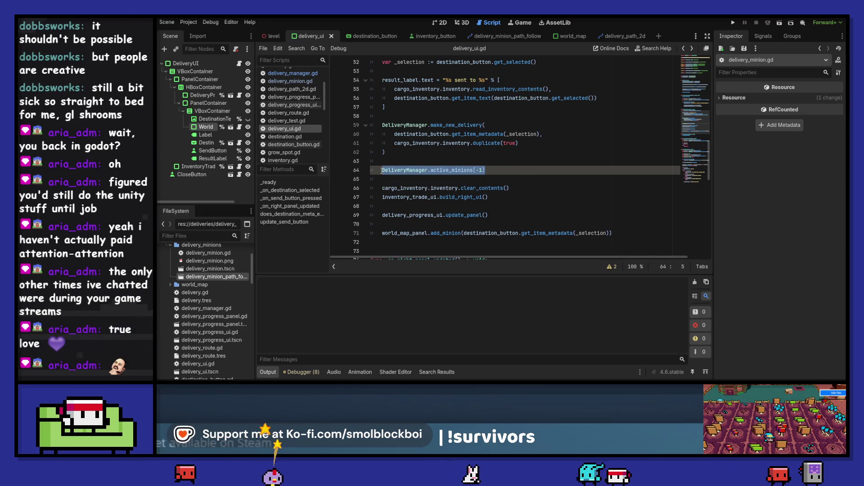
pyautogui.press('BackSpace')
pyautogui.hotkey('shift', 'Home')
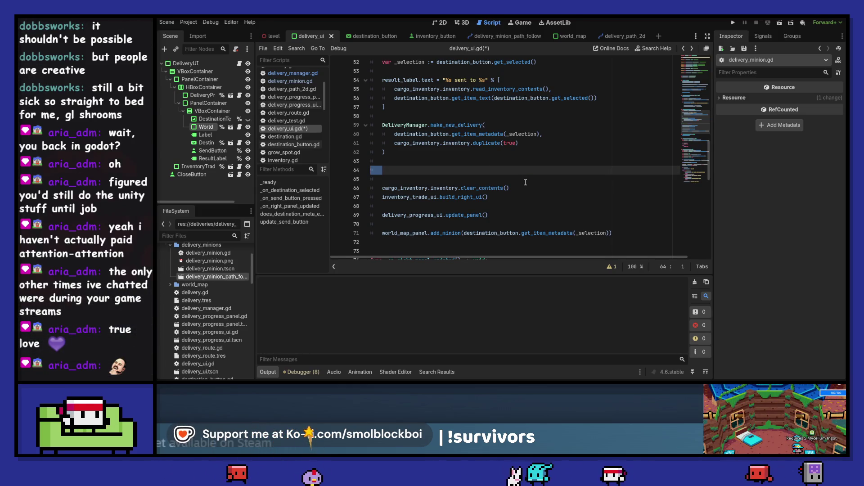
pyautogui.hotkey('shift', 'Up')
pyautogui.press('BackSpace')
pyautogui.press('BackSpace')
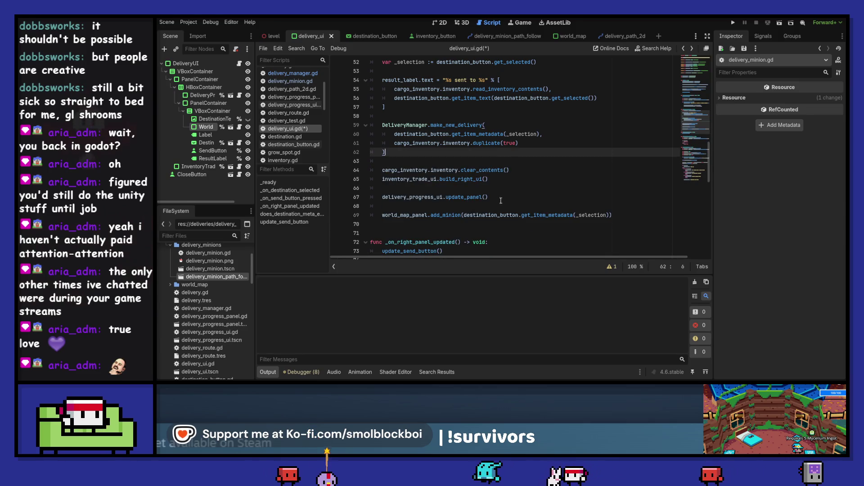
# Step: Make add_minion take DeliveryManager.active_minions[-1], move it under make_new_delivery, and save
pyautogui.moveTo(464, 216); pyautogui.dragTo(606, 216)
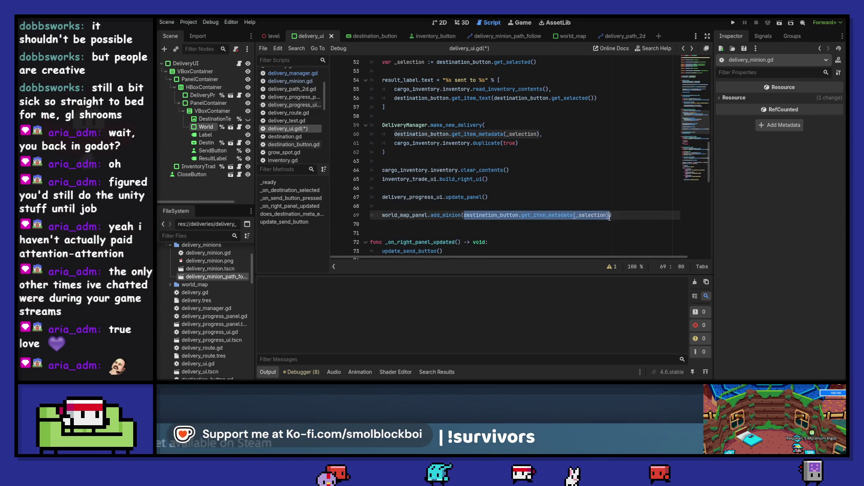
pyautogui.write('DeliveryManager.active_minions[-1]')
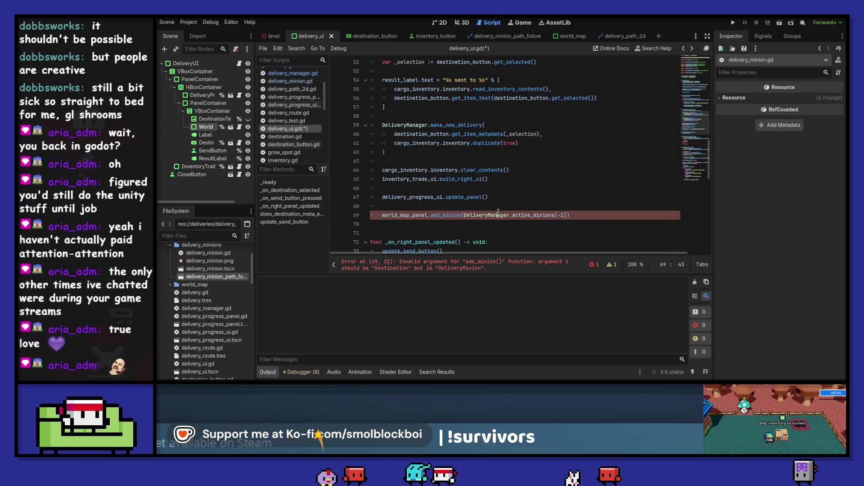
pyautogui.hotkey('alt', 'Up')
pyautogui.hotkey('alt', 'Up')
pyautogui.hotkey('alt', 'Up')
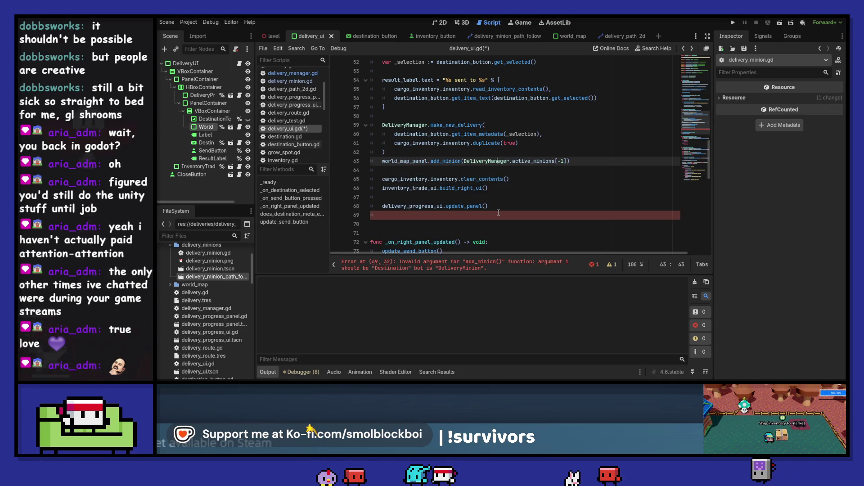
pyautogui.hotkey('ctrl', 'Right')
pyautogui.hotkey('ctrl', 'Right')
pyautogui.press('Return')
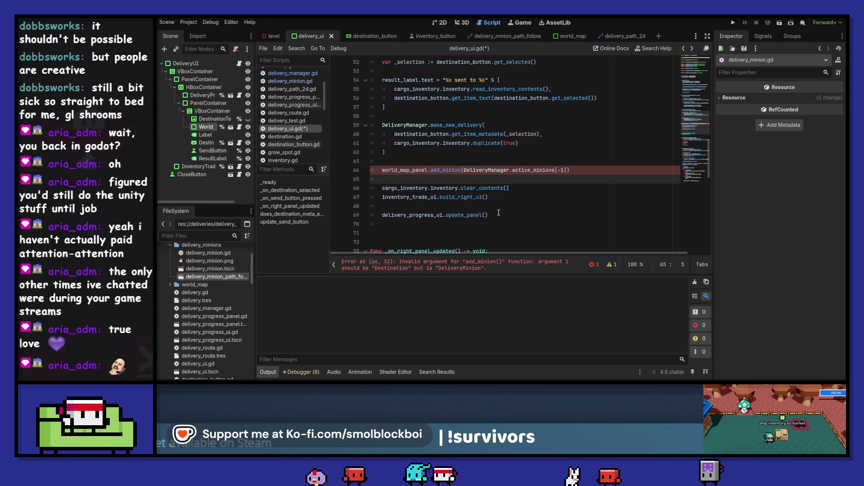
pyautogui.hotkey('ctrl', 's')
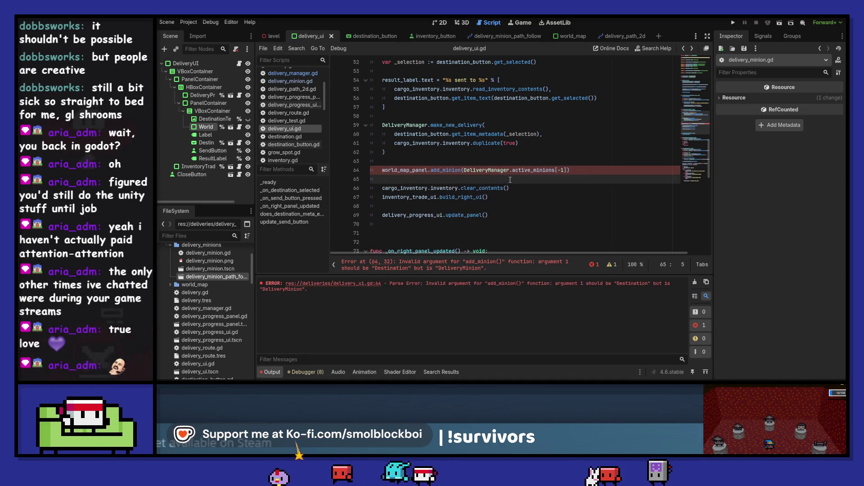
pyautogui.keyDown('ctrl'); pyautogui.click(465, 130); pyautogui.keyUp('ctrl')
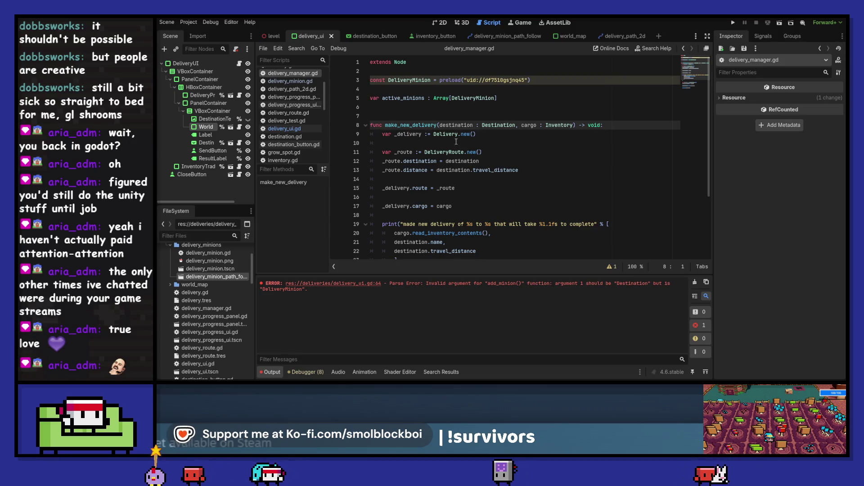
# Step: Inspect the delivery property in the DeliveryMinion script (delivery_minion.gd)
pyautogui.scroll(-3, 452, 135)
pyautogui.scroll(3, 454, 138)
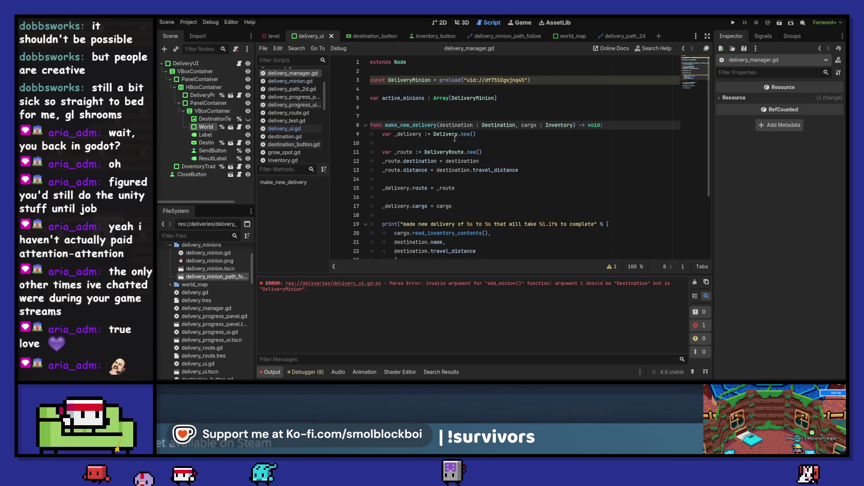
pyautogui.scroll(-3, 454, 138)
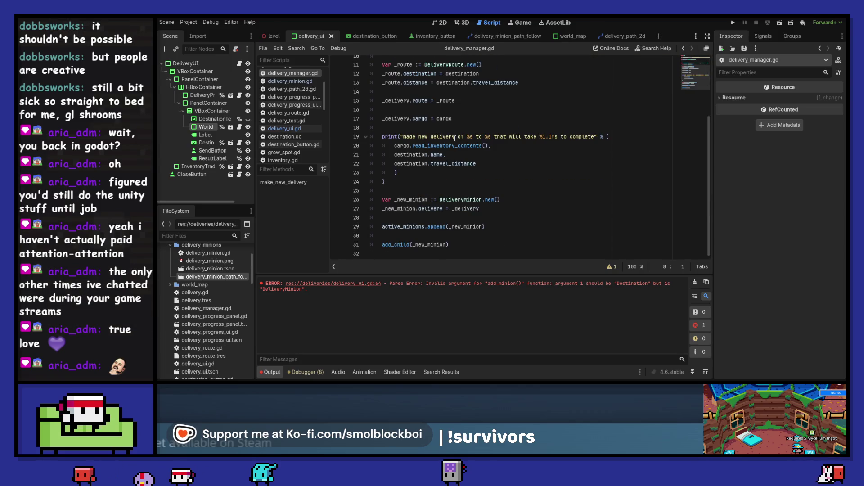
pyautogui.keyDown('ctrl'); pyautogui.click(455, 209); pyautogui.keyUp('ctrl')
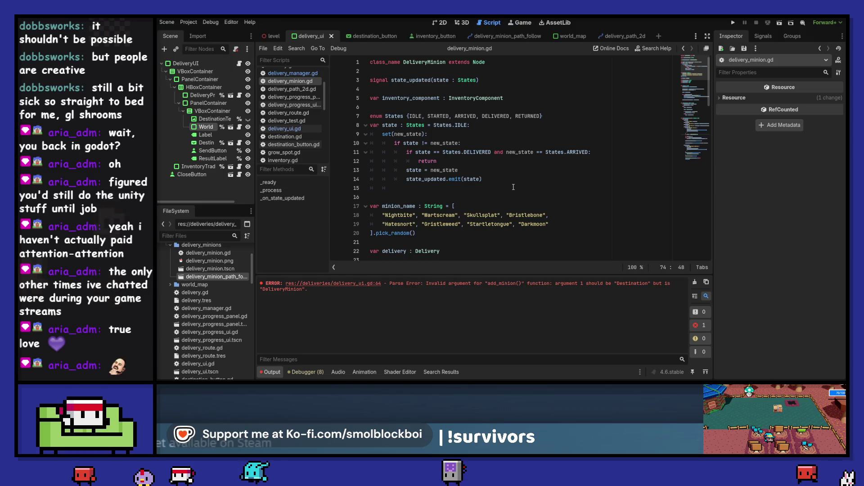
pyautogui.scroll(-2, 513, 187)
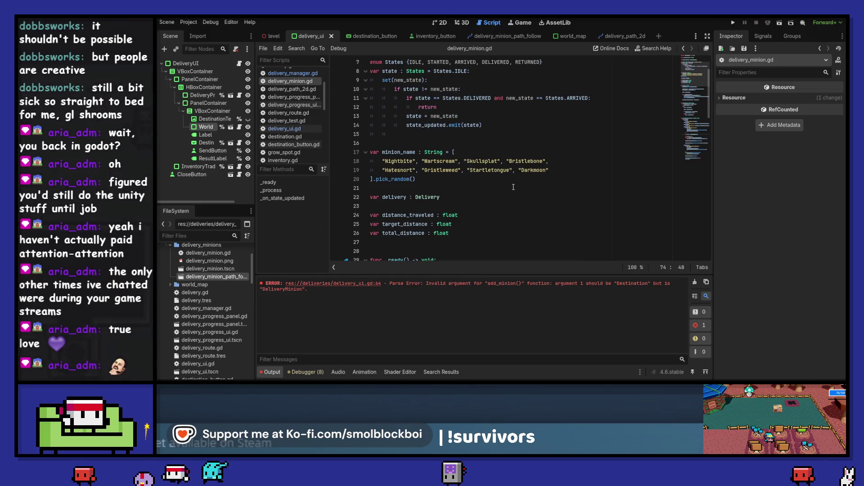
pyautogui.scroll(-2, 513, 187)
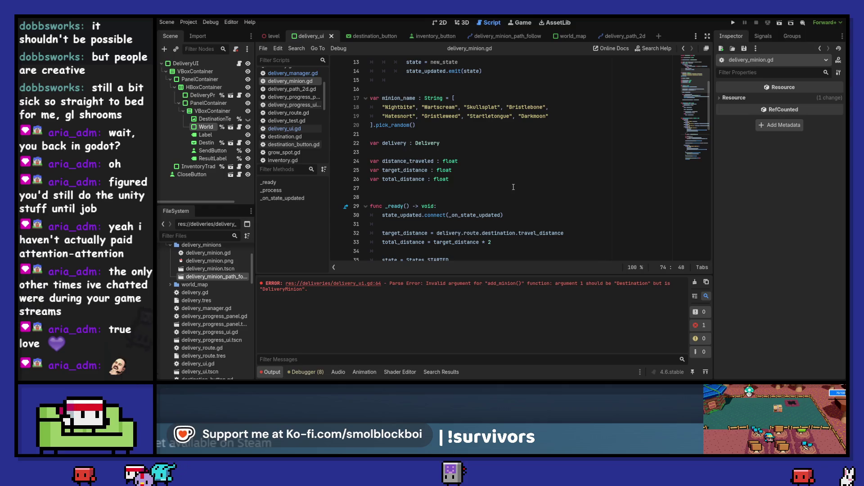
pyautogui.scroll(4, 513, 187)
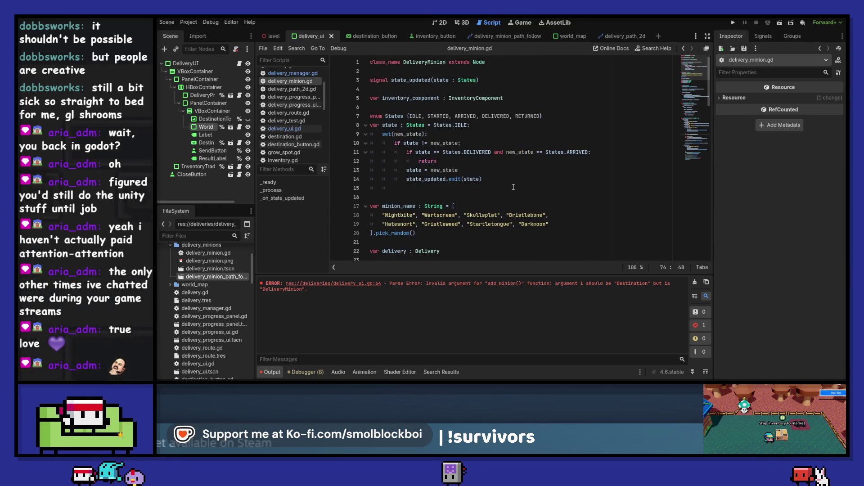
# Step: Recheck DeliveryMinion from delivery_manager.gd, then return to delivery_ui.gd's add_minion call on line 64
pyautogui.click(684, 48)
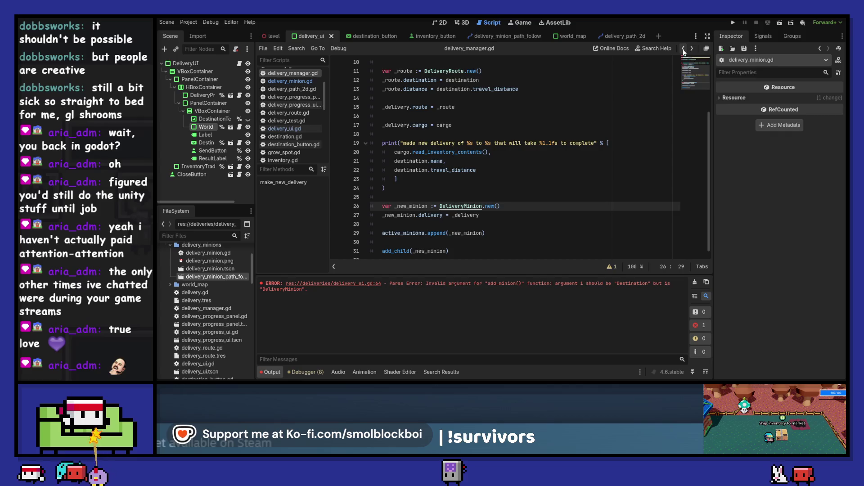
pyautogui.scroll(3, 465, 186)
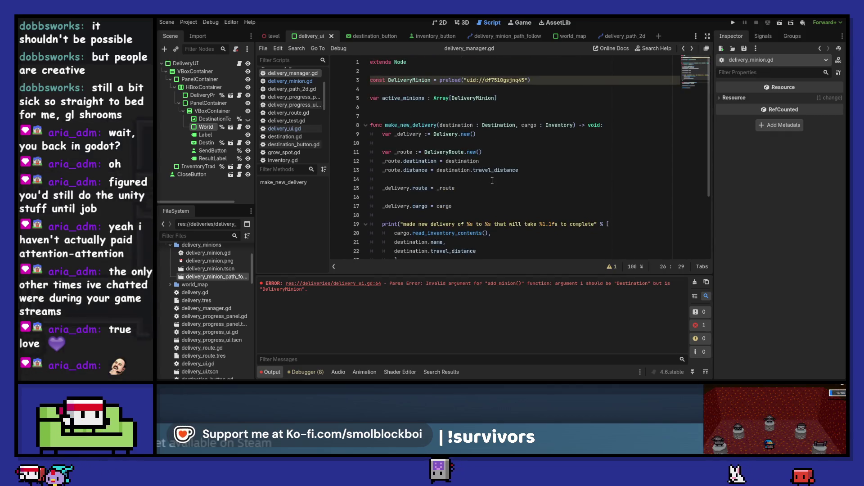
pyautogui.scroll(-3, 492, 180)
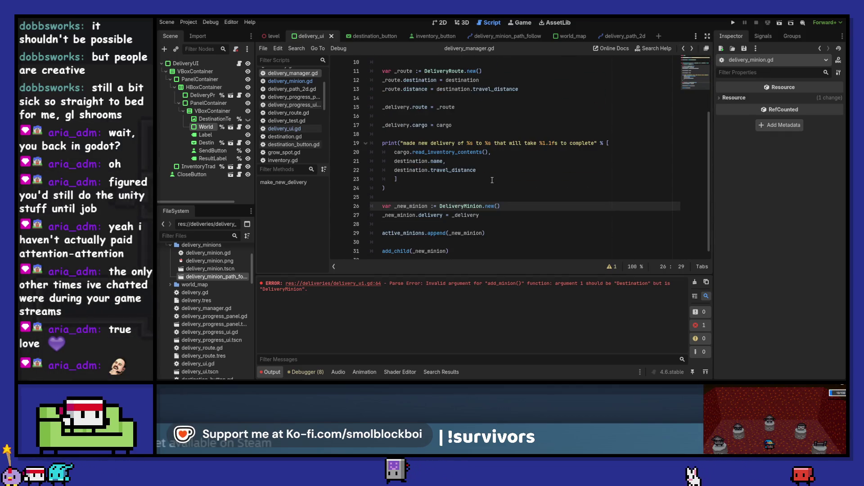
pyautogui.scroll(3, 492, 180)
pyautogui.scroll(-3, 492, 180)
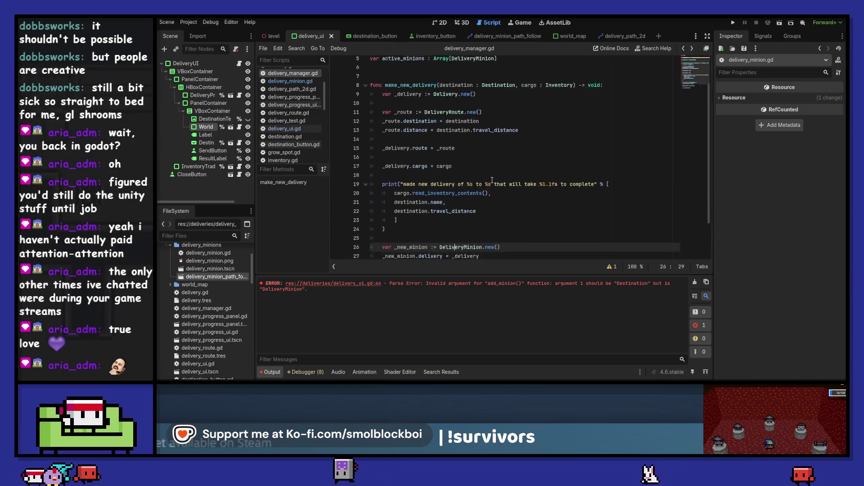
pyautogui.keyDown('ctrl'); pyautogui.click(461, 208); pyautogui.keyUp('ctrl')
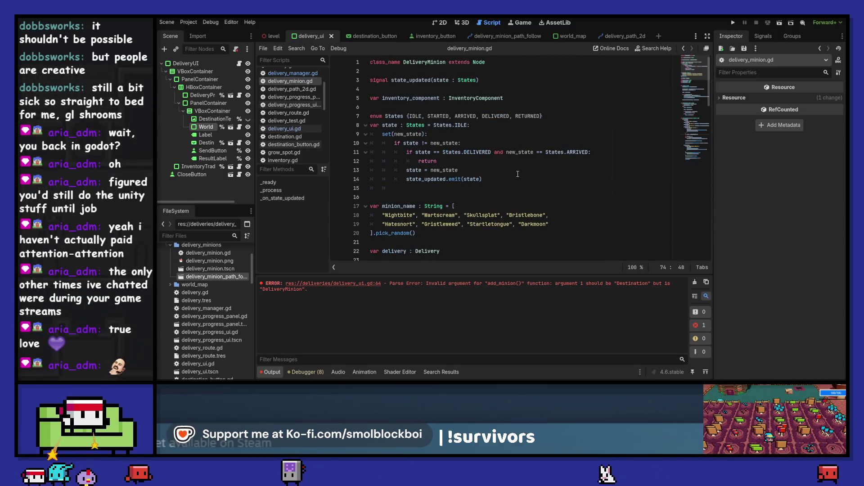
pyautogui.scroll(-1, 518, 173)
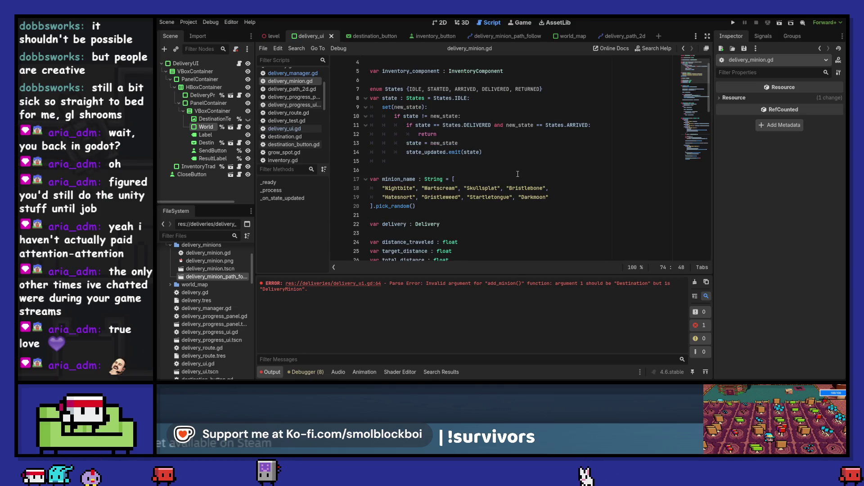
pyautogui.click(683, 49)
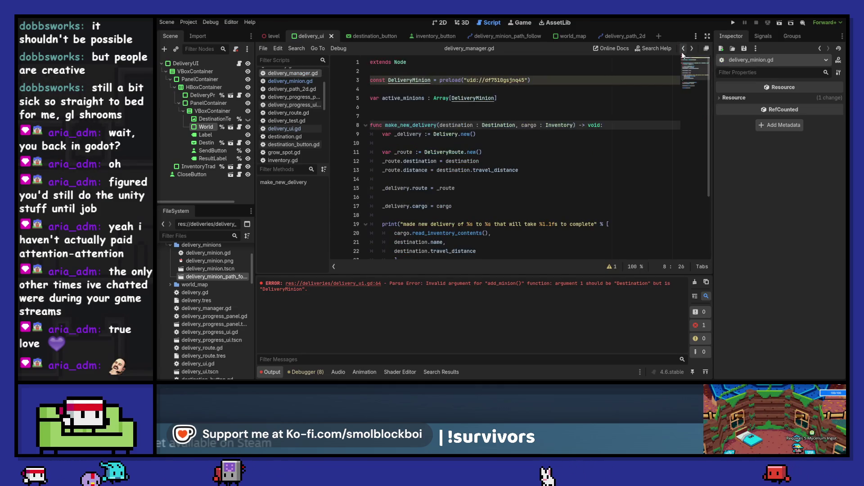
pyautogui.click(682, 52)
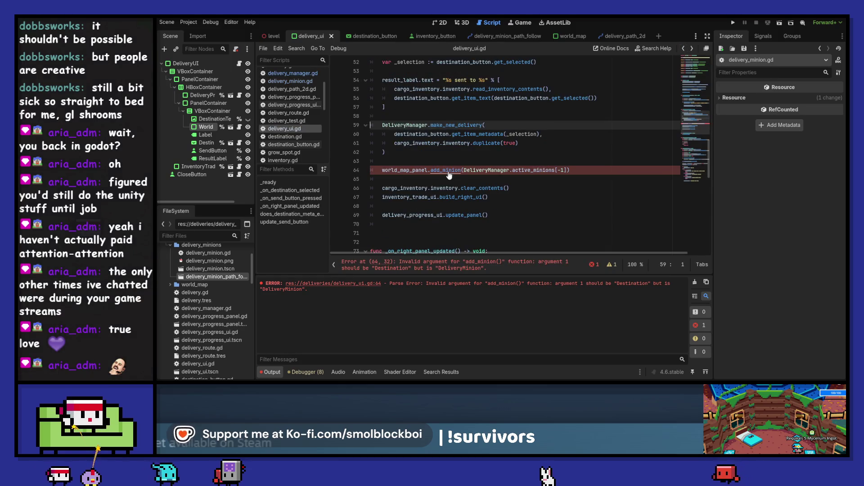
# Step: In world_map.gd, change the add_minion parameter's type hint to DeliveryMinion
pyautogui.keyDown('ctrl'); pyautogui.click(447, 170); pyautogui.keyUp('ctrl')
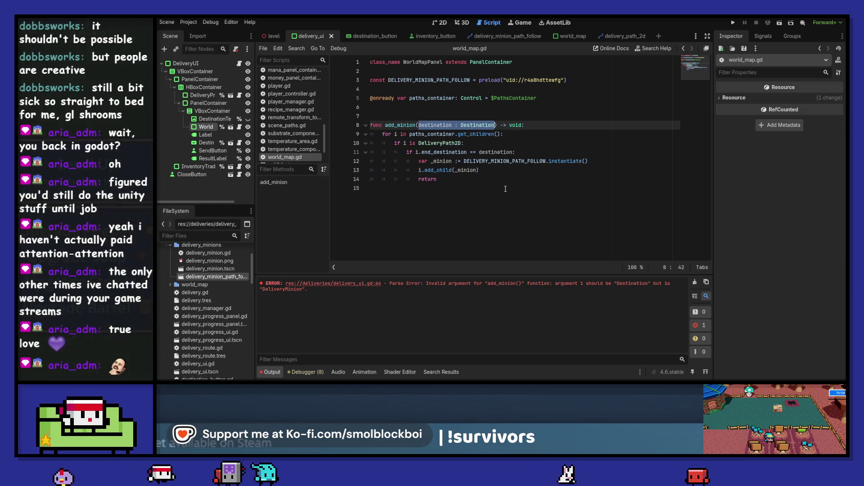
pyautogui.write('min')
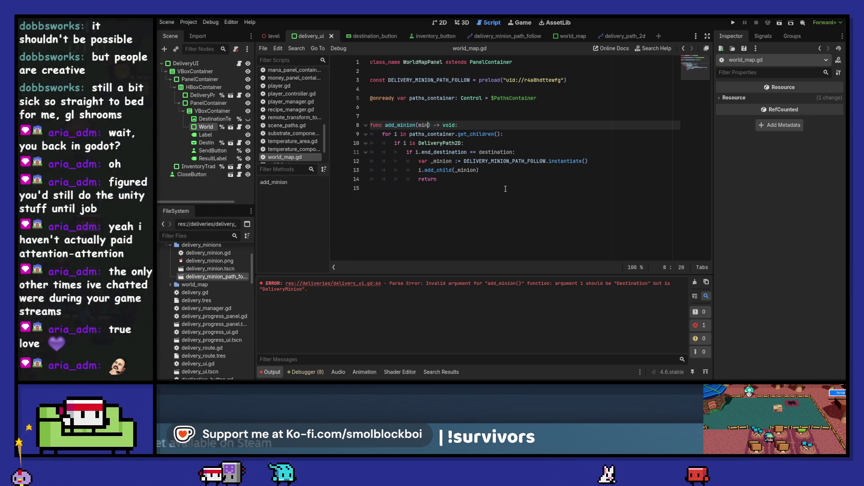
pyautogui.write('Dek')
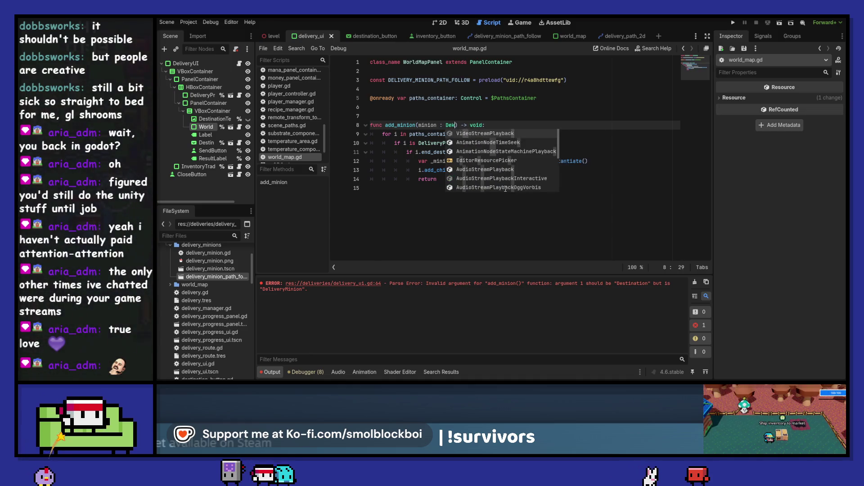
pyautogui.press('BackSpace')
pyautogui.write('liver')
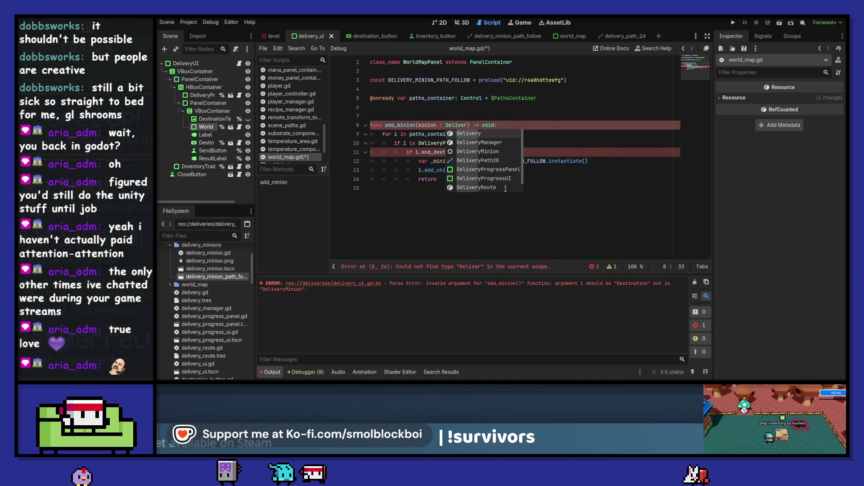
pyautogui.write('yM')
pyautogui.press('Return')
# Step: On line 11, write minion.delivery.route.destination as the left side of the destination check
pyautogui.press('Down')
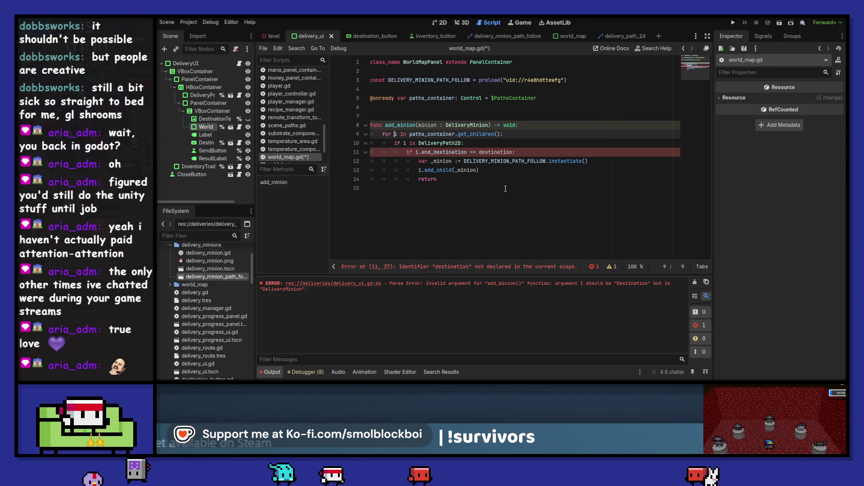
pyautogui.press('Down')
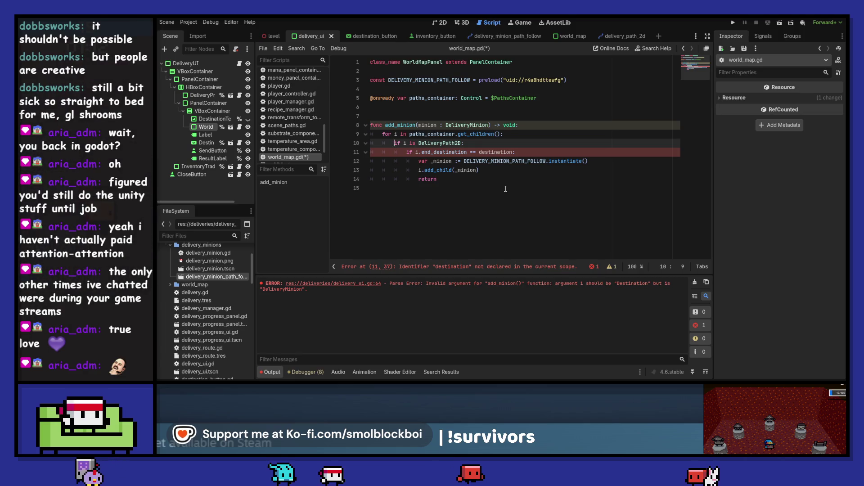
pyautogui.press('Down')
pyautogui.press('Right')
pyautogui.press('Right')
pyautogui.press('Right')
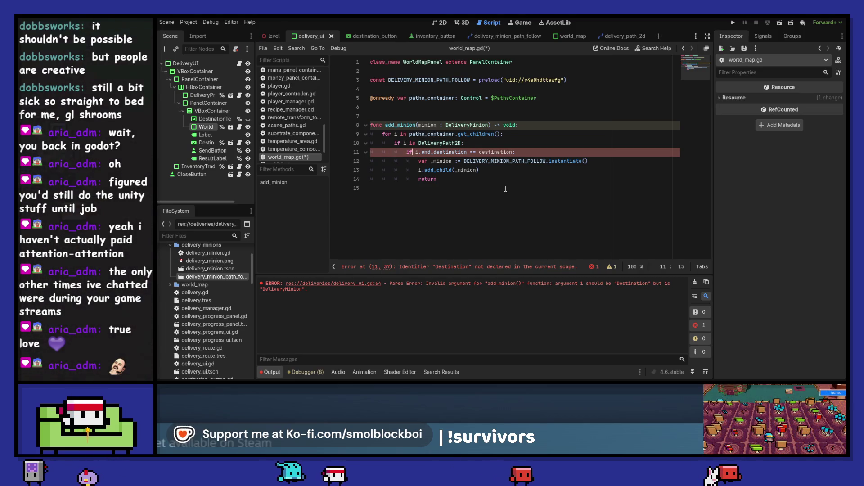
pyautogui.write('min ')
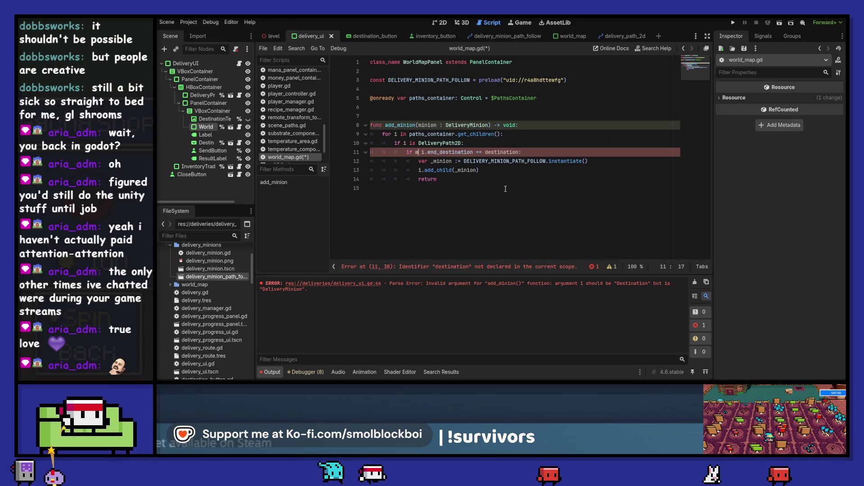
pyautogui.write('ion.')
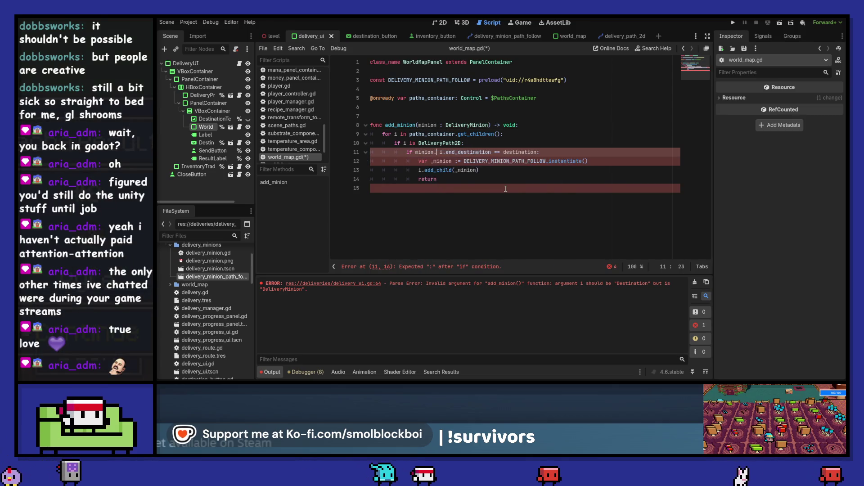
pyautogui.press('Return')
pyautogui.write('.delivery')
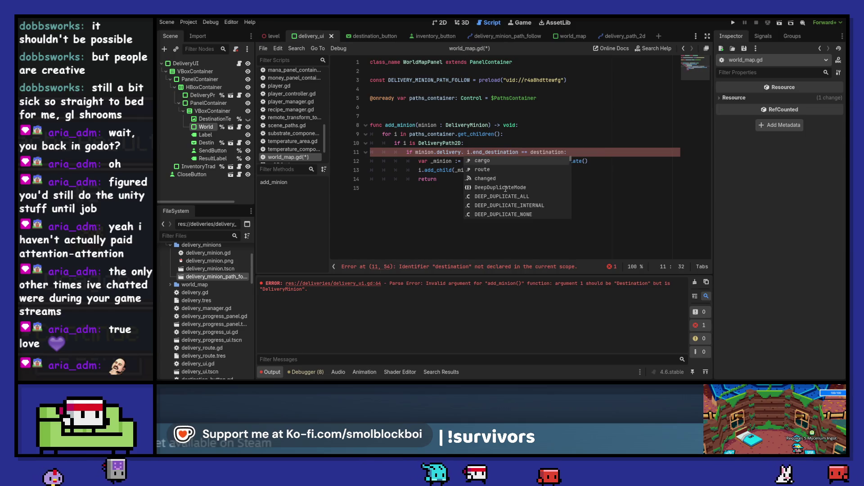
pyautogui.press('Down')
pyautogui.press('Return')
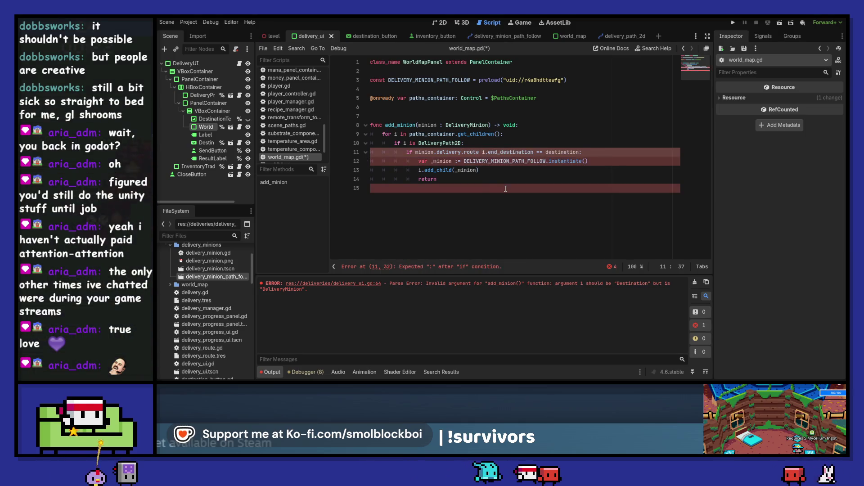
pyautogui.write('.')
pyautogui.press('Return')
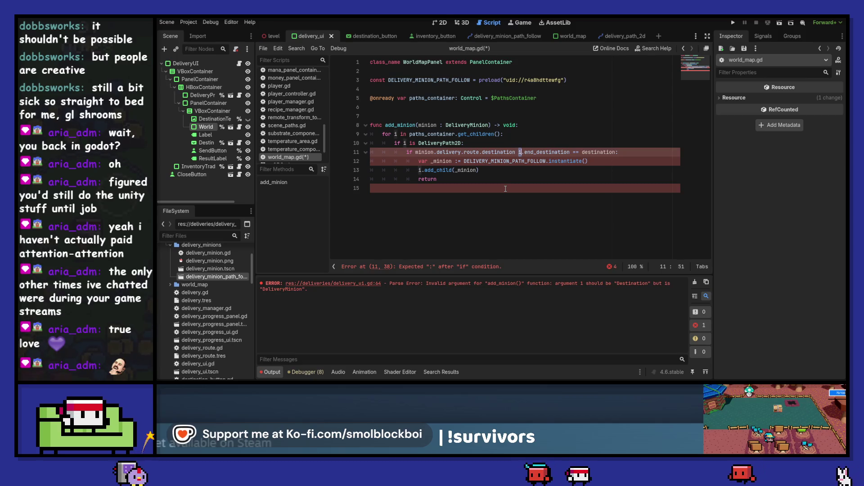
# Step: Replace the leftover comparison text so line 11 compares against i.end_destination
pyautogui.press('Right')
pyautogui.hotkey('ctrl', 'shift', 'Right')
pyautogui.hotkey('ctrl', 'shift', 'Right')
pyautogui.hotkey('ctrl', 'shift', 'Right')
pyautogui.press('BackSpace')
pyautogui.press('BackSpace')
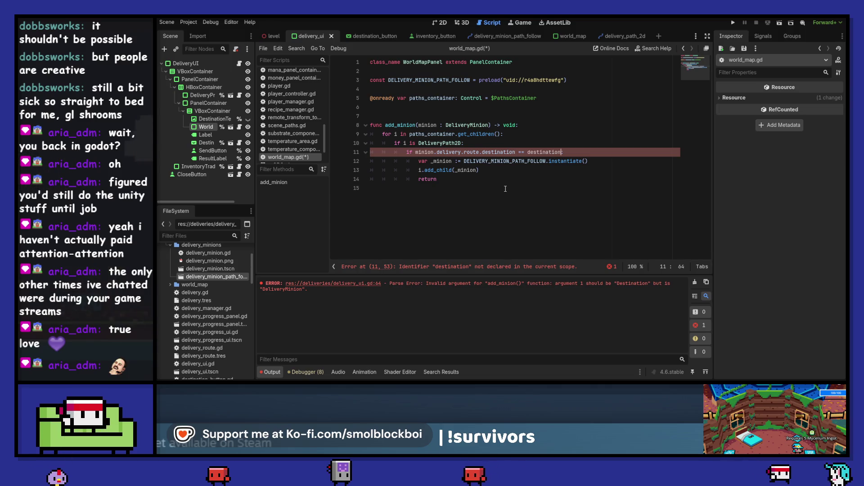
pyautogui.write('i.end')
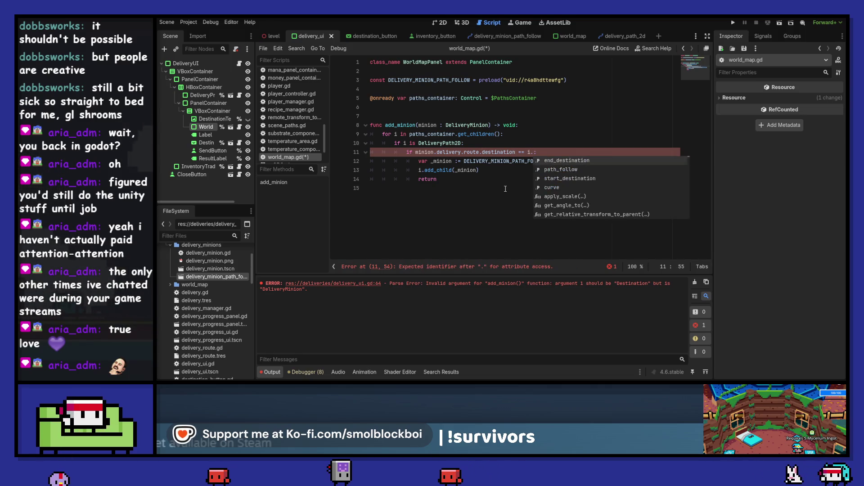
pyautogui.press('Return')
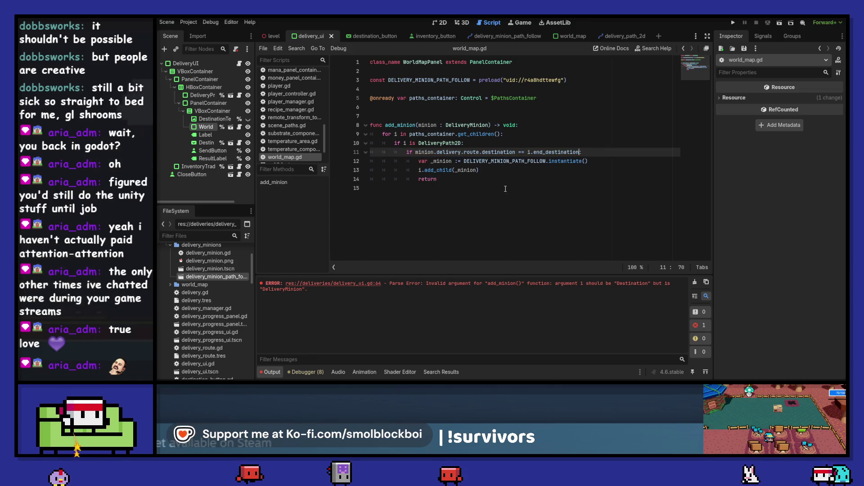
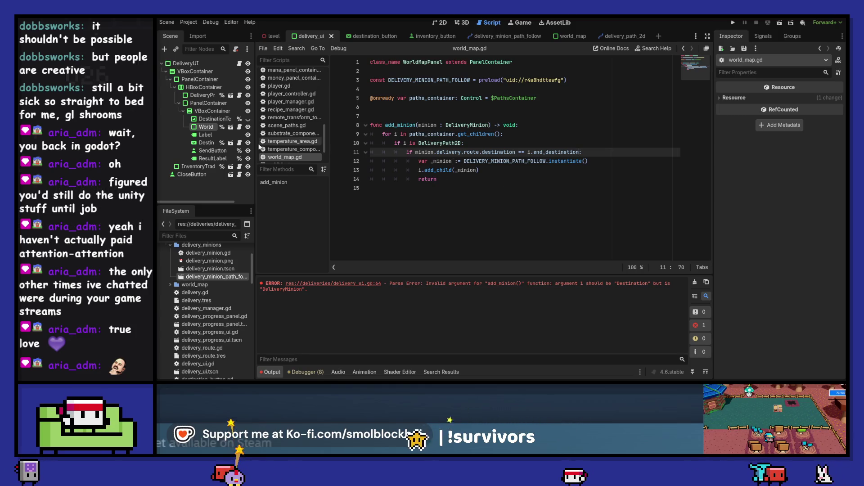
# Step: Attach a new delivery_minion_path_follow.gd script to the path-follow node in its scene
pyautogui.scroll(5, 281, 120)
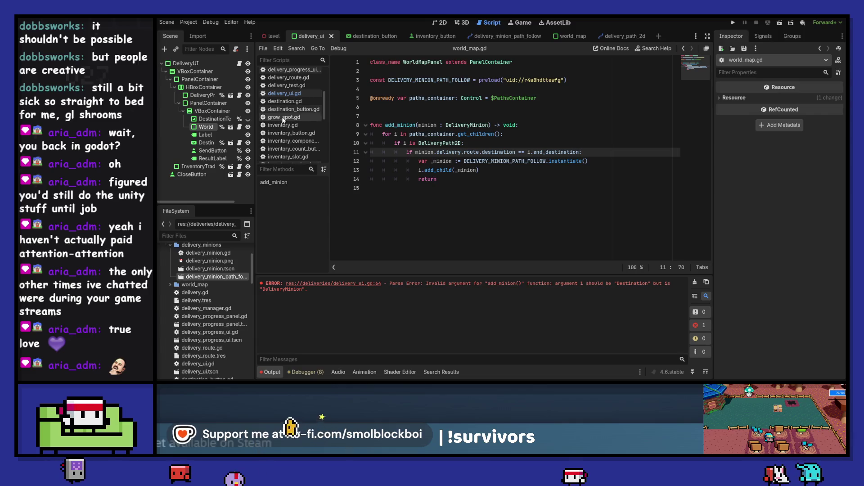
pyautogui.scroll(4, 282, 117)
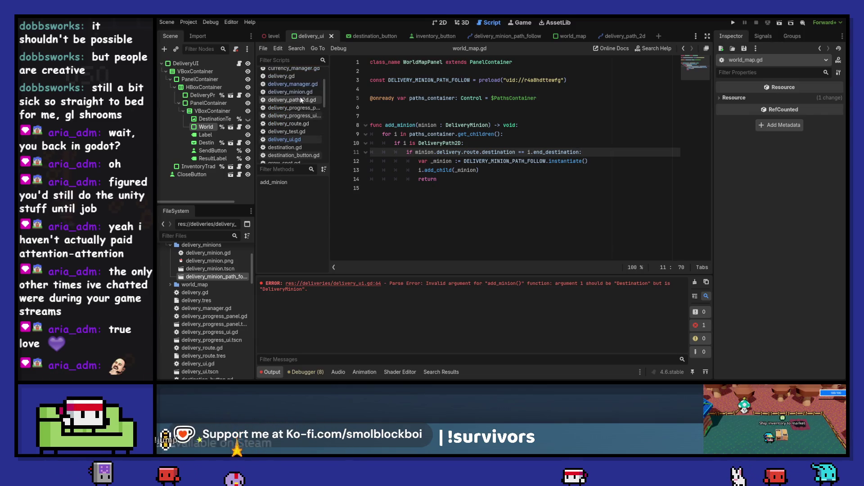
pyautogui.click(299, 93)
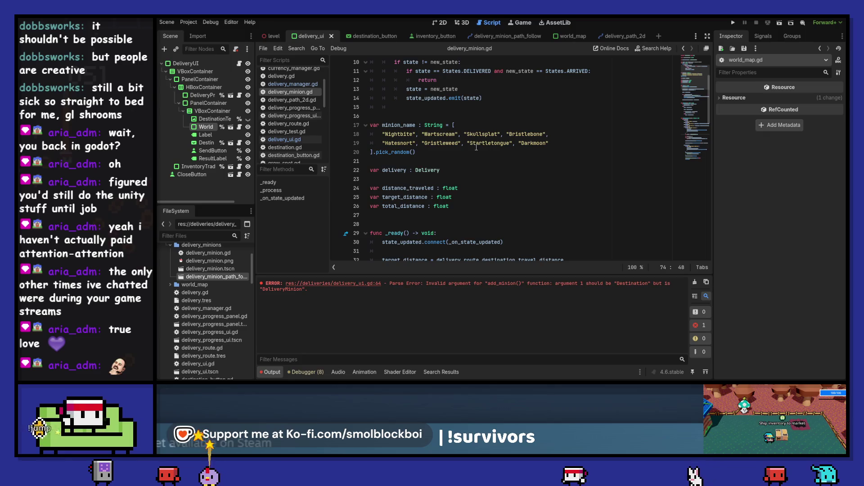
pyautogui.scroll(3, 511, 164)
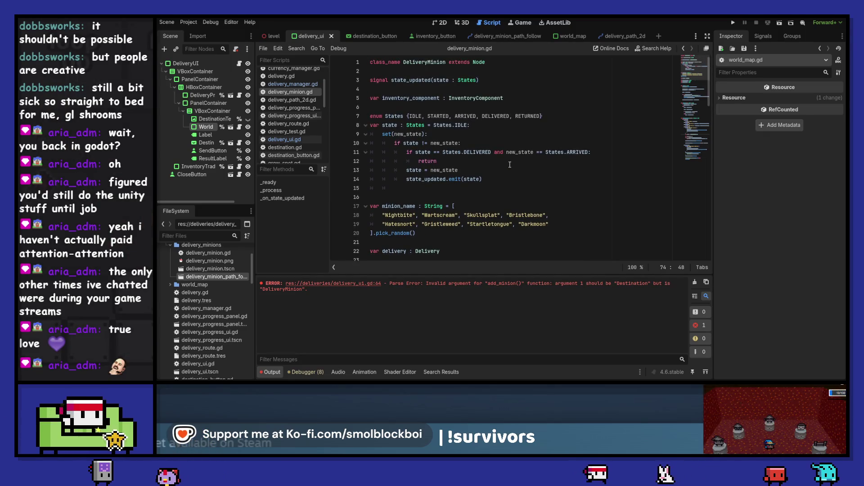
pyautogui.click(520, 36)
pyautogui.click(237, 50)
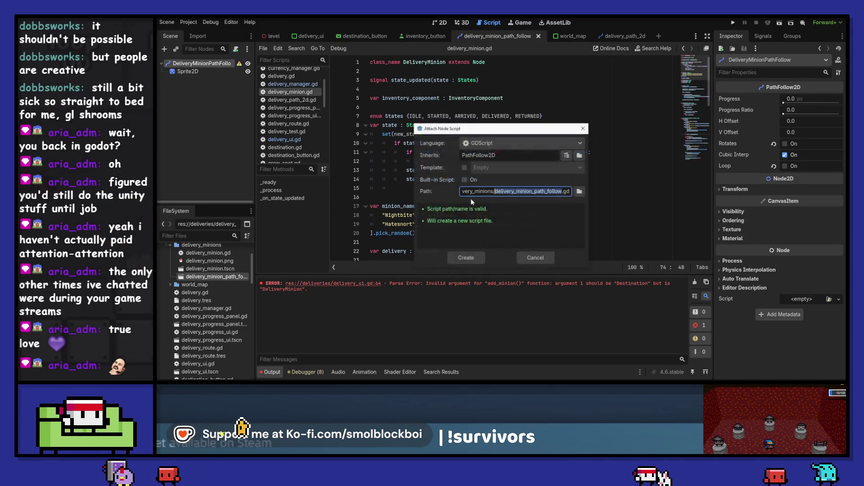
pyautogui.click(468, 258)
# Step: Declare a variable typed DeliveryMinion below the extends line
pyautogui.press('Return')
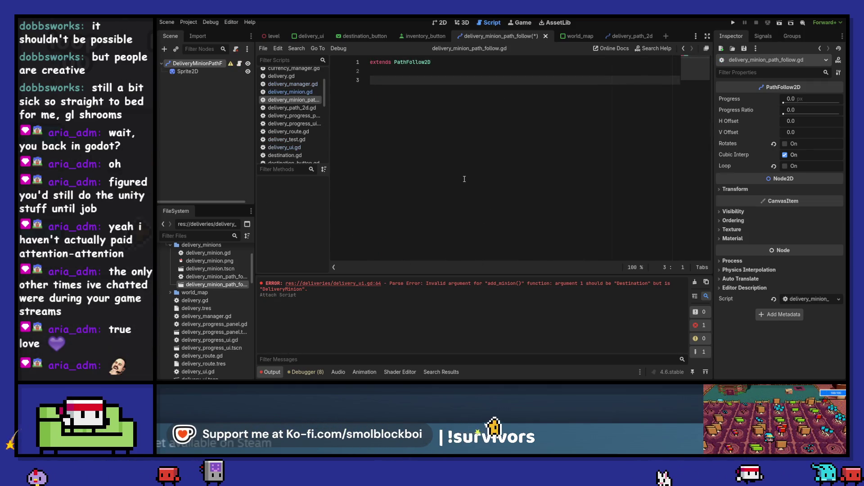
pyautogui.press('BackSpace')
pyautogui.press('BackSpace')
pyautogui.write('r ')
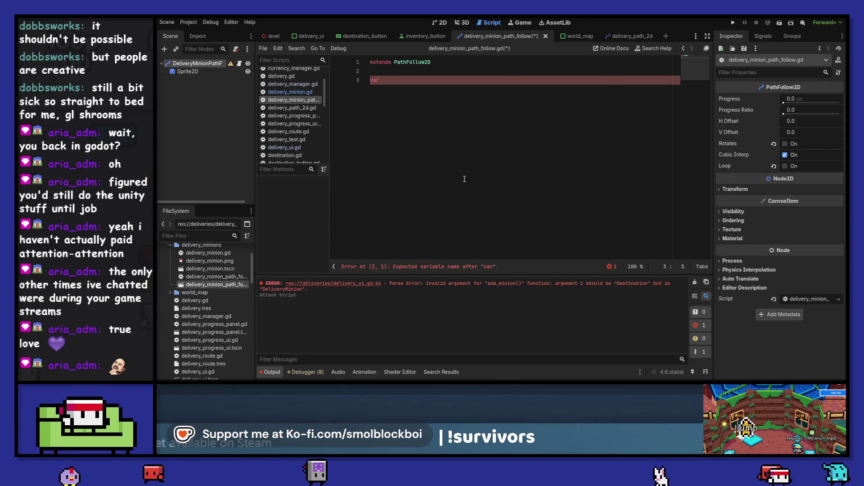
pyautogui.write('minion')
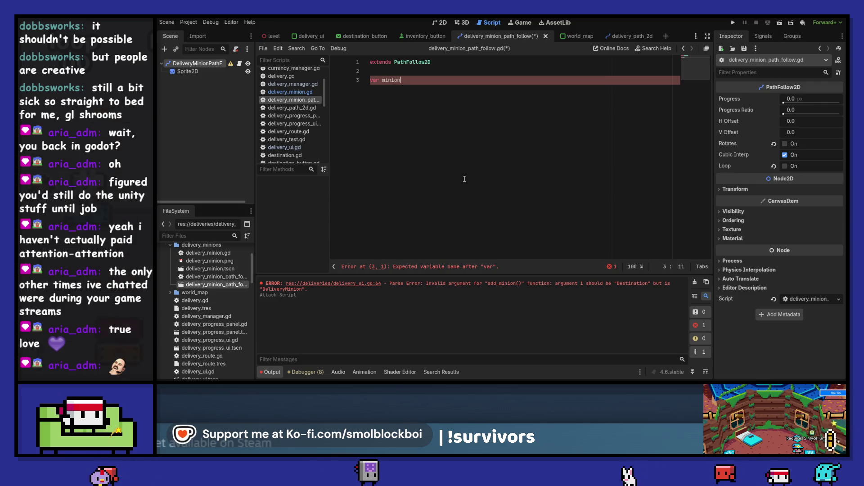
pyautogui.press('BackSpace')
pyautogui.press('BackSpace')
pyautogui.press('BackSpace')
pyautogui.write('node_data ')
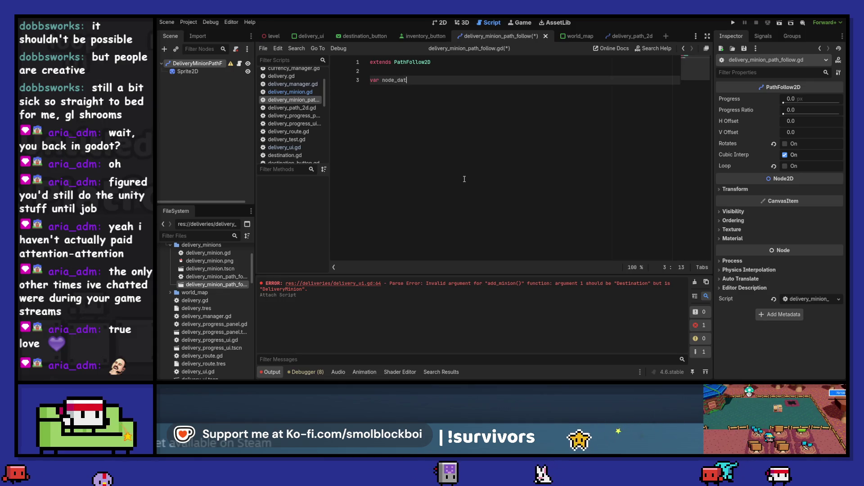
pyautogui.write(': Node')
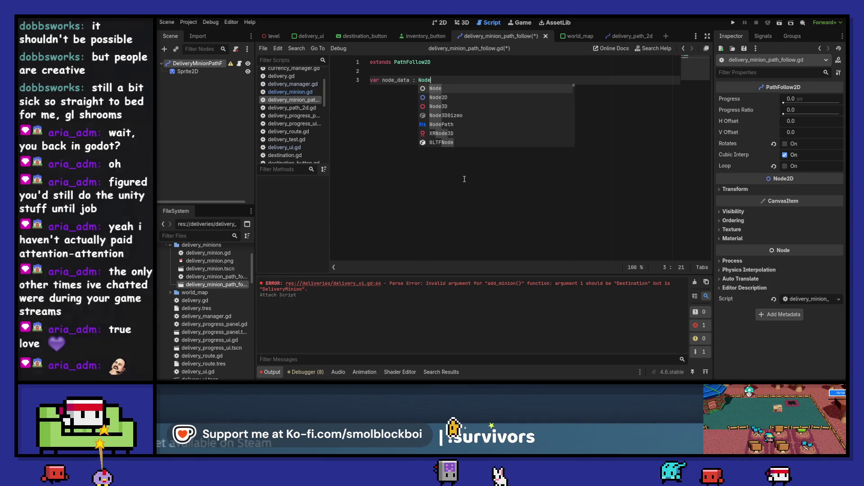
pyautogui.press('BackSpace')
pyautogui.press('BackSpace')
pyautogui.press('BackSpace')
pyautogui.write('Deliver')
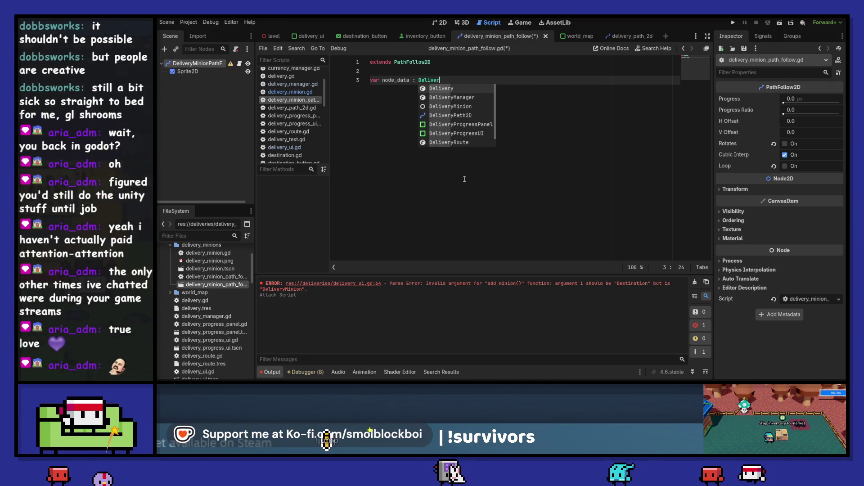
pyautogui.write('yMi')
pyautogui.press('Return')
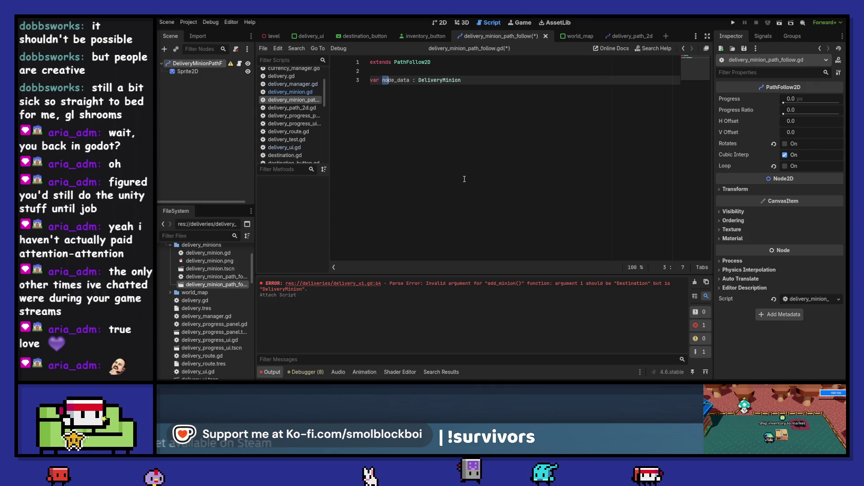
# Step: Rename the variable to minion_data and save the path-follow script
pyautogui.hotkey('shift', 'Right')
pyautogui.hotkey('shift', 'Right')
pyautogui.hotkey('shift', 'Right')
pyautogui.write('minion')
pyautogui.hotkey('ctrl', 's')
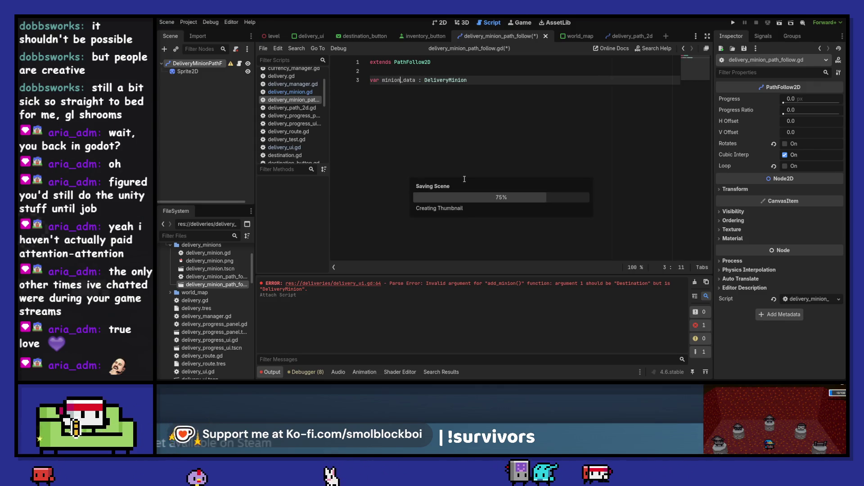
pyautogui.press('End')
pyautogui.press('Return')
pyautogui.hotkey('ctrl', 's')
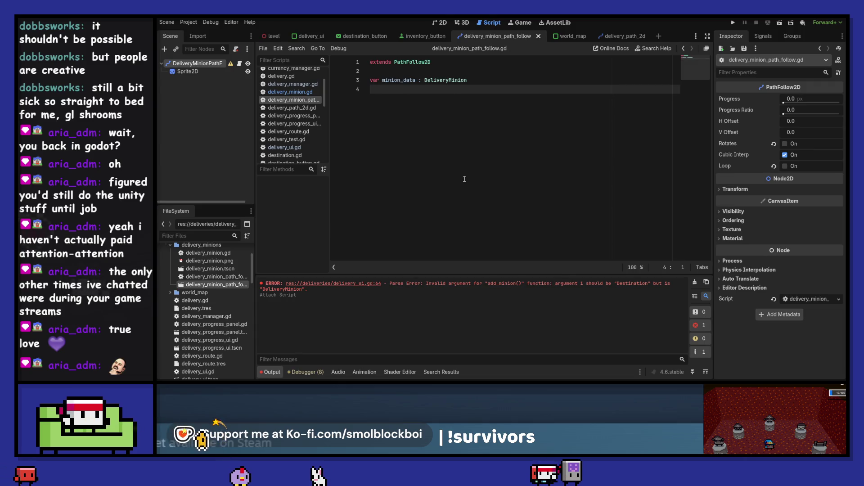
pyautogui.click(570, 36)
# Step: In world_map.gd, insert a blank line above the add_child call in add_minion
pyautogui.click(499, 36)
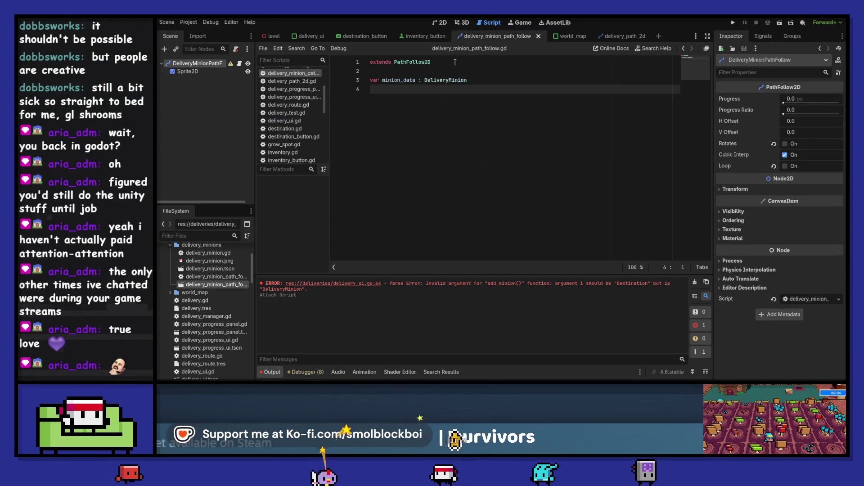
pyautogui.click(566, 36)
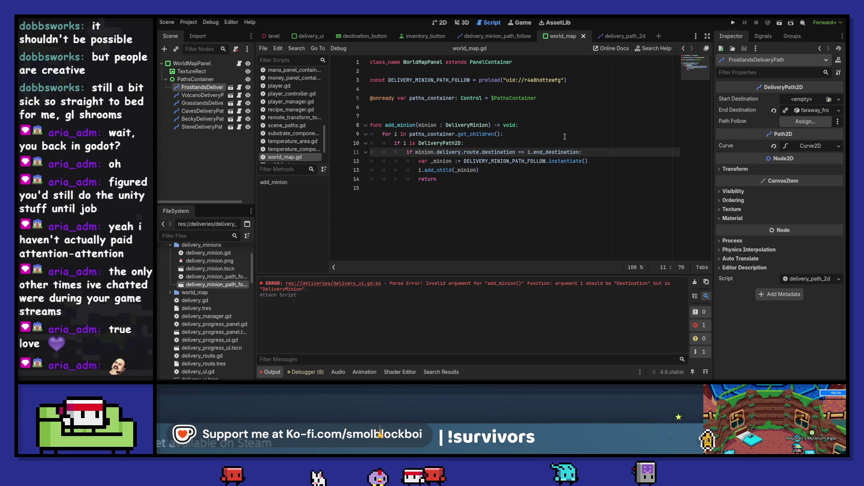
pyautogui.click(419, 170)
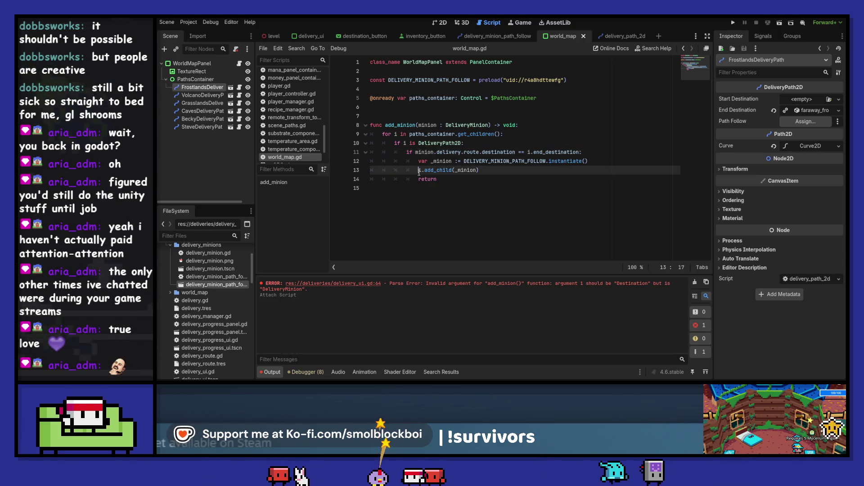
pyautogui.press('Return')
pyautogui.press('Up')
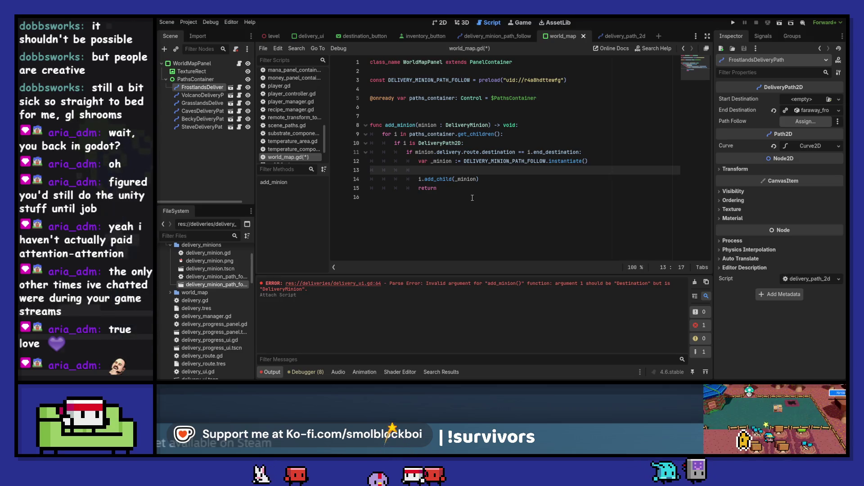
# Step: Rename _minion to _map_minion in its declaration and the add_child argument
pyautogui.press('Up')
pyautogui.hotkey('ctrl', 'Right')
pyautogui.hotkey('ctrl', 'Right')
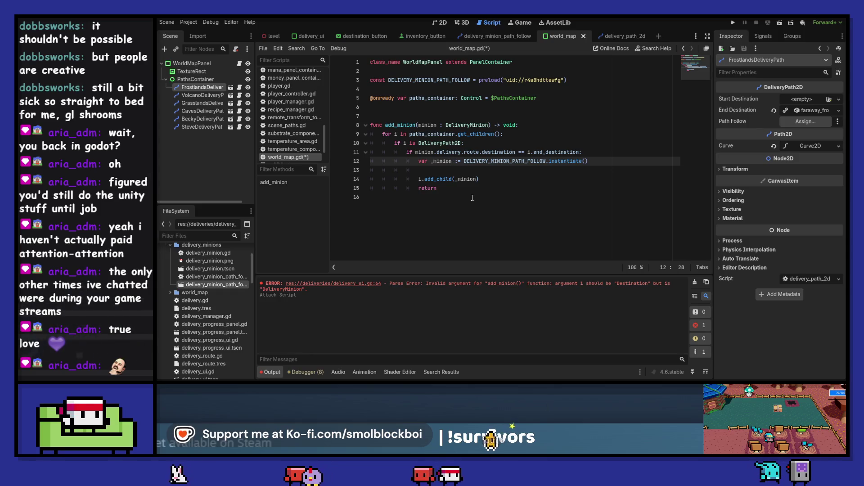
pyautogui.press('Left')
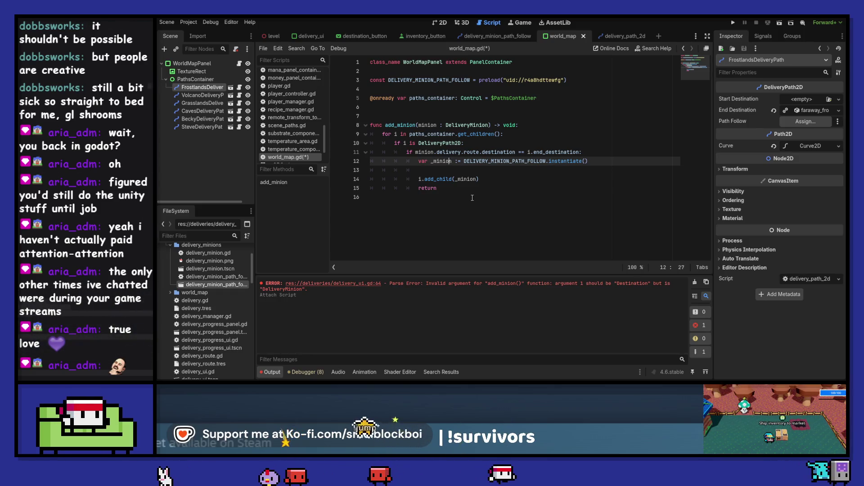
pyautogui.press('Left')
pyautogui.press('Left')
pyautogui.press('Left')
pyautogui.write('map_')
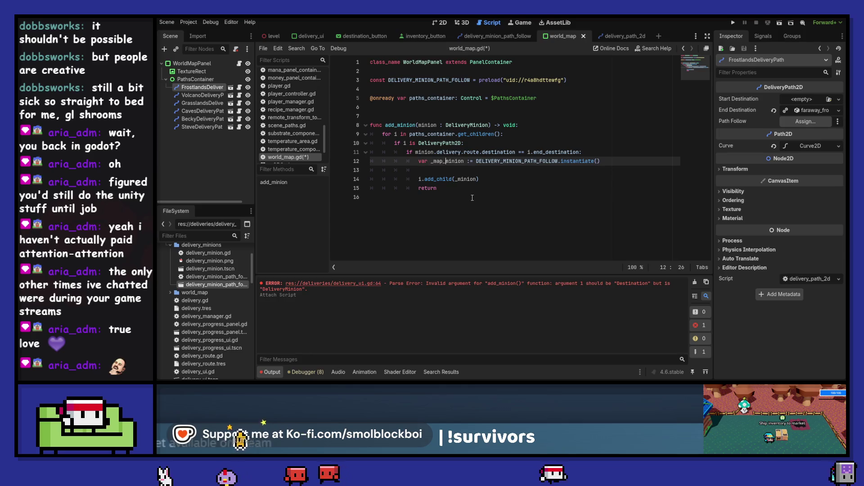
pyautogui.hotkey('ctrl', 'Left')
pyautogui.hotkey('ctrl', 'shift', 'Right')
pyautogui.hotkey('ctrl', 'c')
pyautogui.press('Down')
pyautogui.press('Down')
pyautogui.hotkey('ctrl', 'shift', 'Right')
pyautogui.hotkey('ctrl', 'v')
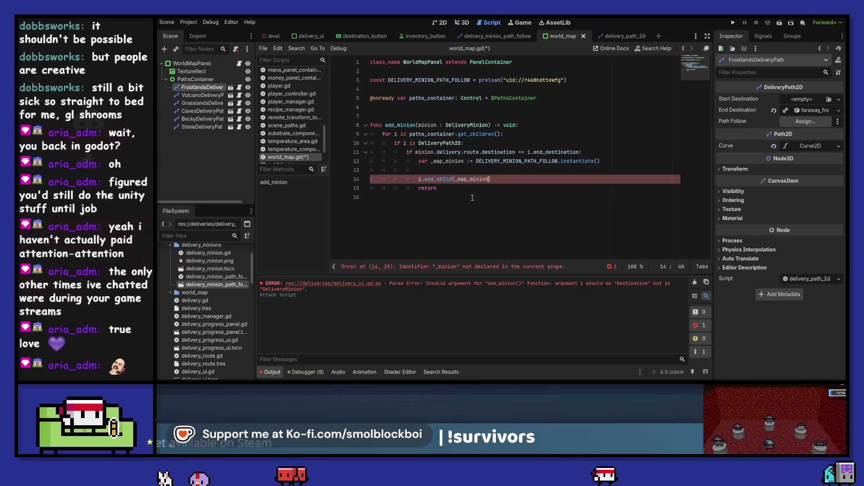
# Step: Remove a stray dot on the new line and return to the path-follow script
pyautogui.press('Up')
pyautogui.write('.')
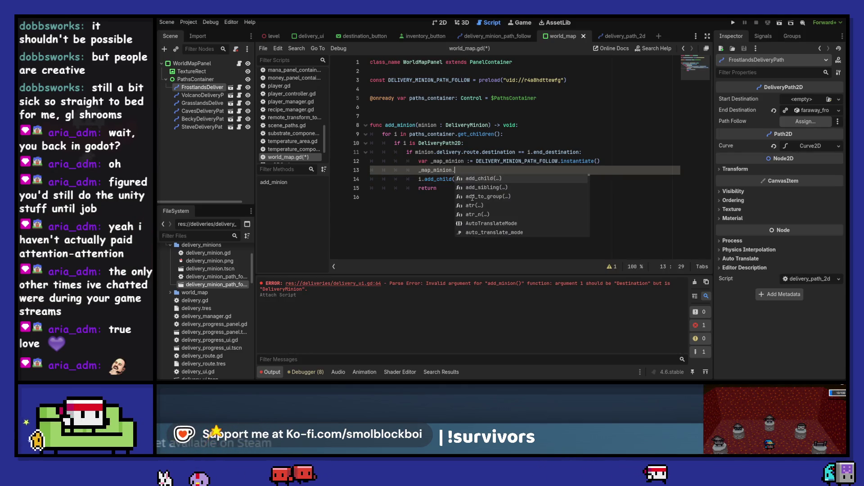
pyautogui.press('BackSpace')
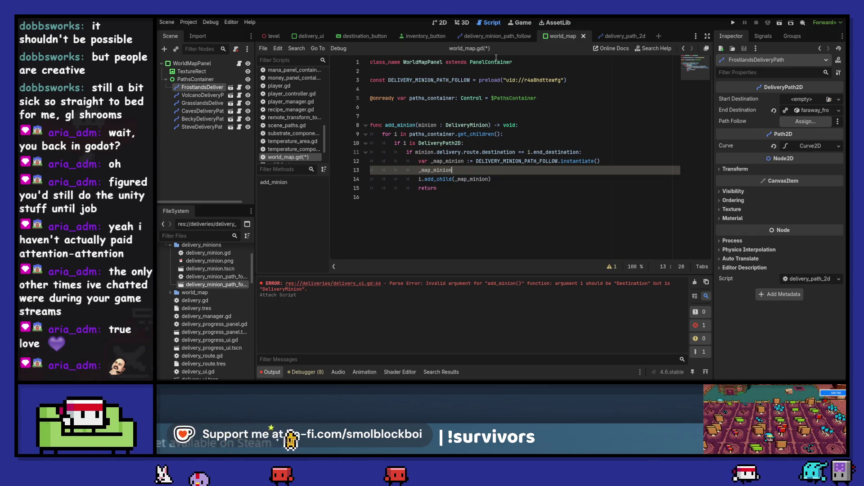
pyautogui.click(500, 36)
pyautogui.click(370, 63)
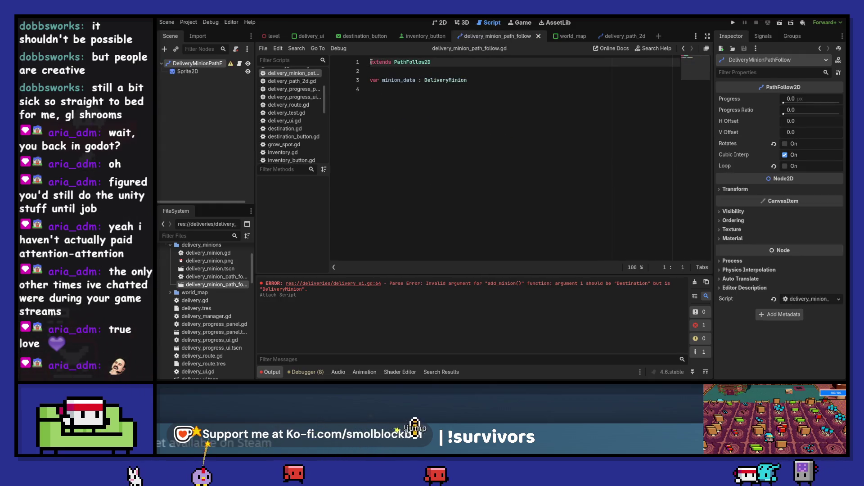
# Step: Add 'class_name DeliveryMinionPathFollow' before extends, save, then return to world_map.gd
pyautogui.write('calss_name D')
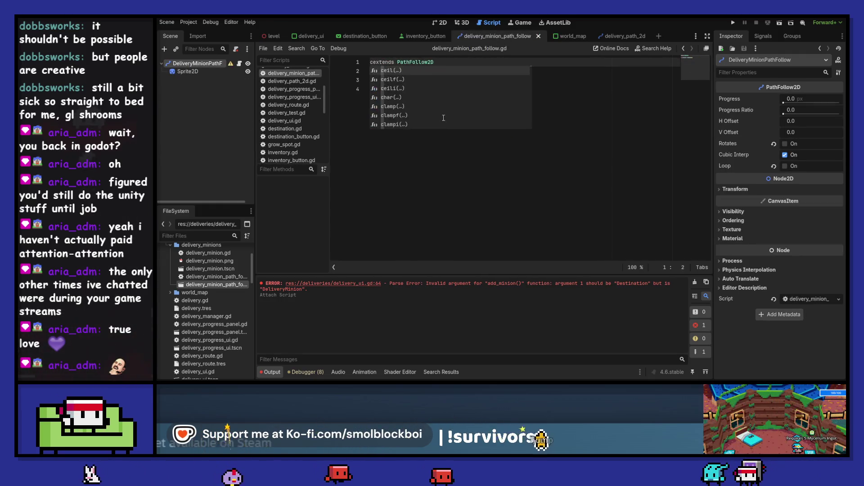
pyautogui.write('eliveryMinion')
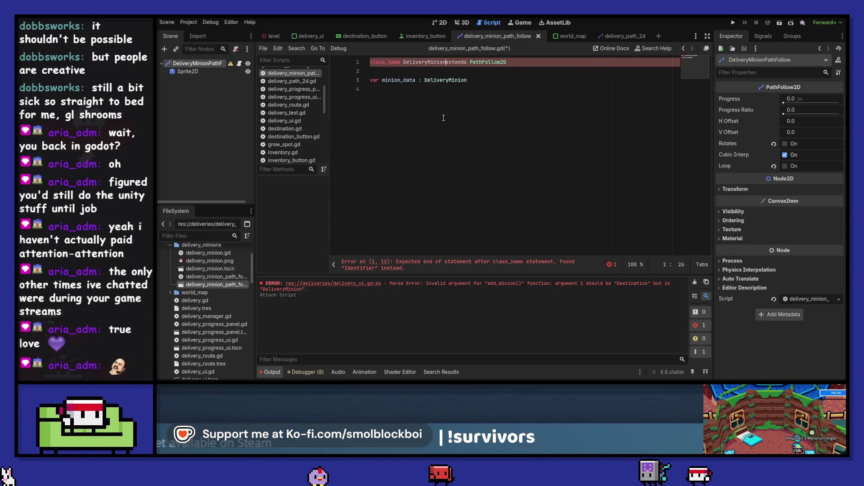
pyautogui.write('PathFollow')
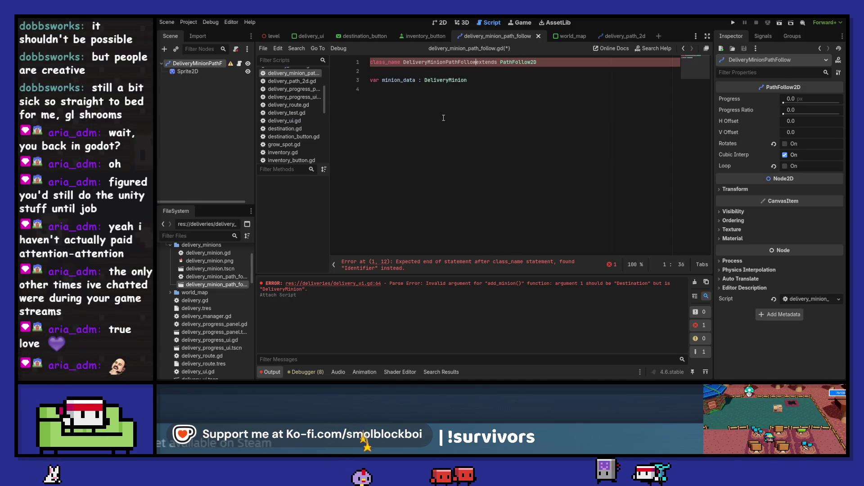
pyautogui.hotkey('ctrl', 's')
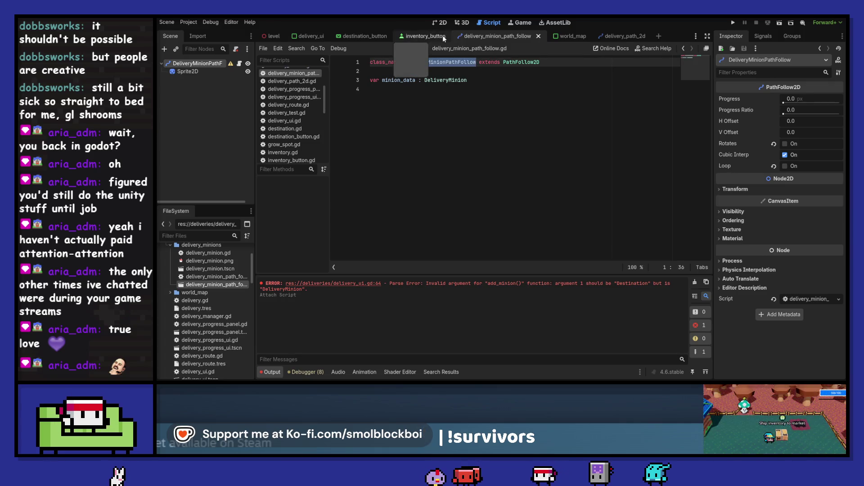
pyautogui.click(578, 35)
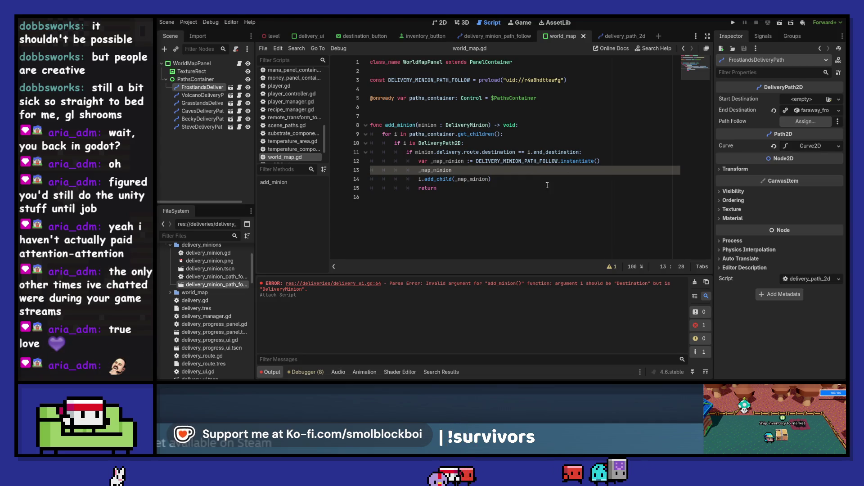
# Step: Cast the instantiated path-follow with 'as DeliveryMinionPathFollow' on the instantiate line
pyautogui.write('.')
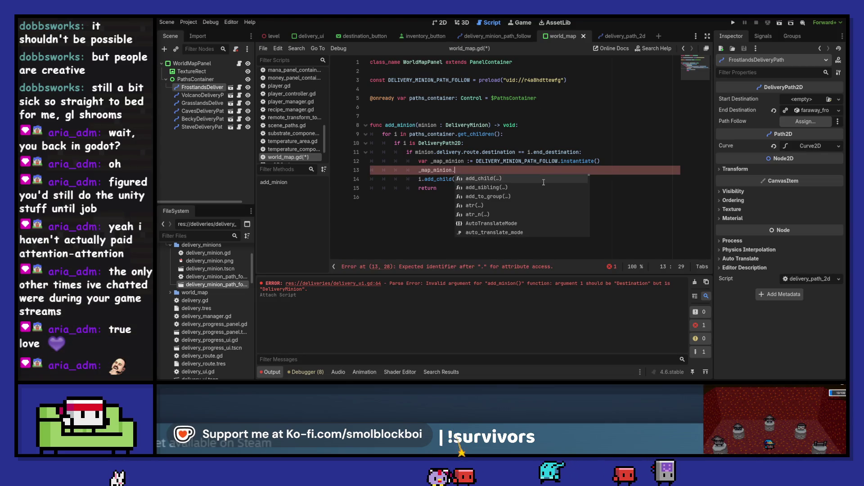
pyautogui.press('BackSpace')
pyautogui.press('Up')
pyautogui.hotkey('ctrl', 'Right')
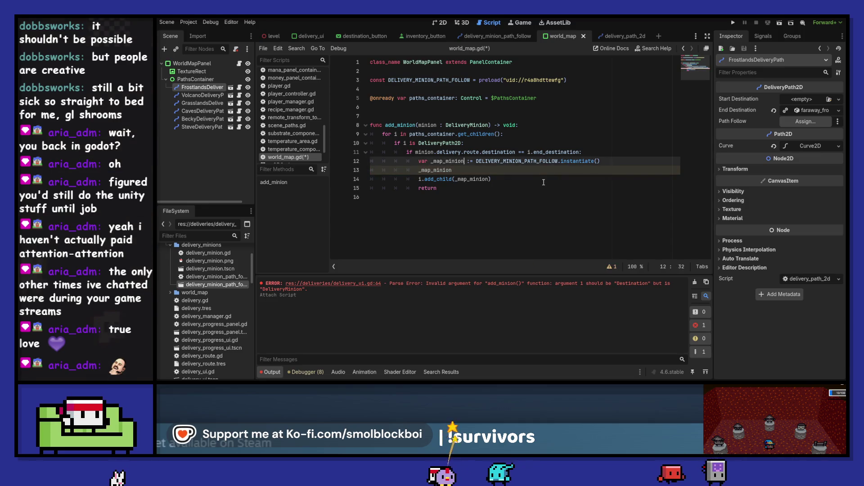
pyautogui.write(') as DeliveryMinionPathFollow')
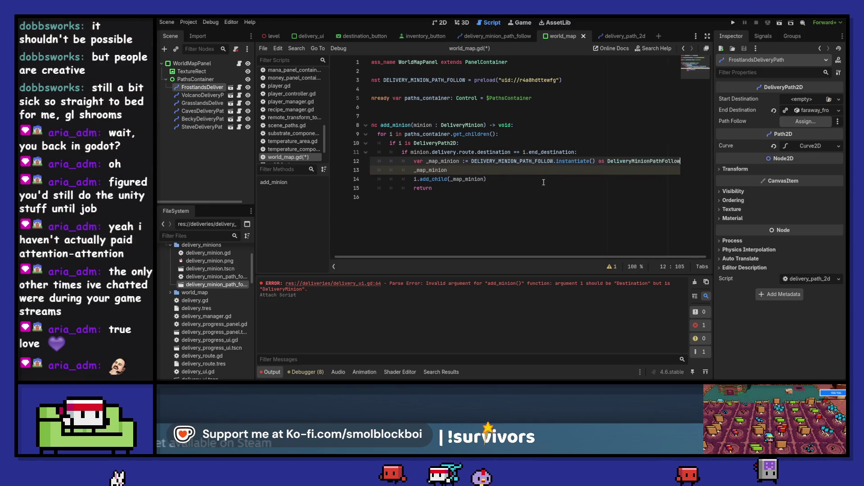
# Step: Set _map_minion.minion_data = minion, save world_map.gd, and reopen the path-follow script
pyautogui.press('Down')
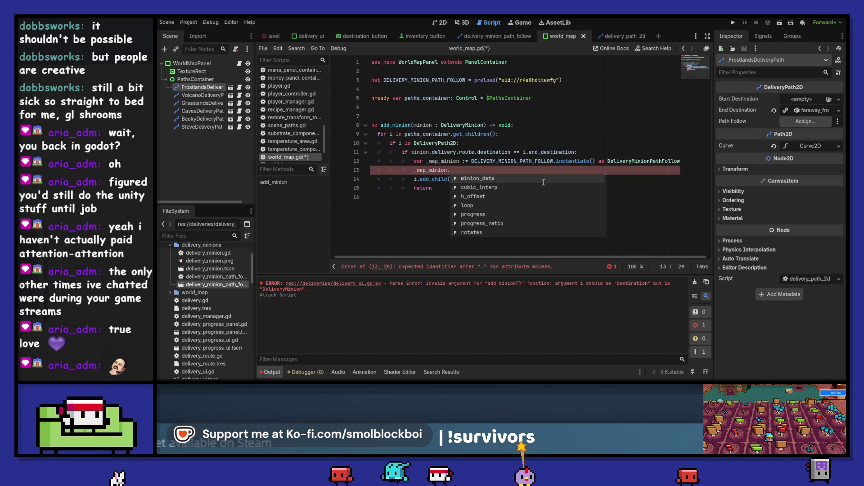
pyautogui.press('Return')
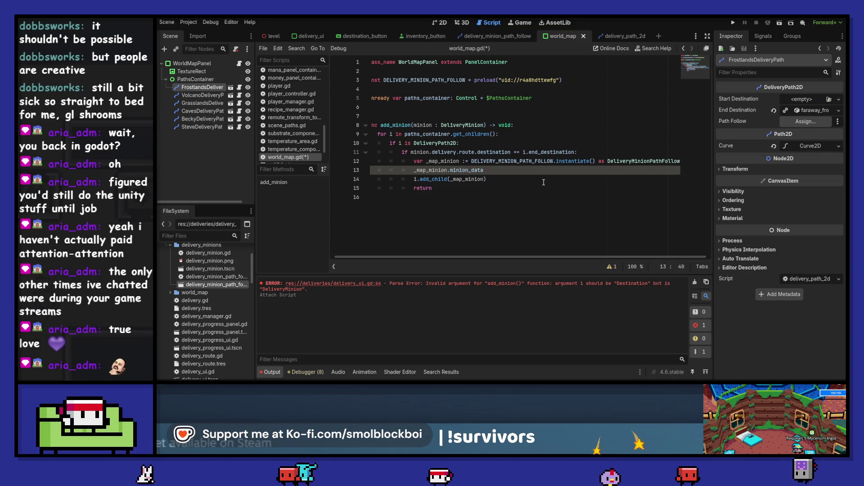
pyautogui.write('minion')
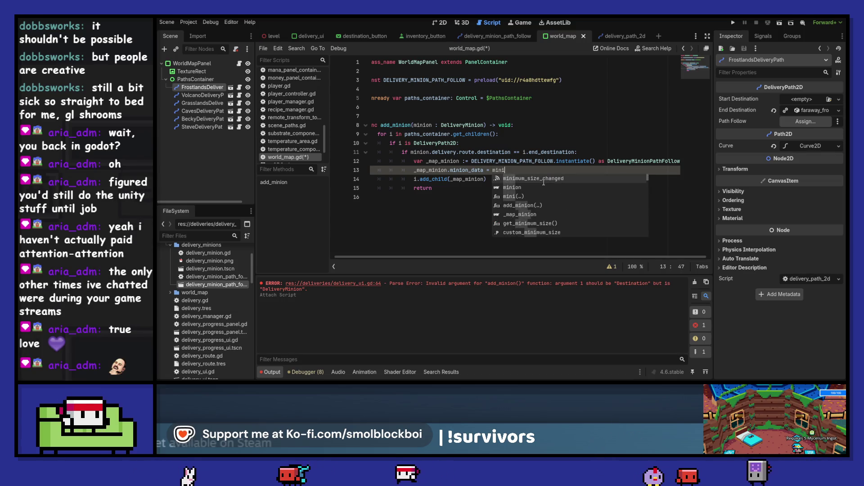
pyautogui.hotkey('ctrl', 's')
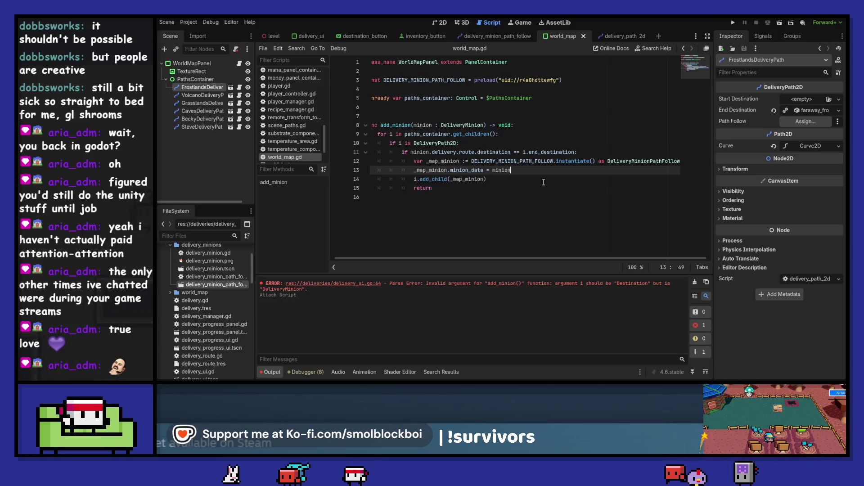
pyautogui.click(496, 39)
pyautogui.click(424, 130)
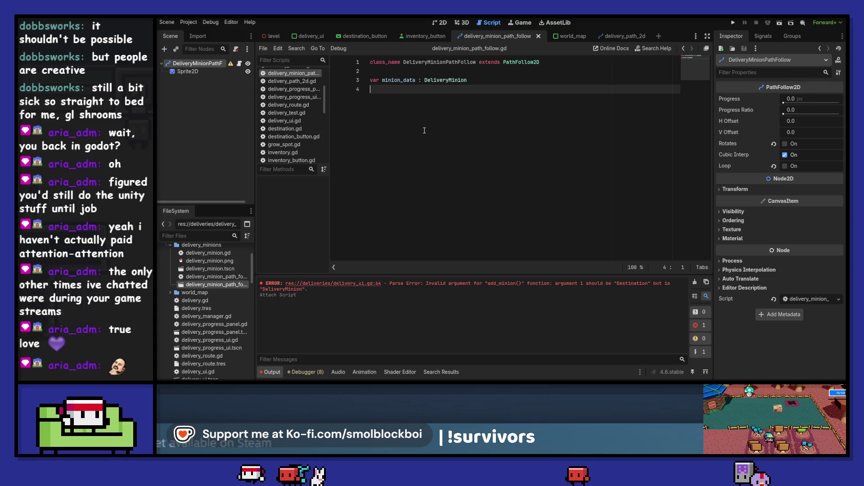
# Step: Add a _process(delta) function starting 'progress_ratio = minion_data.'
pyautogui.press('Return')
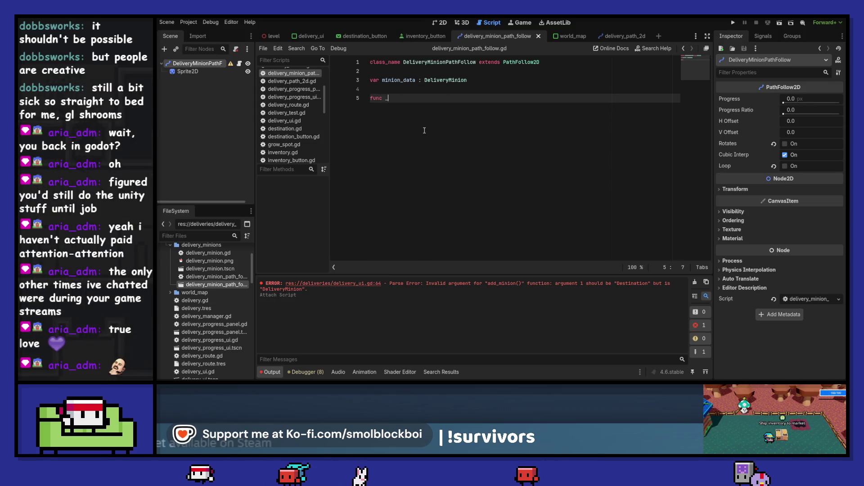
pyautogui.press('Return')
pyautogui.press('Return')
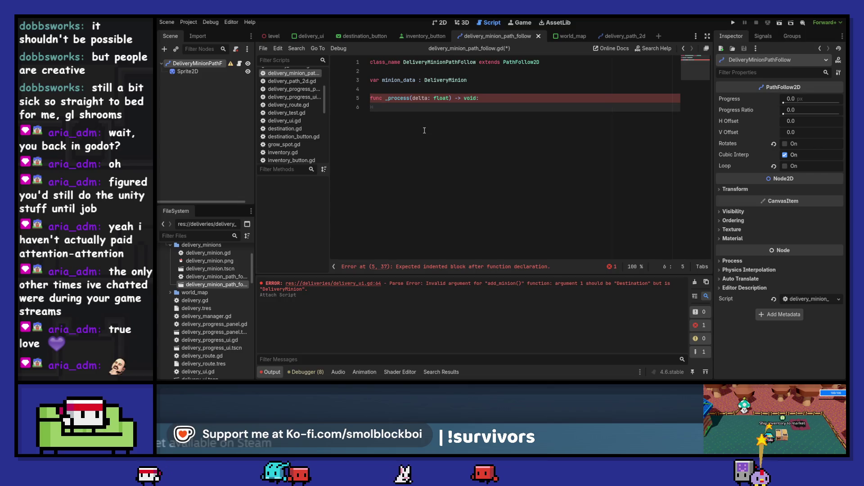
pyautogui.write('prog')
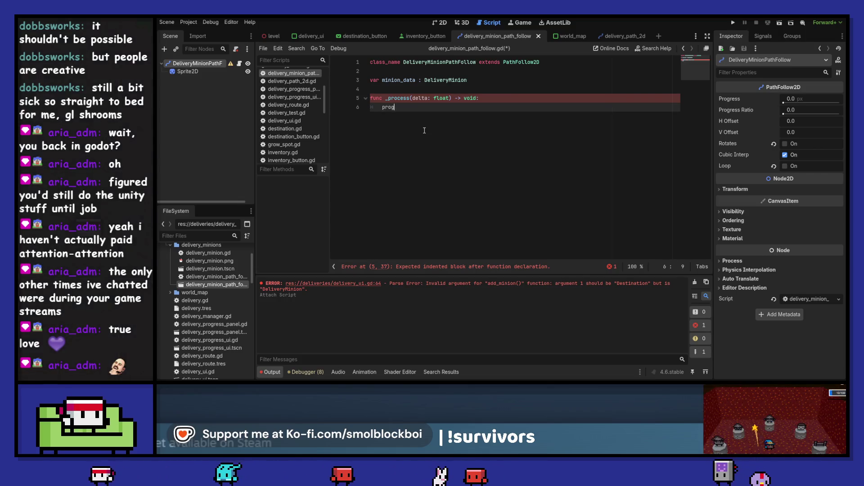
pyautogui.press('Down')
pyautogui.press('Return')
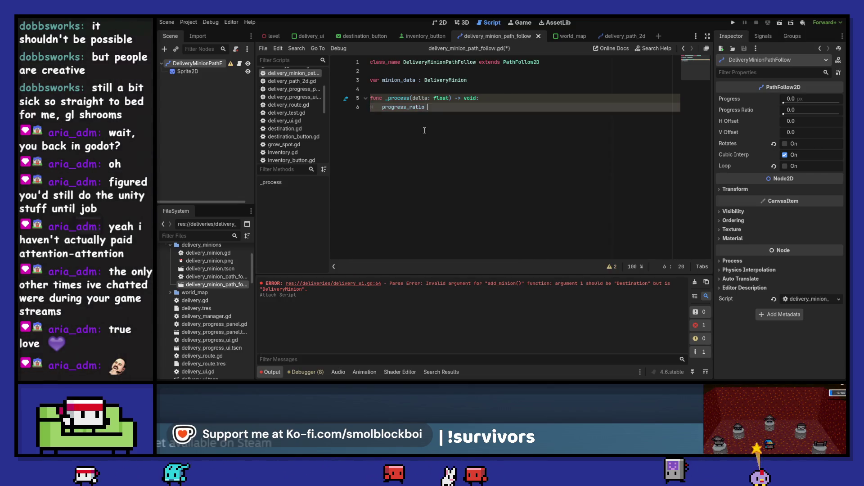
pyautogui.write('minion_data.')
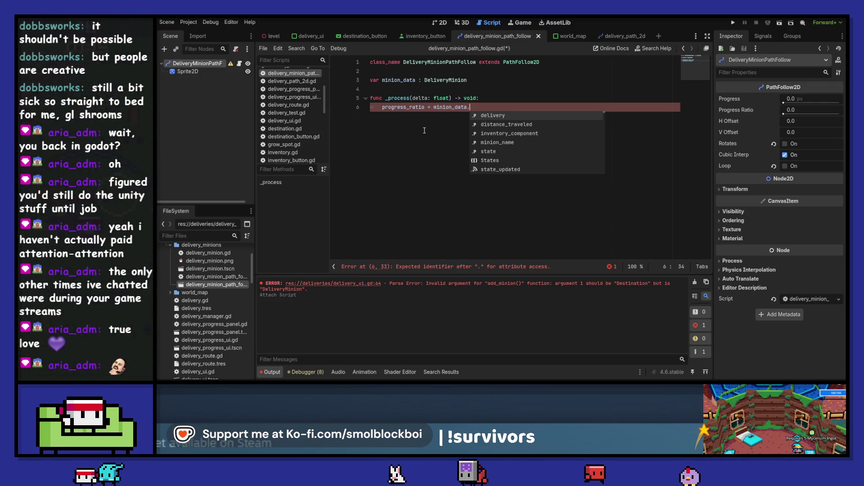
pyautogui.press('Escape')
# Step: Review DeliveryMinion's total_distance, target_distance and distance_traveled variables, copying their names
pyautogui.keyDown('ctrl'); pyautogui.click(444, 81); pyautogui.keyUp('ctrl')
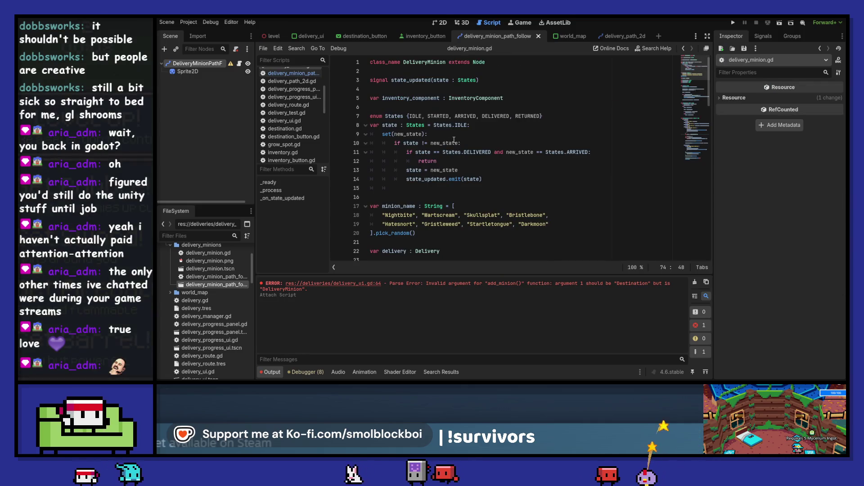
pyautogui.scroll(-2, 456, 164)
pyautogui.scroll(-7, 456, 165)
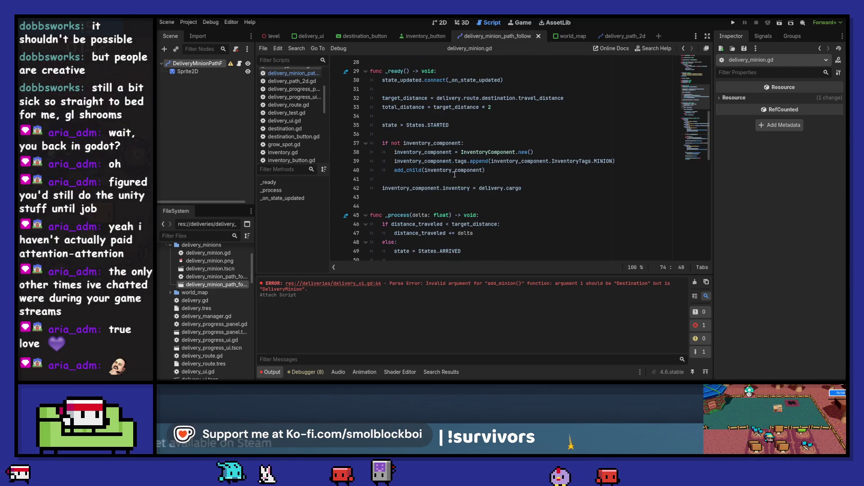
pyautogui.scroll(4, 454, 174)
pyautogui.click(698, 282)
pyautogui.scroll(2, 481, 192)
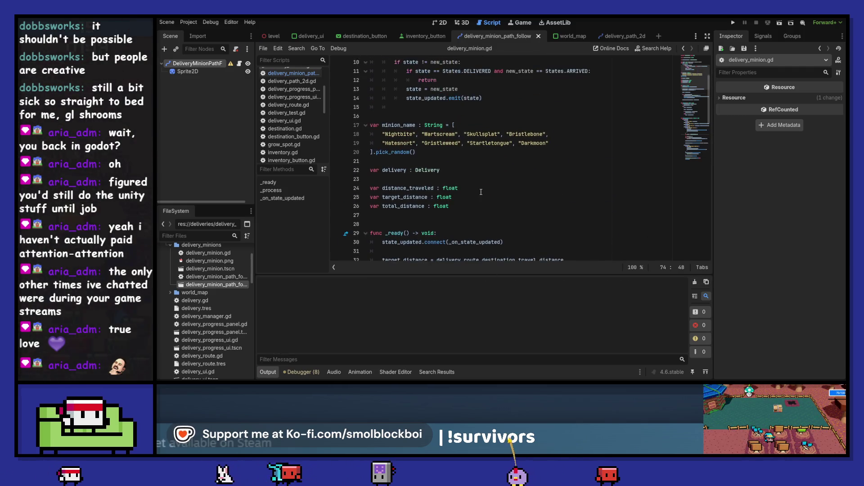
pyautogui.doubleClick(404, 206)
pyautogui.keyDown('alt'); pyautogui.doubleClick(405, 197); pyautogui.keyUp('alt')
pyautogui.keyDown('alt'); pyautogui.doubleClick(409, 188); pyautogui.keyUp('alt')
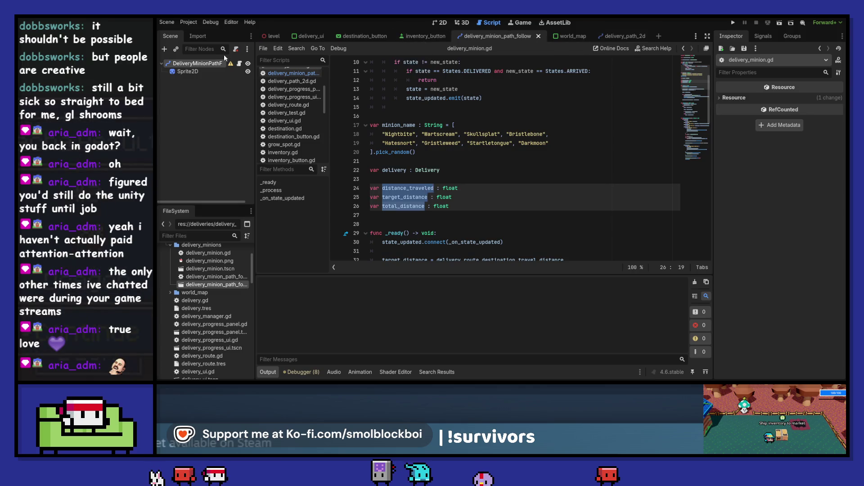
pyautogui.click(241, 63)
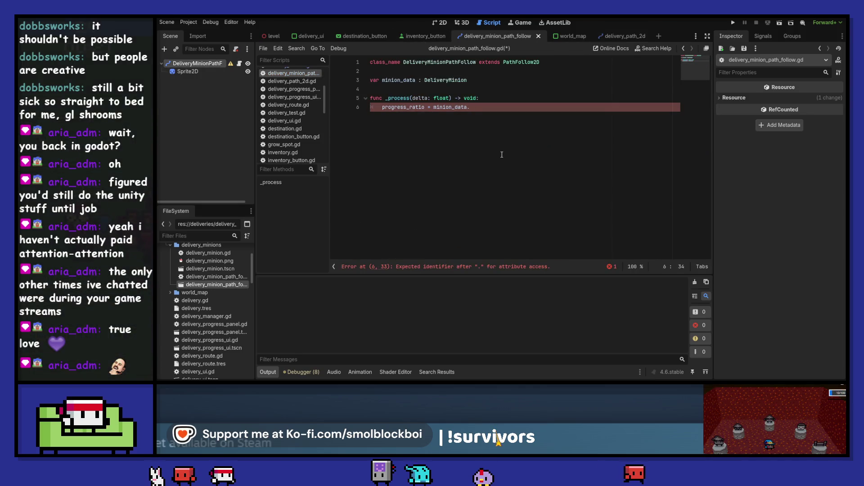
# Step: Paste the three distance variable names above _process as commented reference lines
pyautogui.press('Up')
pyautogui.press('Up')
pyautogui.press('Return')
pyautogui.press('Down')
pyautogui.press('Down')
pyautogui.press('End')
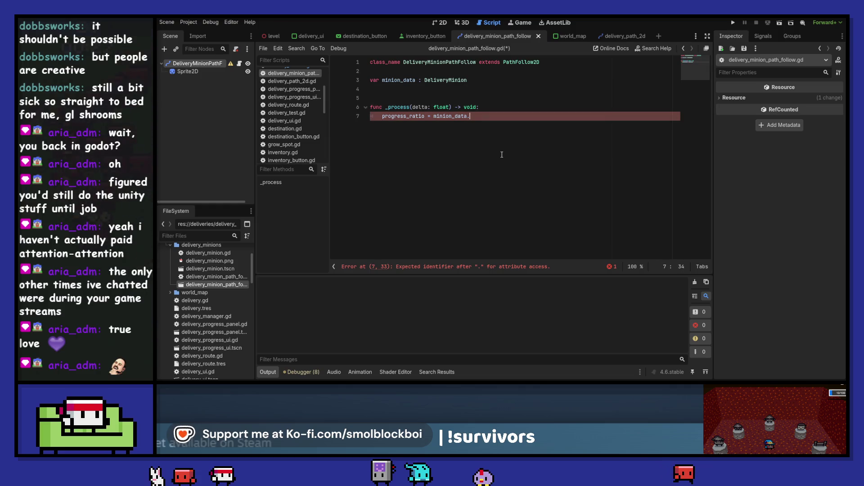
pyautogui.press('Up')
pyautogui.press('Up')
pyautogui.write('distance_traveled target_distance total_distance')
pyautogui.hotkey('shift', 'Up')
pyautogui.hotkey('shift', 'Up')
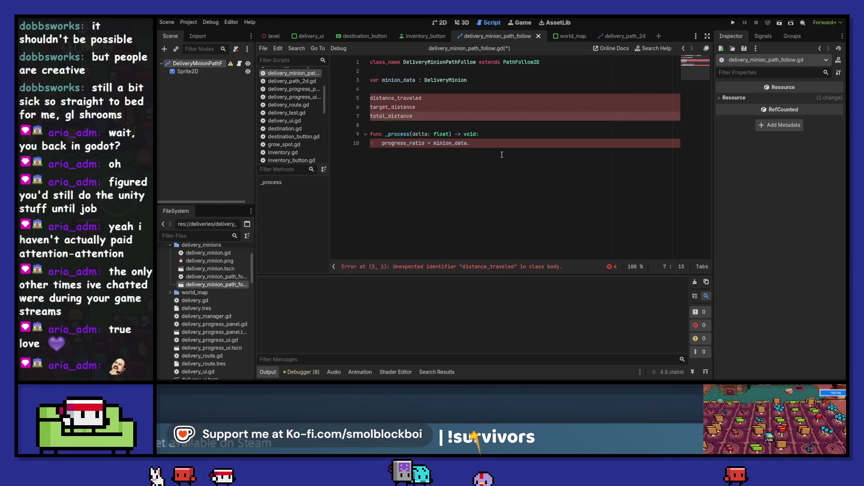
pyautogui.press('Down')
pyautogui.press('Down')
pyautogui.press('Down')
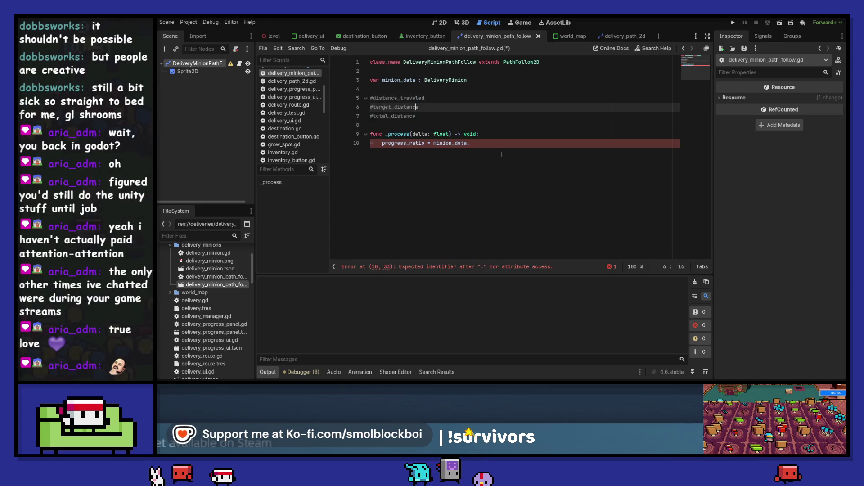
pyautogui.press('End')
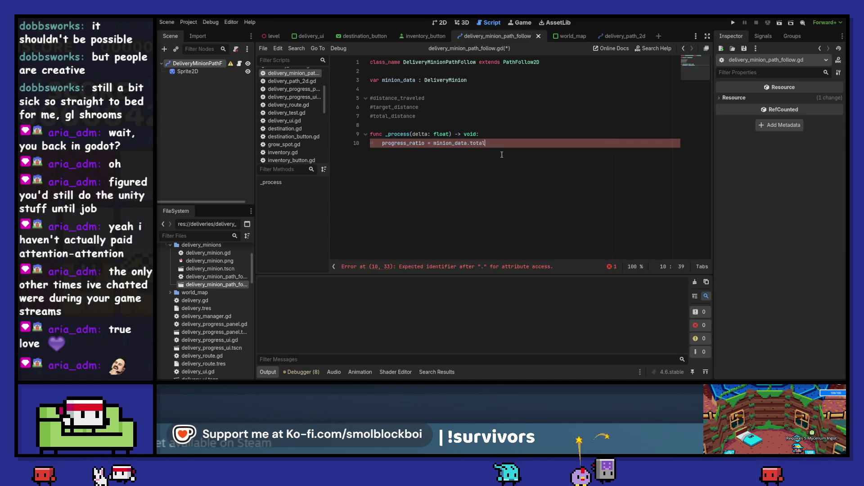
# Step: Complete the line as progress_ratio = minion_data.distance_traveled / minion_data.total_distance
pyautogui.write('t')
pyautogui.press('Return')
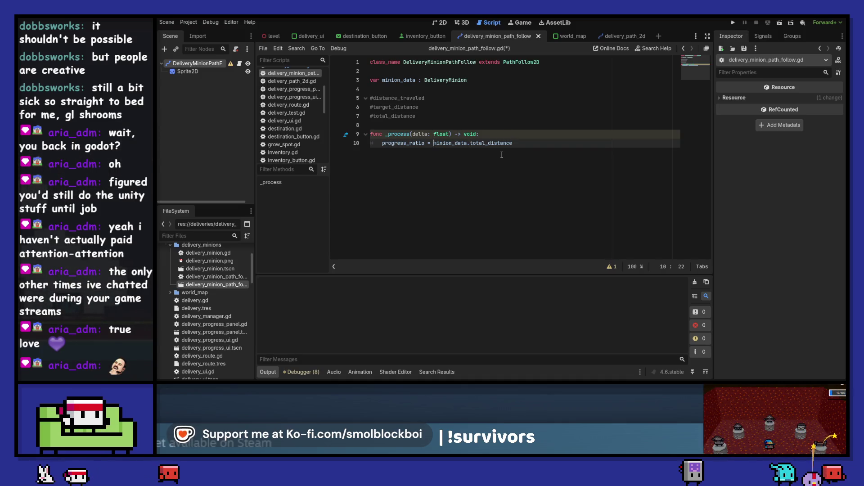
pyautogui.write('distance')
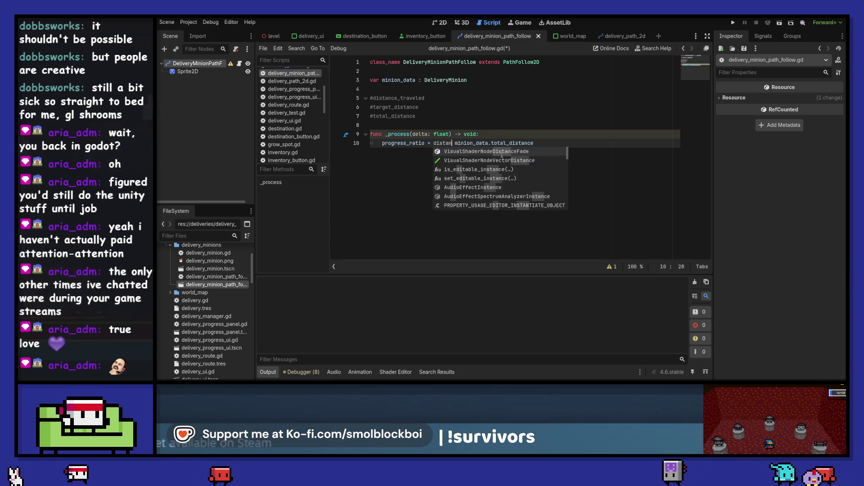
pyautogui.press('Left')
pyautogui.press('Left')
pyautogui.press('Left')
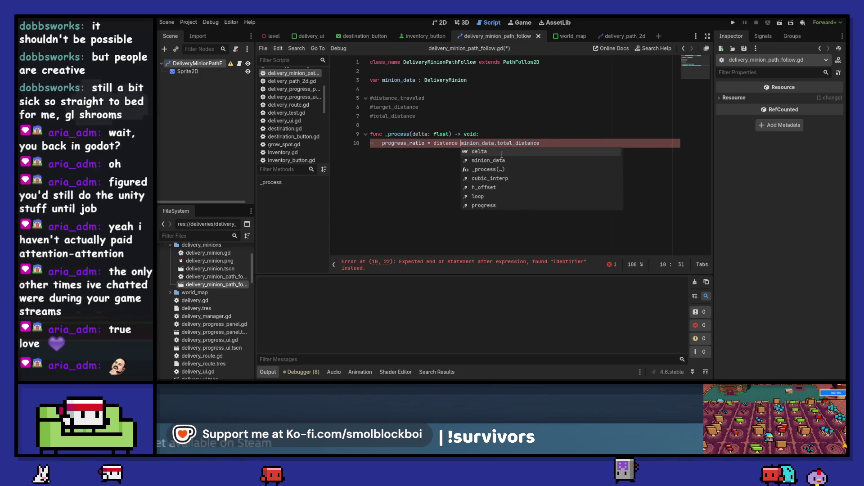
pyautogui.write('minion_data.')
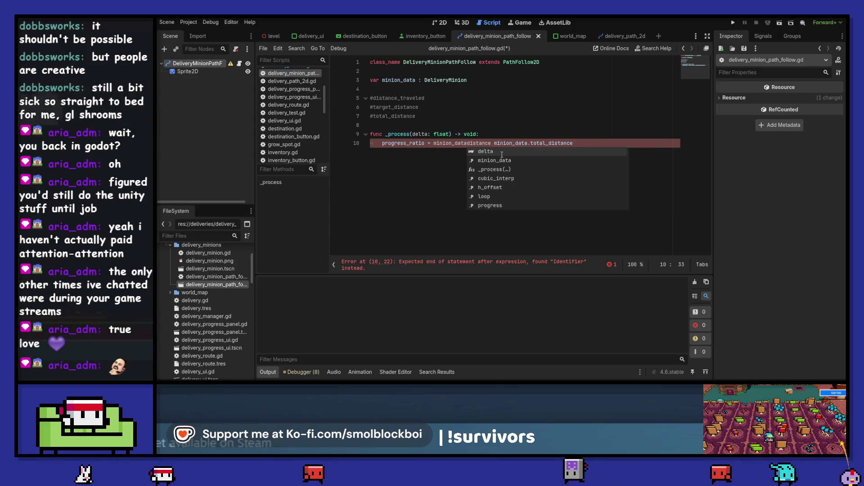
pyautogui.press('Right')
pyautogui.press('Right')
pyautogui.press('Right')
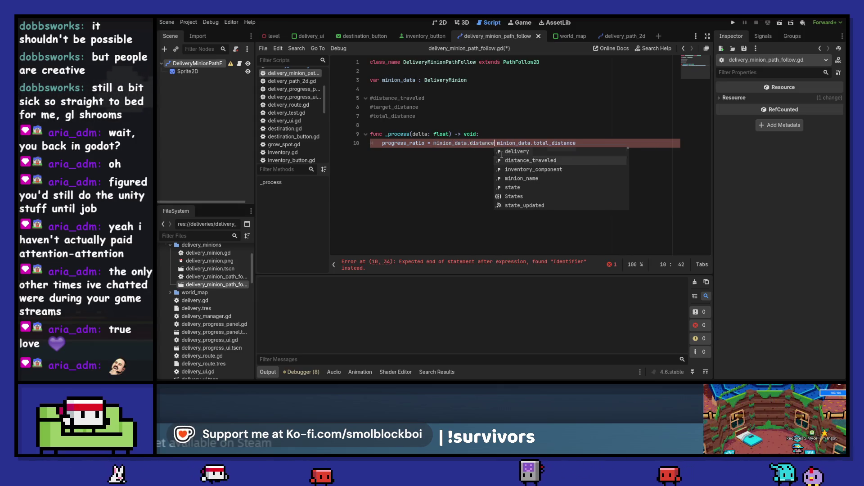
pyautogui.press('Down')
pyautogui.press('Return')
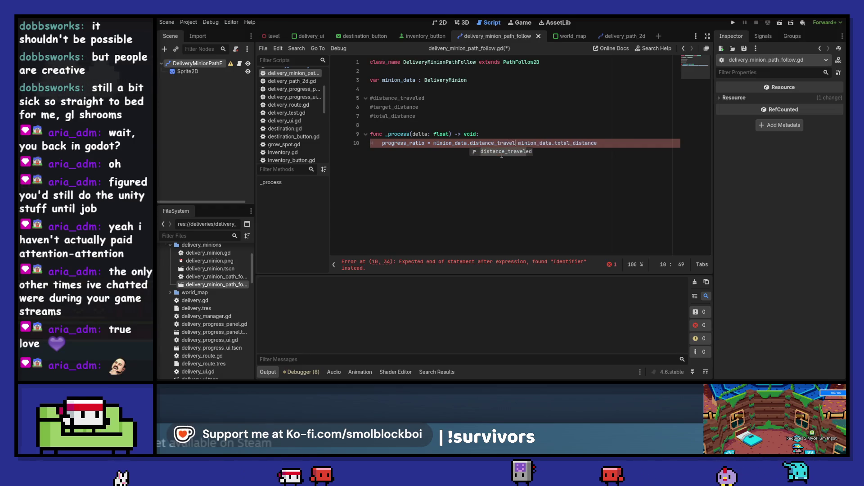
pyautogui.write('veled')
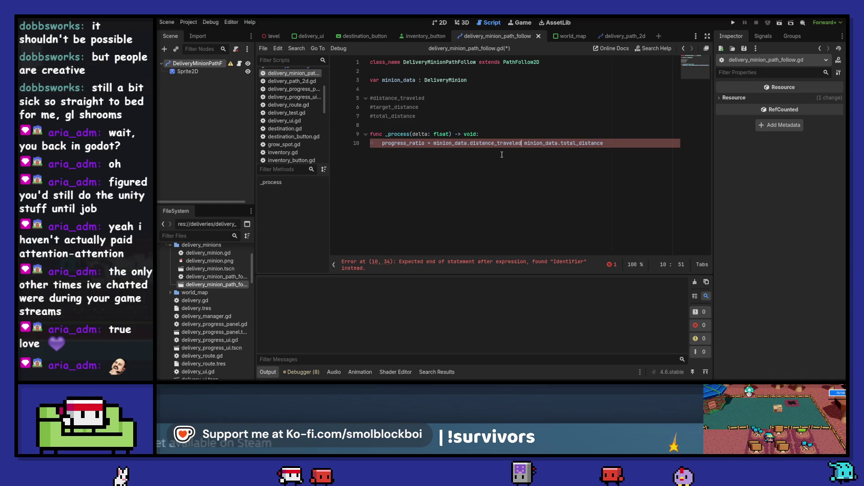
pyautogui.write('/')
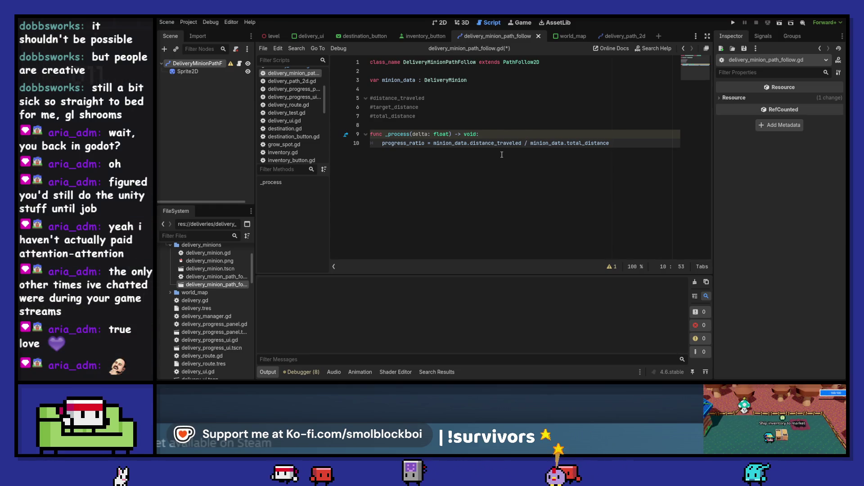
# Step: Wrap the assignment under 'if minion_data:' and save the script
pyautogui.press('Up')
pyautogui.press('Up')
pyautogui.press('Up')
pyautogui.press('Down')
pyautogui.press('Down')
pyautogui.press('End')
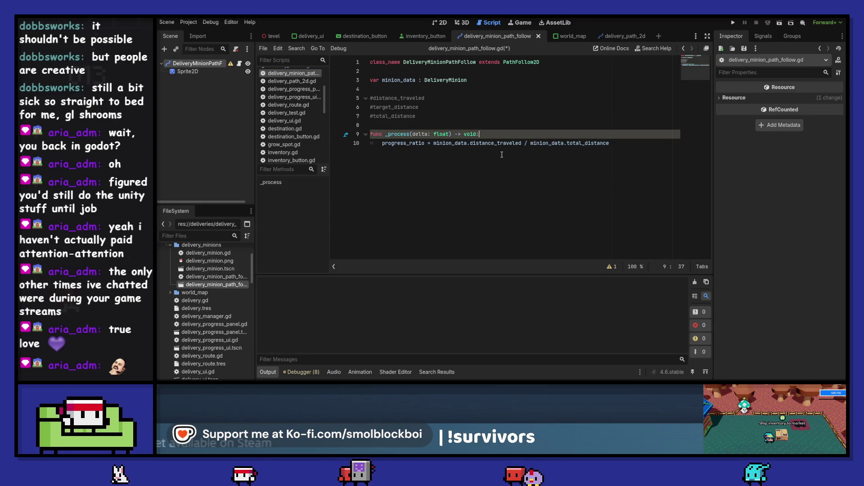
pyautogui.press('Return')
pyautogui.write('if minion_')
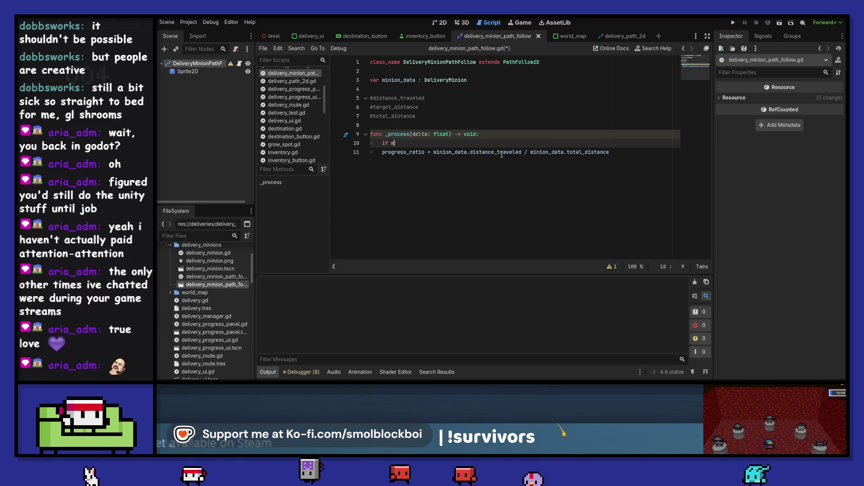
pyautogui.press('Tab')
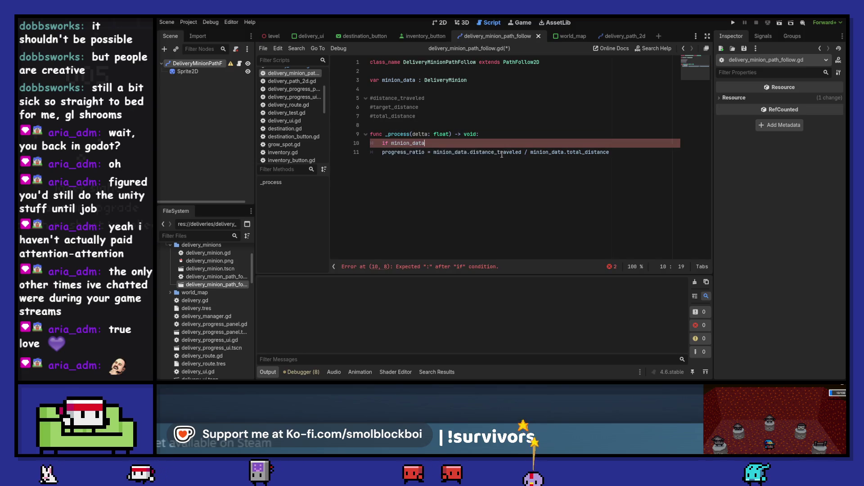
pyautogui.write(':')
pyautogui.press('Down')
pyautogui.press('Tab')
pyautogui.hotkey('ctrl', 's')
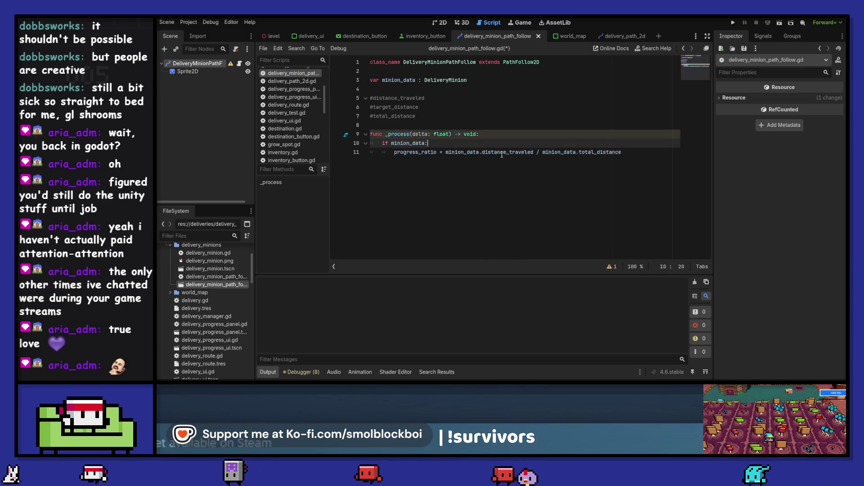
pyautogui.press('Up')
pyautogui.press('Up')
pyautogui.press('Up')
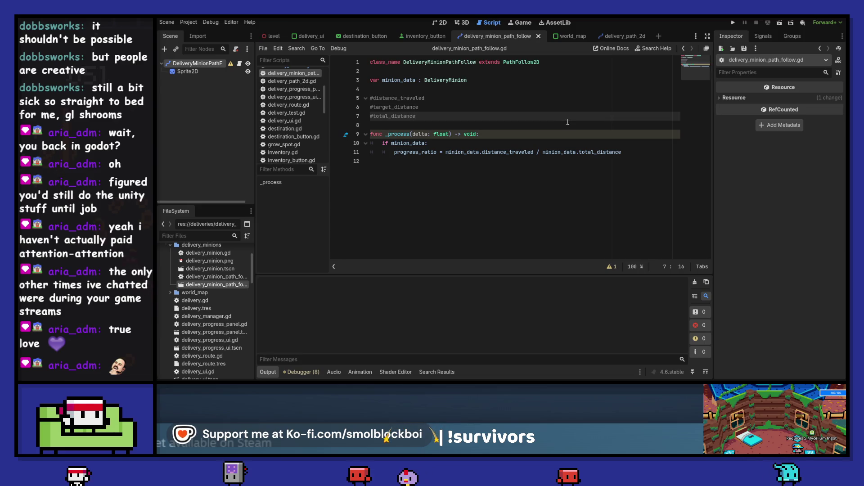
# Step: Run the game, send an Ice Shroom to Faraway Frostlands City, and close it after arrival
pyautogui.click(731, 23)
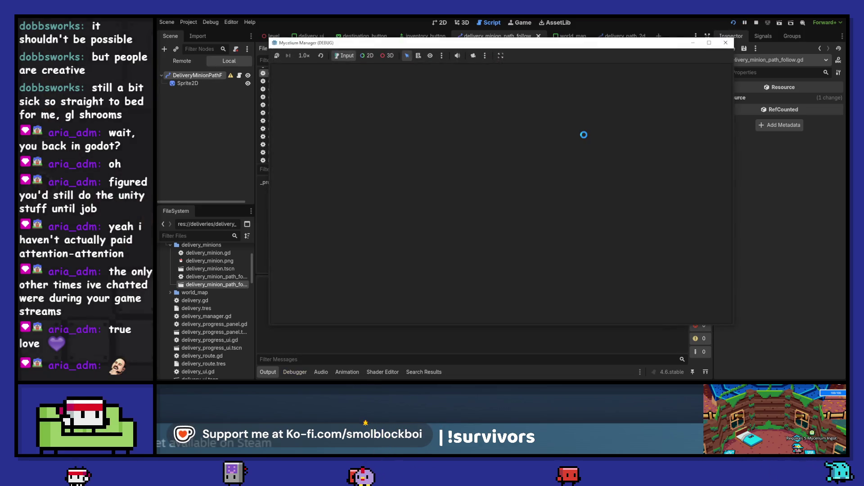
pyautogui.press('s')
pyautogui.press('d')
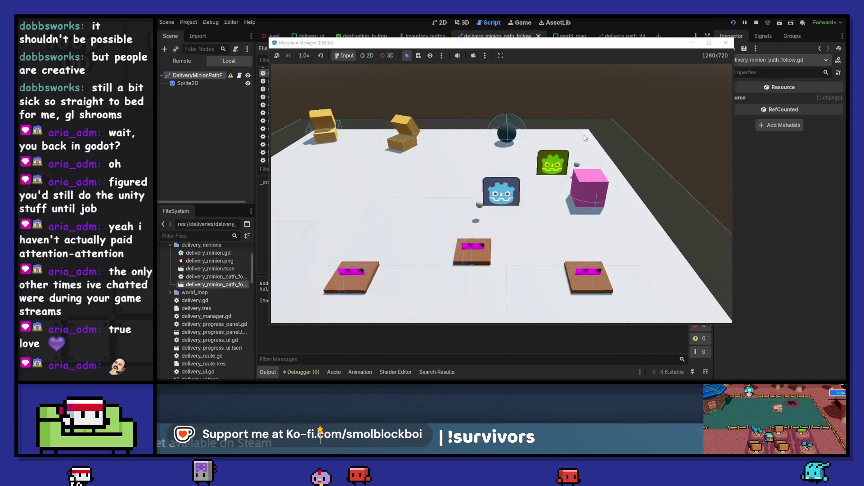
pyautogui.press('e')
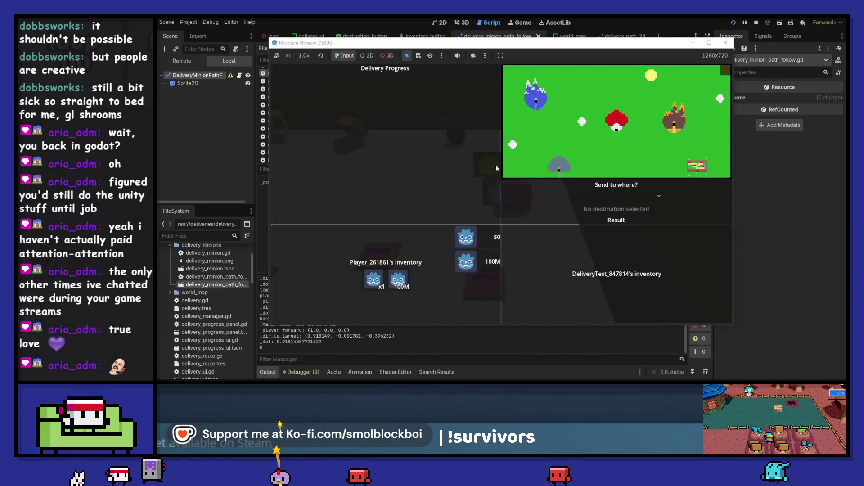
pyautogui.click(373, 280)
pyautogui.click(616, 196)
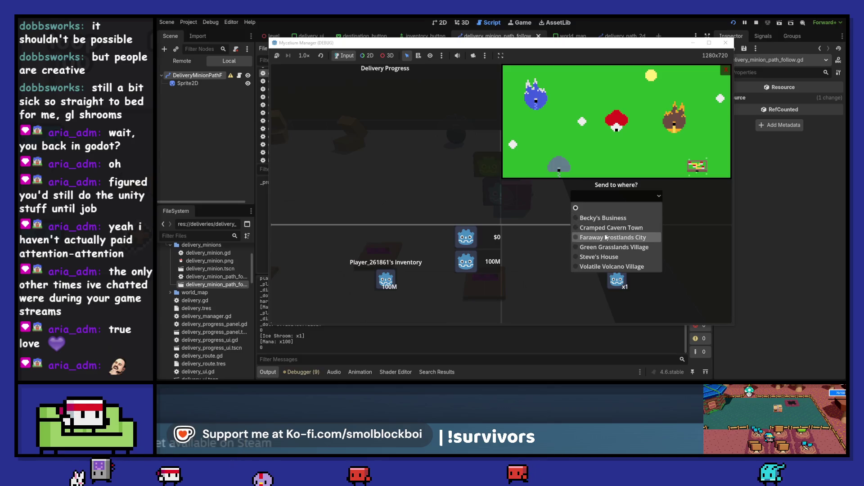
pyautogui.click(603, 231)
pyautogui.click(609, 210)
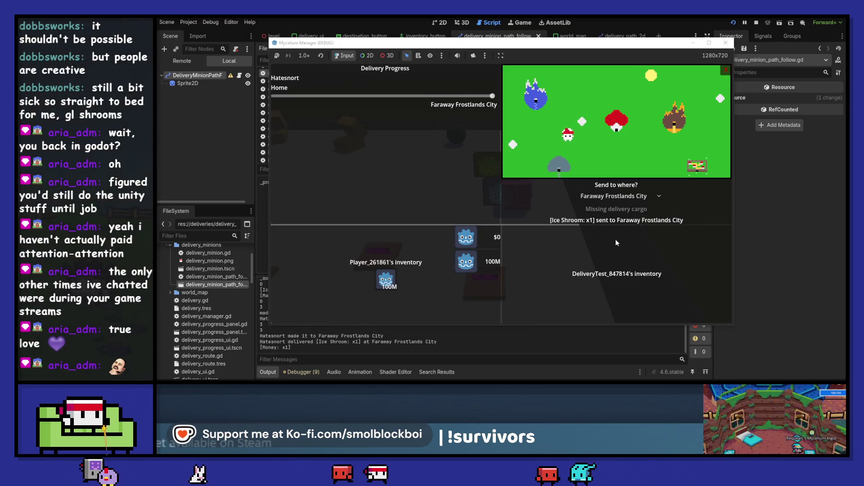
pyautogui.click(726, 43)
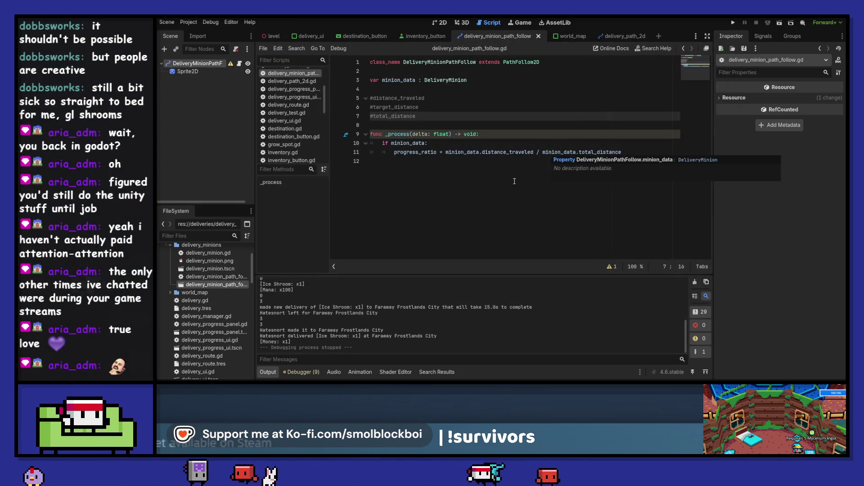
# Step: Change the divisor to (minion_data.total_distance / 2), save, and relaunch with F5
pyautogui.moveTo(543, 153); pyautogui.dragTo(643, 153)
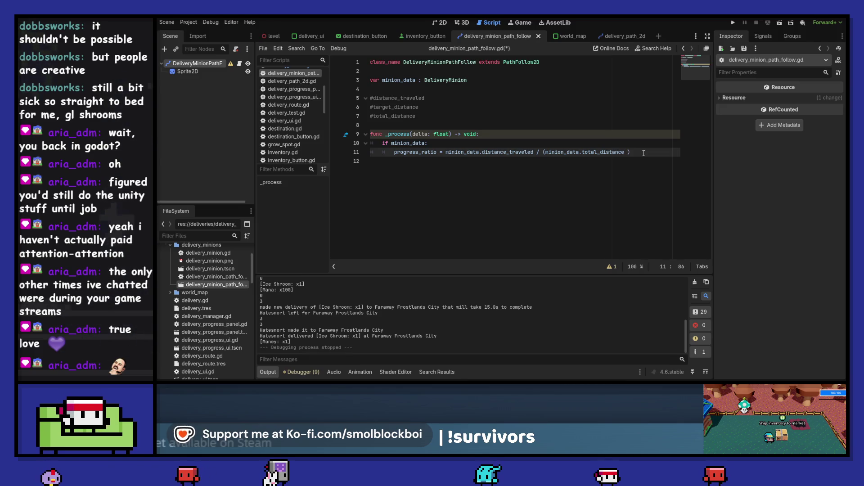
pyautogui.write('/ 0.5')
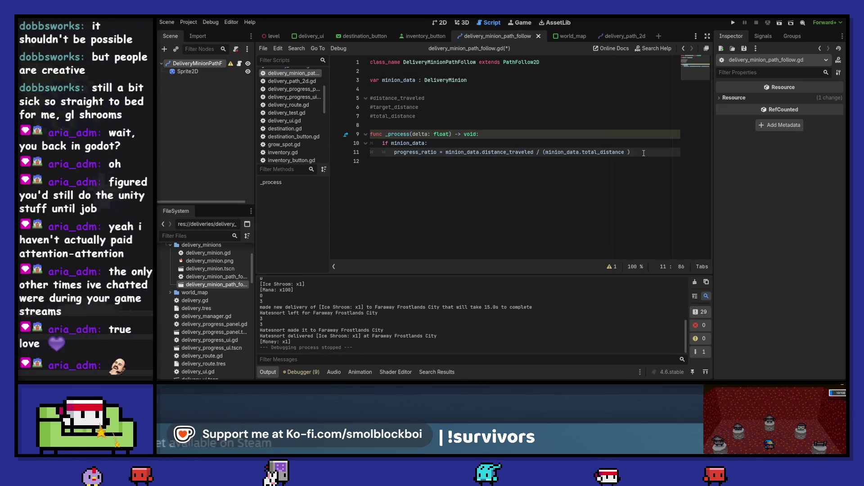
pyautogui.press('BackSpace')
pyautogui.press('BackSpace')
pyautogui.press('BackSpace')
pyautogui.write('2')
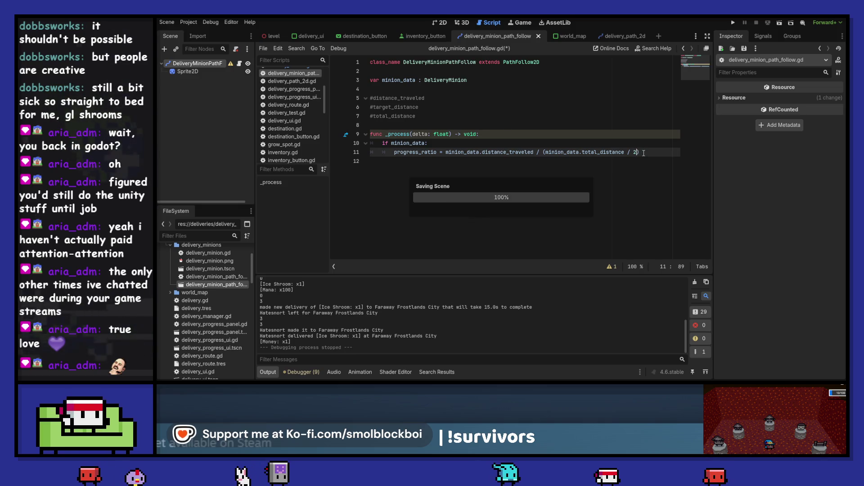
pyautogui.hotkey('ctrl', 's')
pyautogui.press('F5')
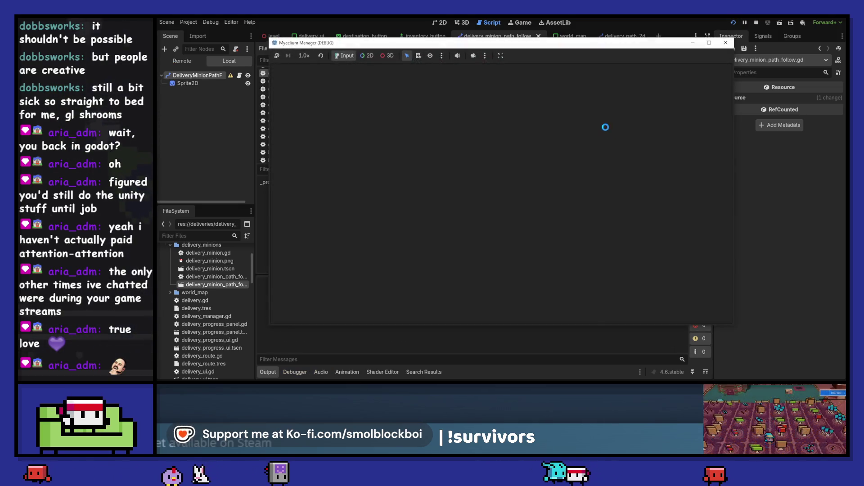
# Step: Send an Ice Shroom delivery to Becky's Business in the running game, then close it
pyautogui.press('s')
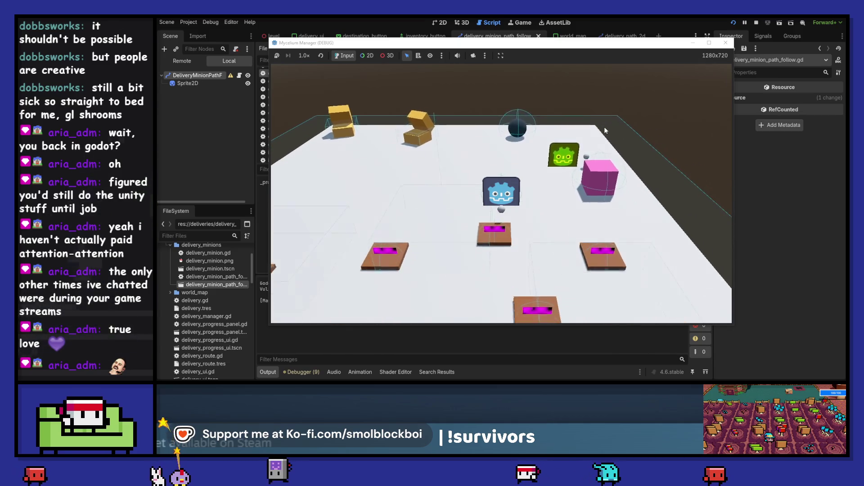
pyautogui.press('e')
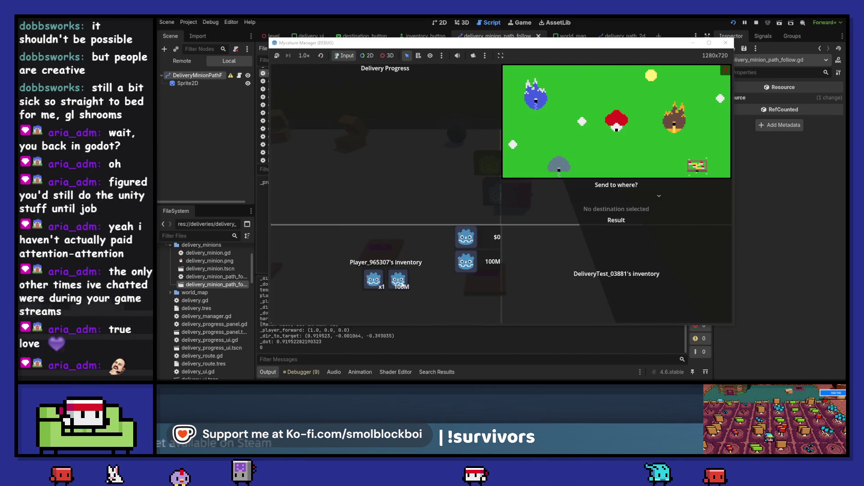
pyautogui.click(624, 198)
pyautogui.click(614, 217)
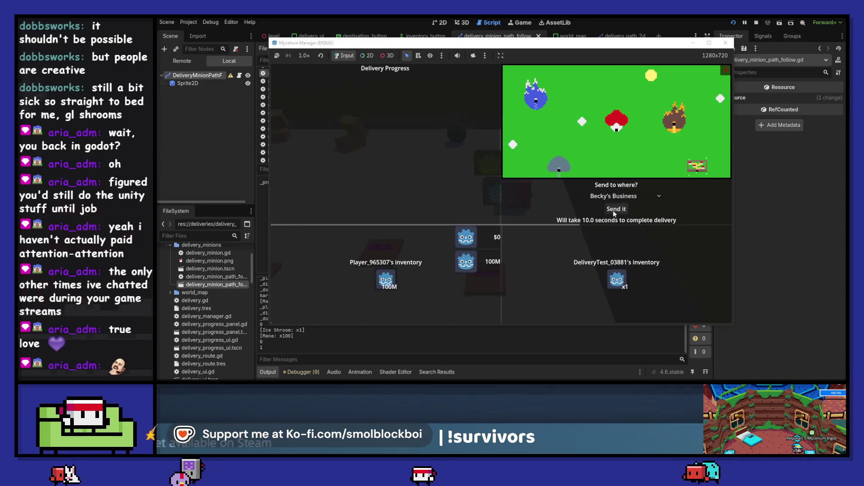
pyautogui.click(614, 209)
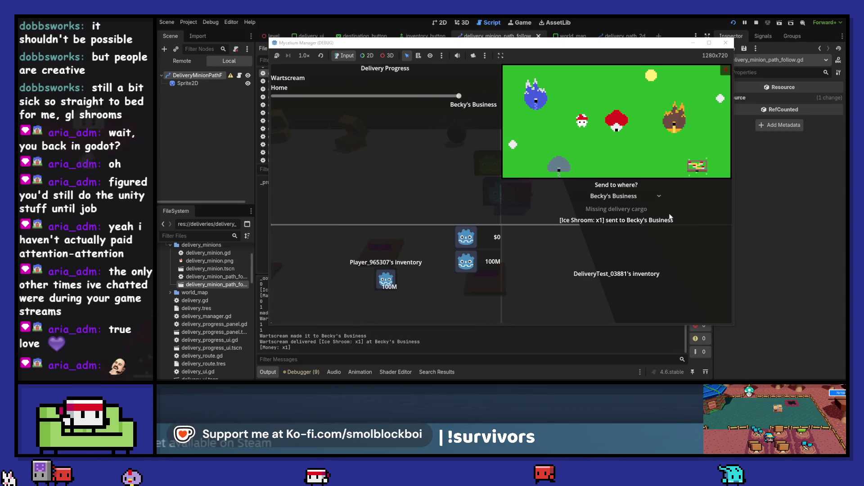
pyautogui.click(726, 43)
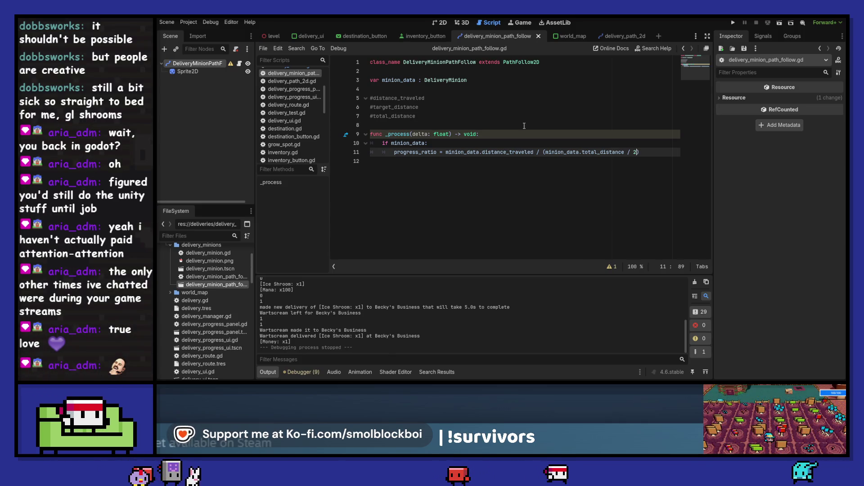
# Step: In delivery_ui's 2D view, select DeliveryProgressUI and open delivery_progress_ui.gd
pyautogui.click(309, 36)
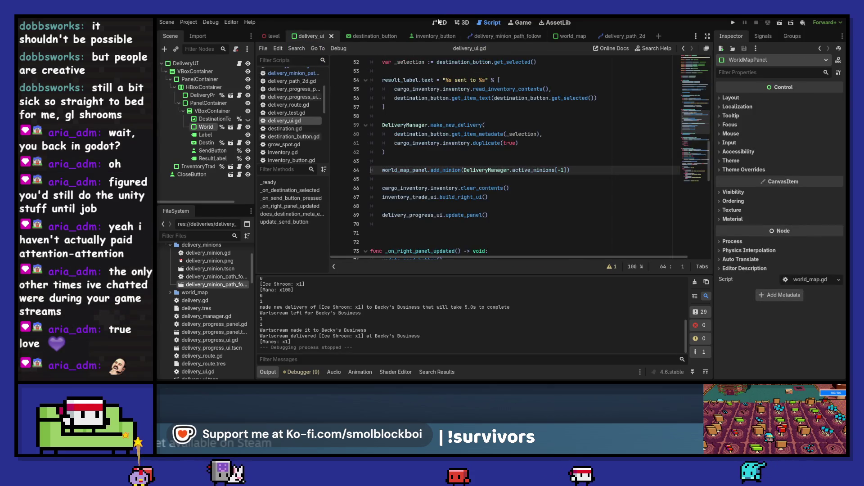
pyautogui.click(439, 23)
pyautogui.moveTo(302, 135); pyautogui.dragTo(409, 133)
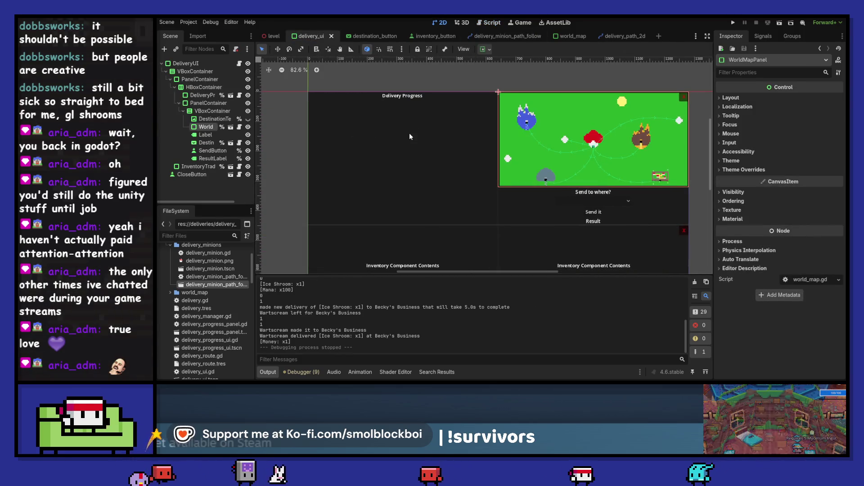
pyautogui.click(409, 134)
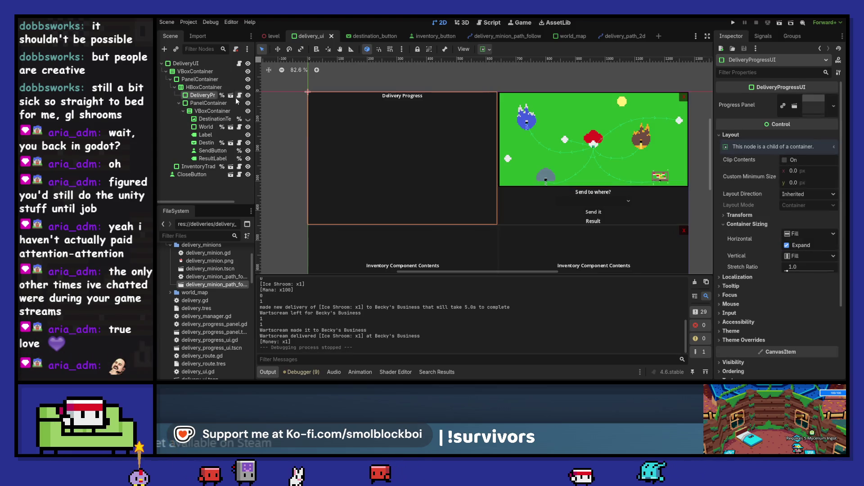
pyautogui.click(239, 95)
pyautogui.moveTo(561, 162)
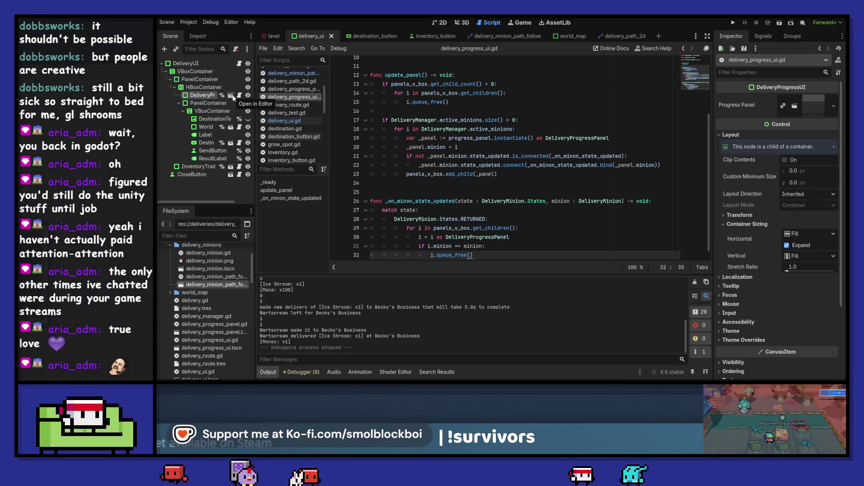
# Step: Open the delivery_progress_ui scene, preview its layout in 2D, then return to its script
pyautogui.scroll(-3, 216, 311)
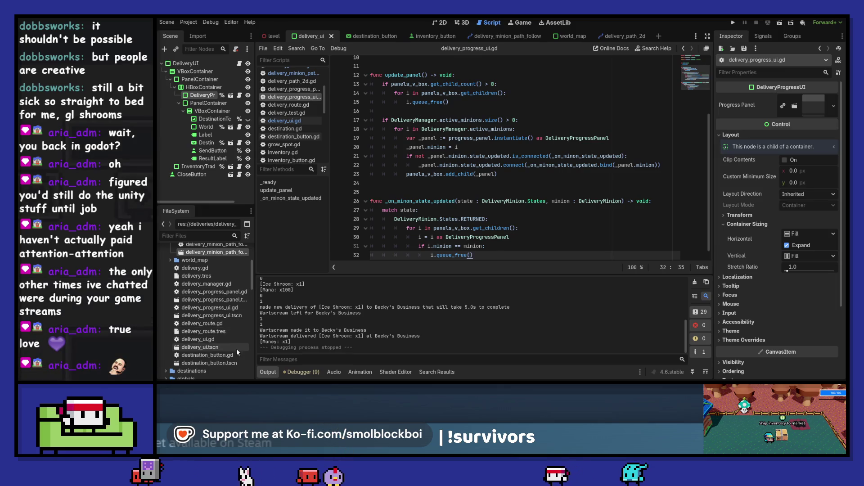
pyautogui.doubleClick(217, 314)
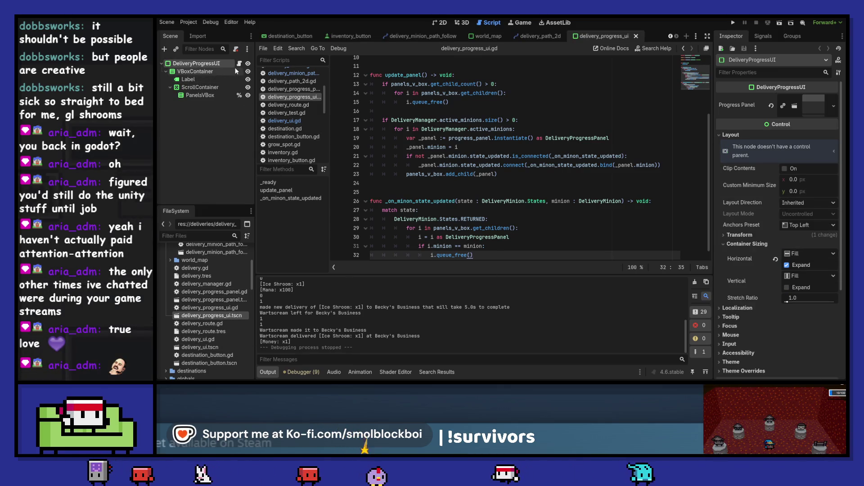
pyautogui.click(440, 23)
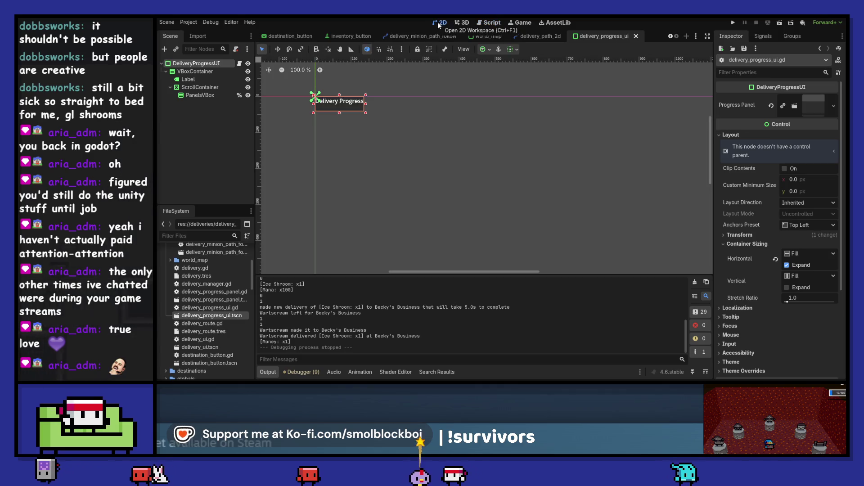
pyautogui.click(481, 25)
# Step: Preview the delivery_progress_panel layout, then select the if minion/else block on lines 20–32
pyautogui.scroll(3, 513, 165)
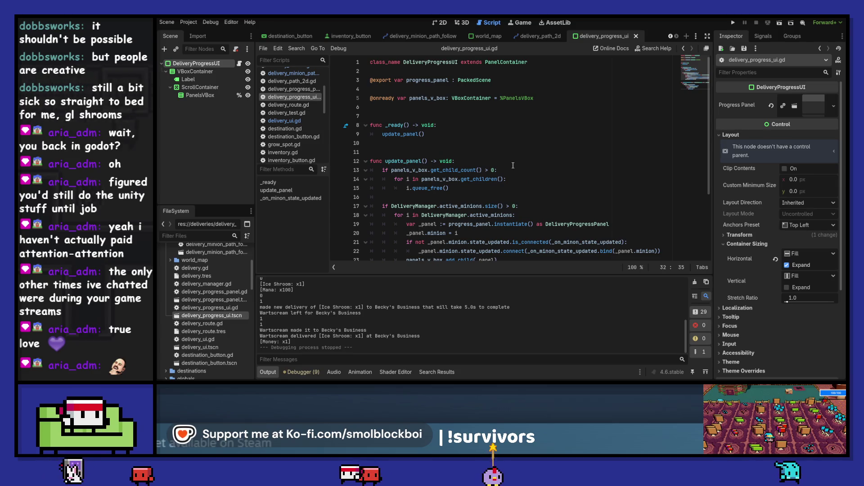
pyautogui.doubleClick(223, 299)
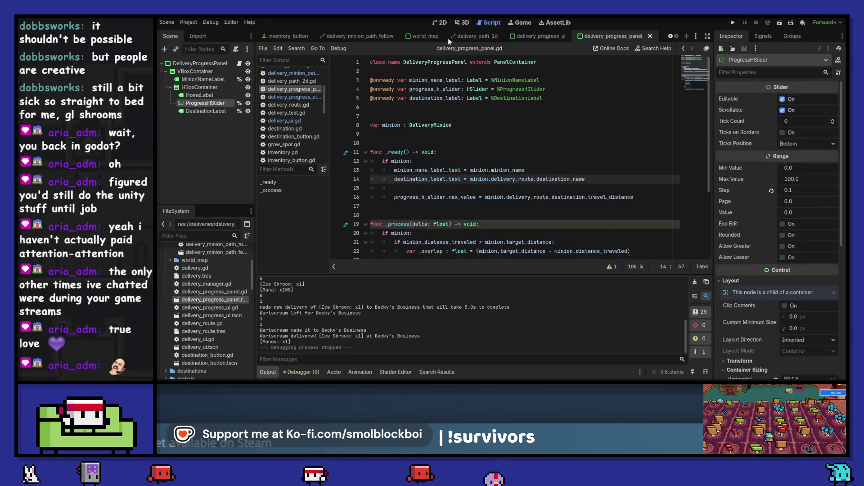
pyautogui.click(441, 22)
pyautogui.click(490, 23)
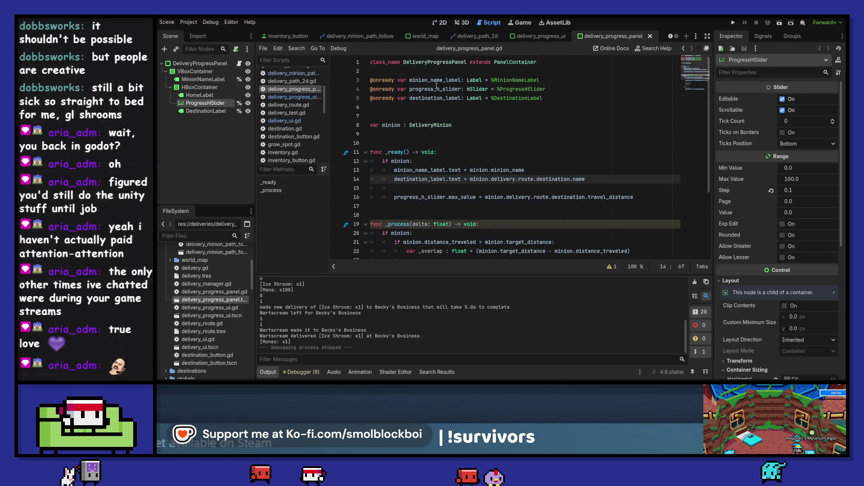
pyautogui.scroll(-4, 437, 91)
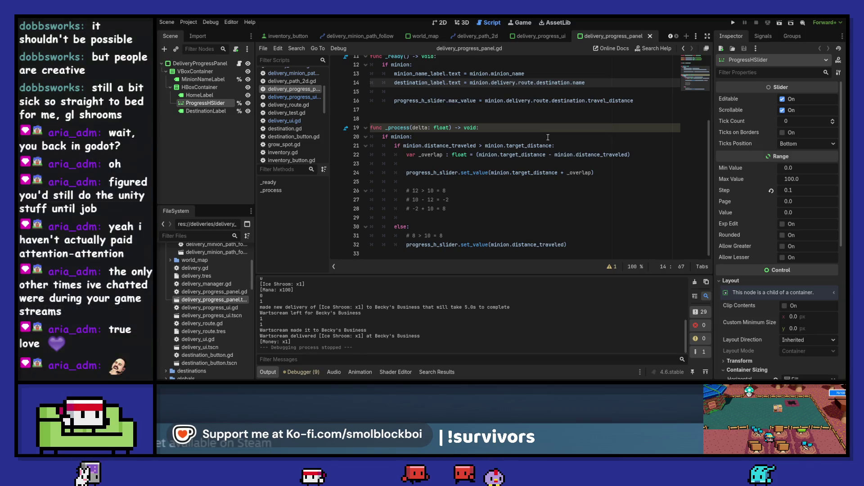
pyautogui.moveTo(567, 244)
pyautogui.mouseDown()
pyautogui.moveTo(378, 163)
pyautogui.moveTo(352, 138)
pyautogui.mouseUp()
pyautogui.hotkey('ctrl', 'c')
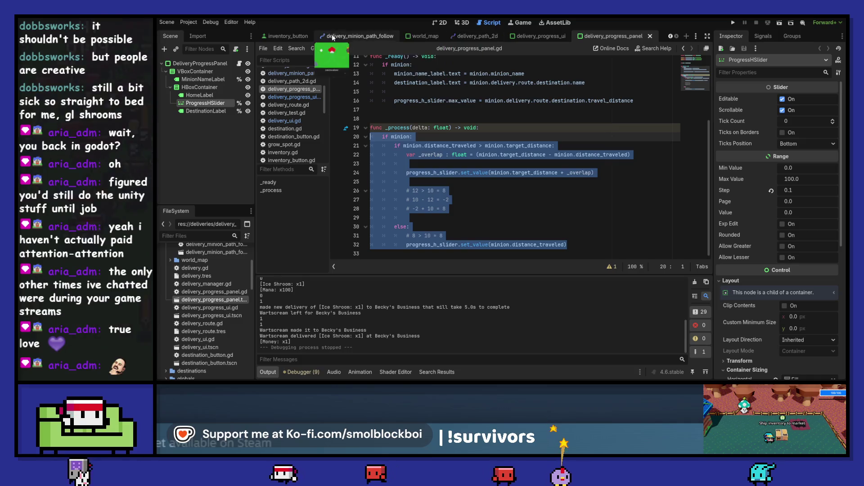
# Step: Paste the copied block into delivery_minion_path_follow.gd and comment it out with Ctrl+K
pyautogui.click(355, 36)
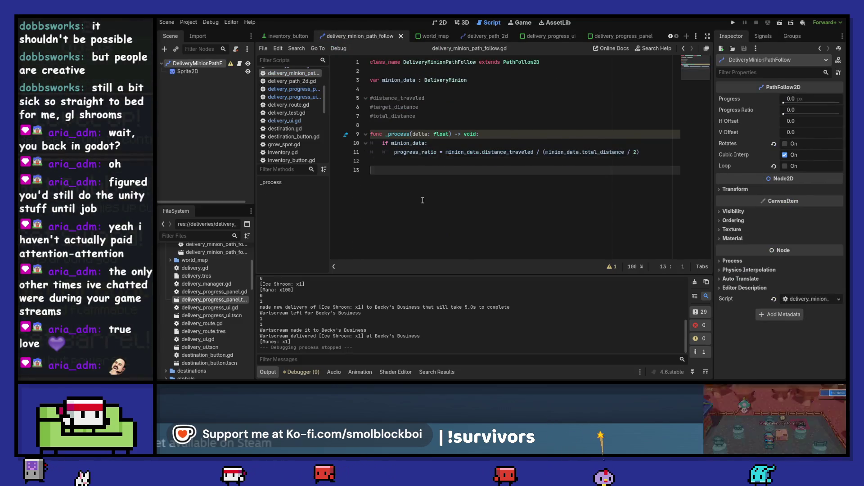
pyautogui.hotkey('ctrl', 'v')
pyautogui.hotkey('shift', 'Up')
pyautogui.hotkey('shift', 'Up')
pyautogui.hotkey('shift', 'Up')
pyautogui.hotkey('shift', 'Up')
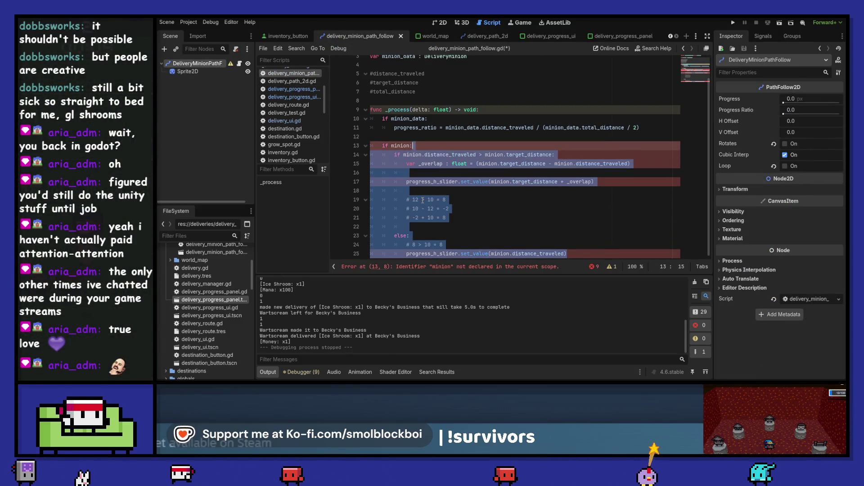
pyautogui.hotkey('ctrl', 'k')
pyautogui.press('Up')
pyautogui.press('Up')
pyautogui.press('Up')
# Step: Add 'if minion_data.distance_traveled > minion_data.target_distance:' with a pass body and an else: line
pyautogui.press('End')
pyautogui.press('Return')
pyautogui.write('if minion_data.distance_traveled > minion_data')
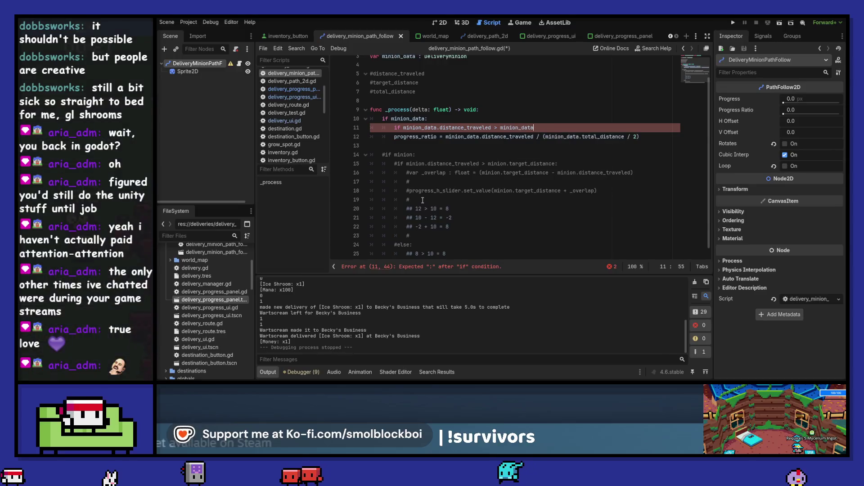
pyautogui.write('.t')
pyautogui.press('Return')
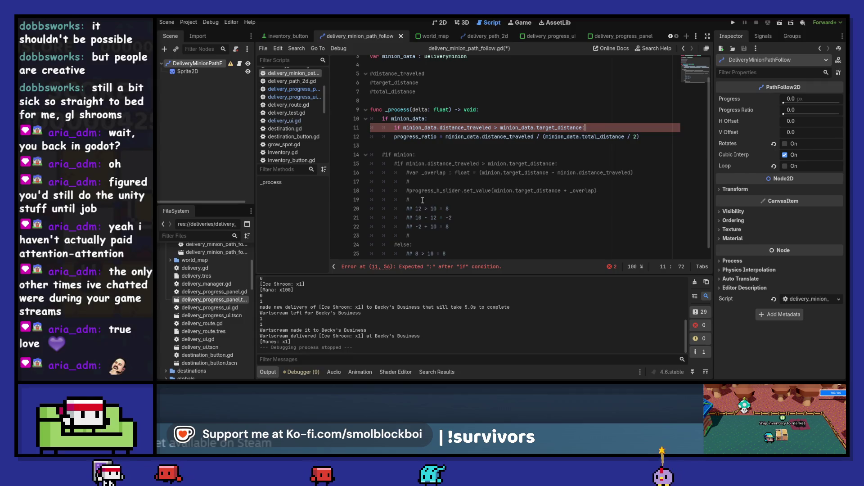
pyautogui.write(':')
pyautogui.press('Return')
pyautogui.write('pass')
pyautogui.press('Return')
pyautogui.write('else:')
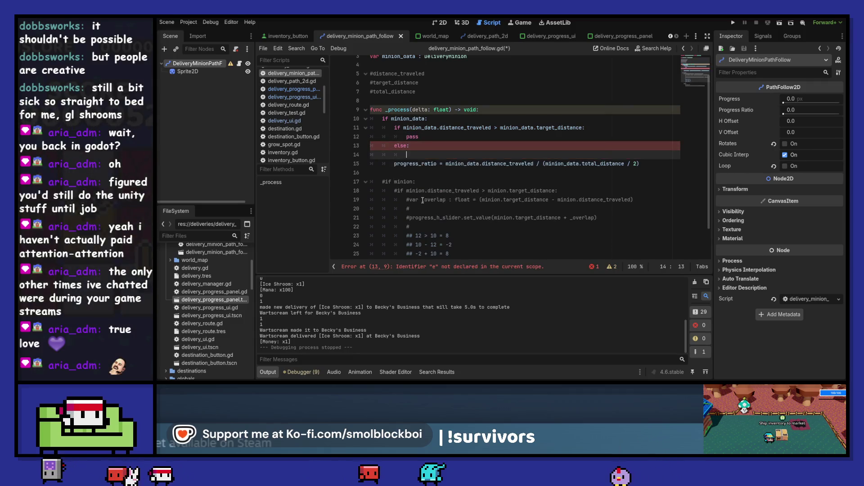
# Step: Indent progress_ratio under else, save, and replace pass with _overlap = target_distance minus distance_traveled
pyautogui.press('Down')
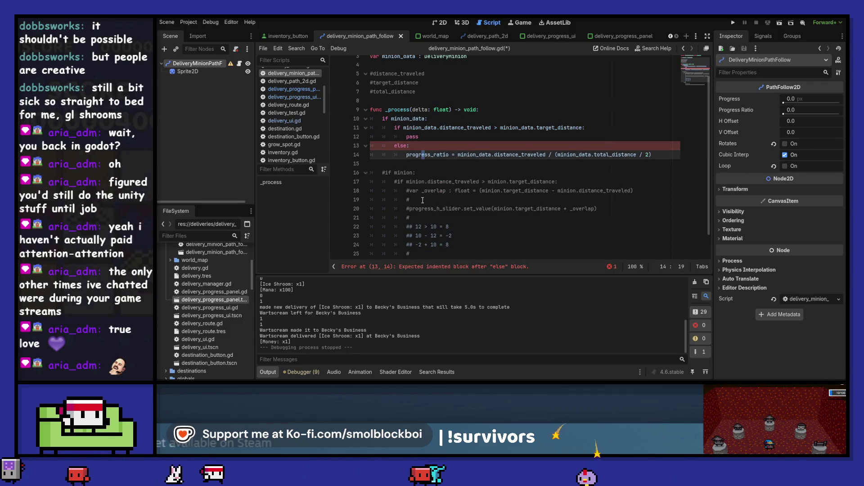
pyautogui.press('Home')
pyautogui.press('Tab')
pyautogui.hotkey('ctrl', 's')
pyautogui.press('Up')
pyautogui.press('Up')
pyautogui.press('End')
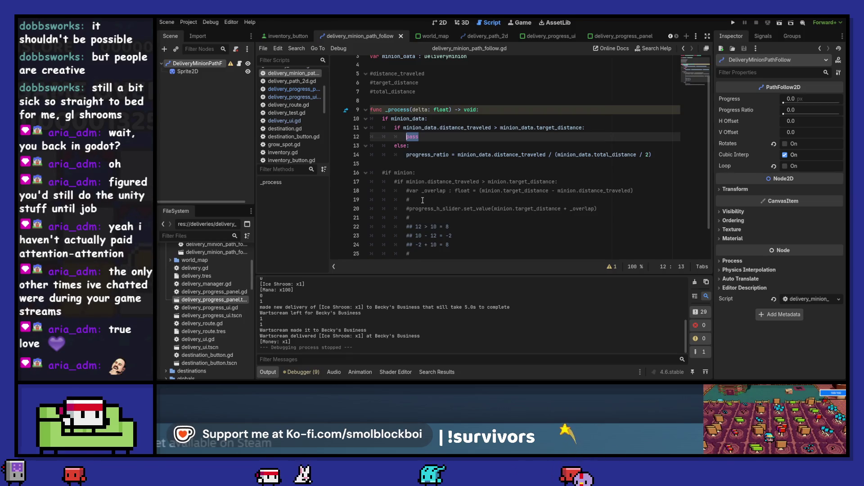
pyautogui.write('_overlap ')
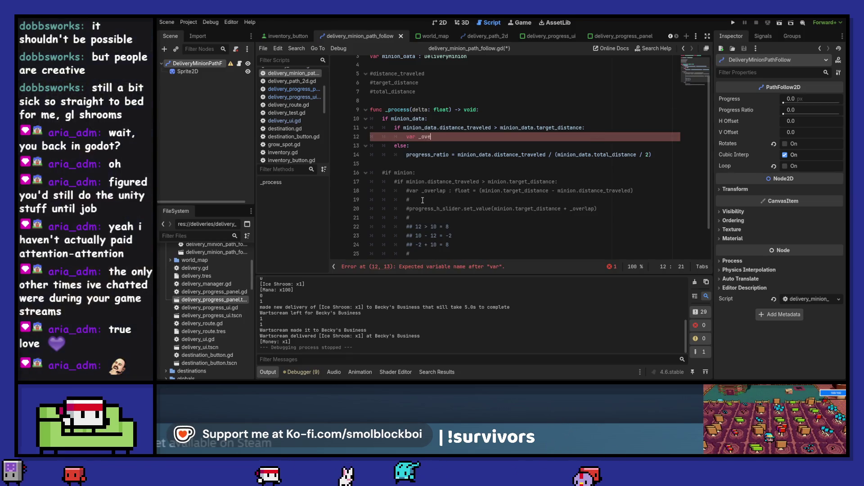
pyautogui.write(': float = ')
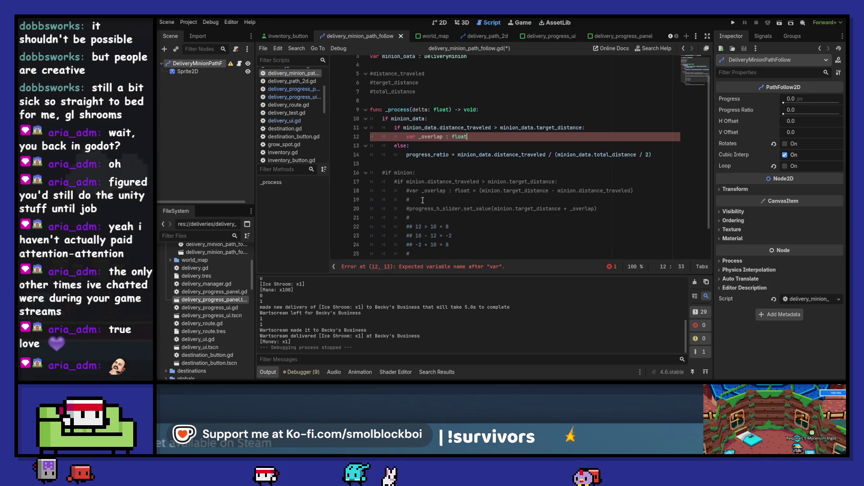
pyautogui.write('(')
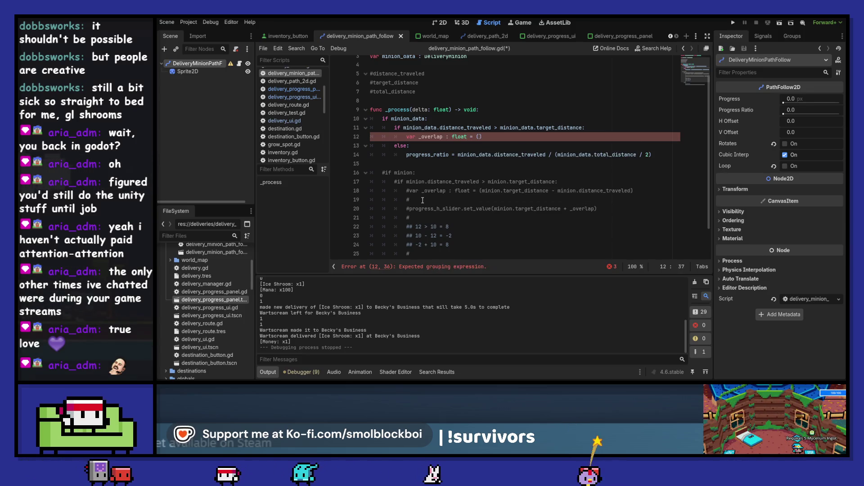
pyautogui.write('minion_data.')
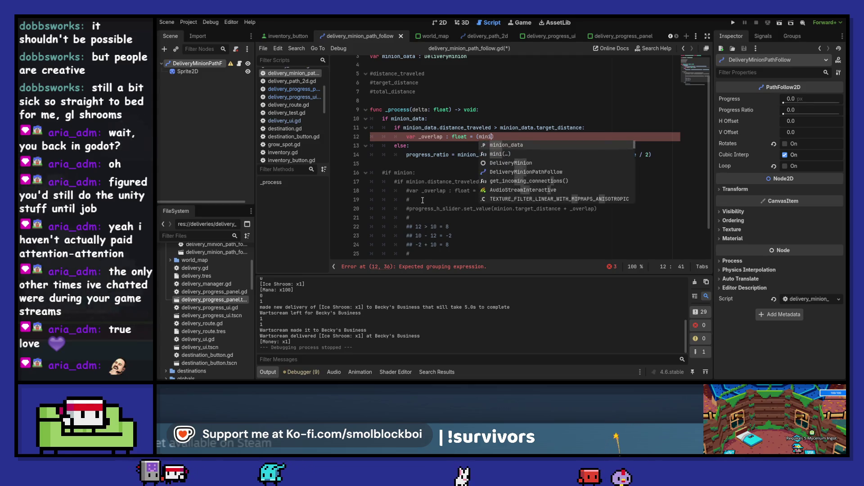
pyautogui.write('target_distance - mini')
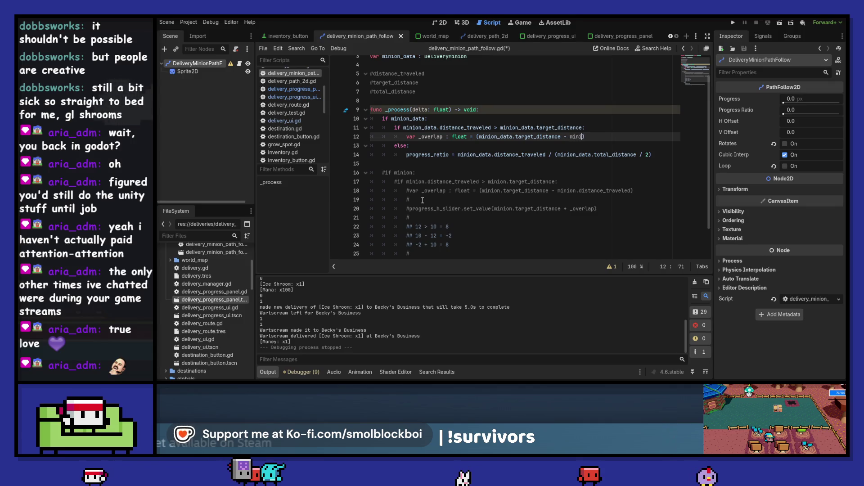
pyautogui.write('on_data.di')
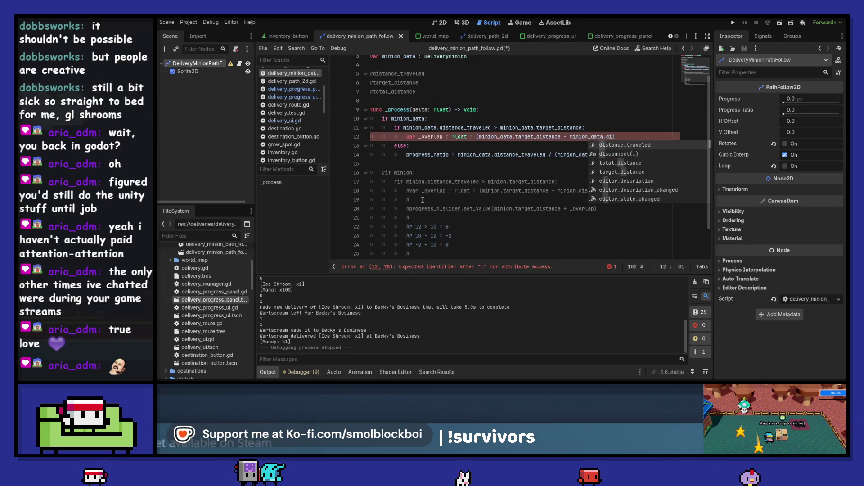
pyautogui.press('Return')
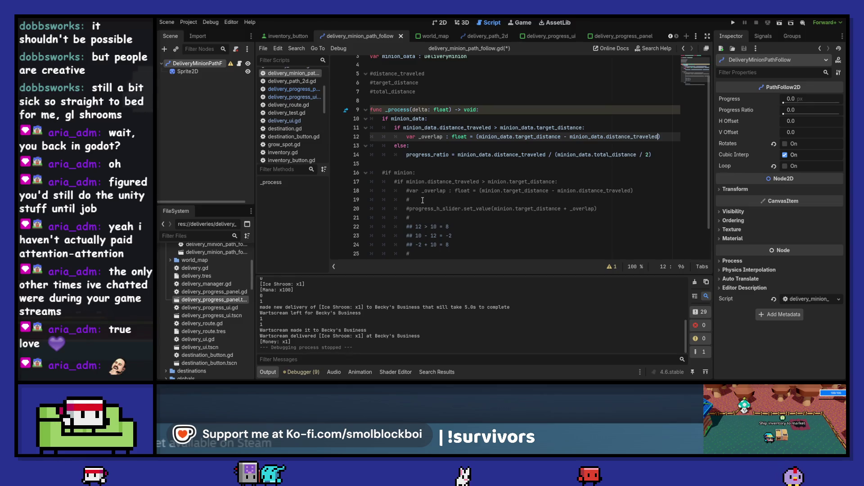
pyautogui.press('Return')
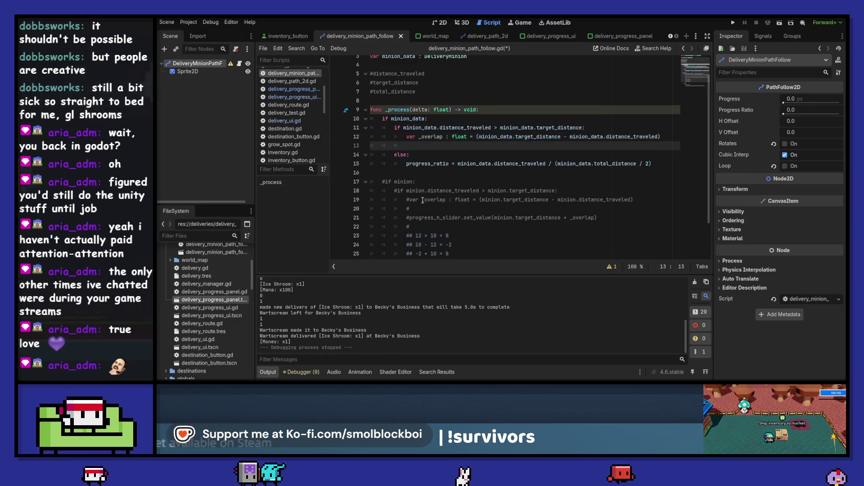
# Step: Start a progress_ratio line under the _overlap declaration and inspect the else-branch ratio formula
pyautogui.write('prog')
pyautogui.press('Down')
pyautogui.press('Return')
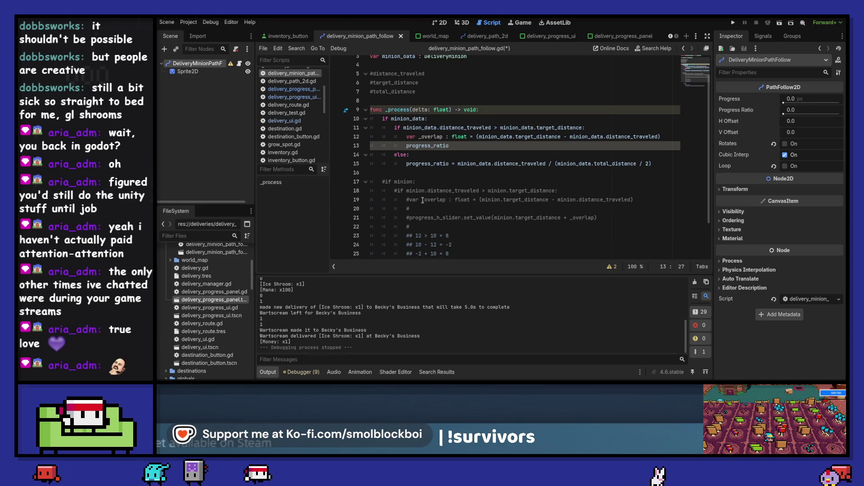
pyautogui.scroll(-2, 480, 143)
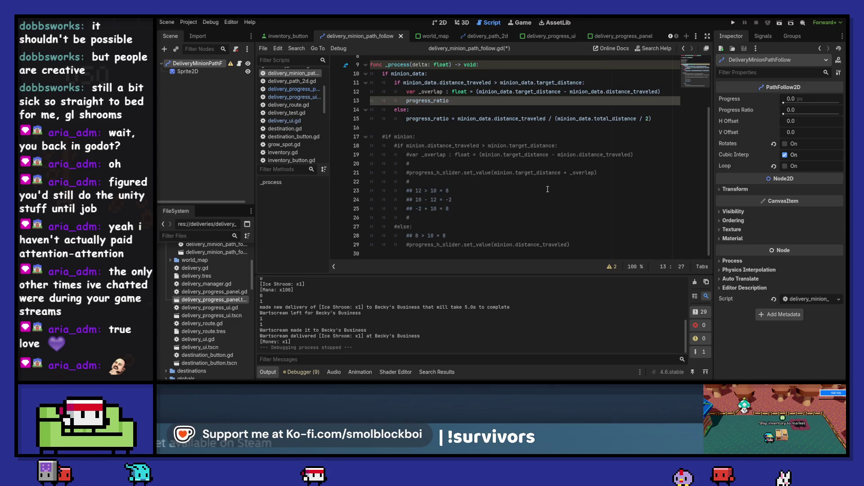
pyautogui.press('Down')
pyautogui.press('Down')
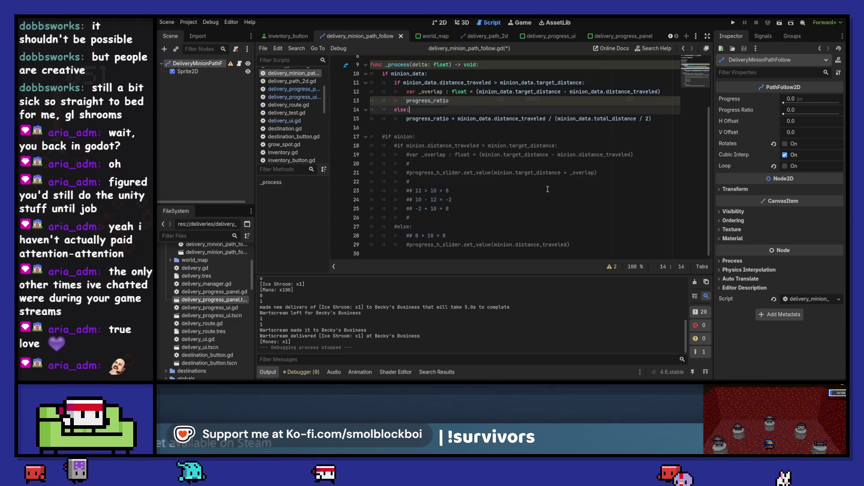
pyautogui.hotkey('ctrl', 'shift', 'Right')
pyautogui.hotkey('ctrl', 'shift', 'Right')
pyautogui.hotkey('ctrl', 'shift', 'Right')
pyautogui.hotkey('shift', 'Right')
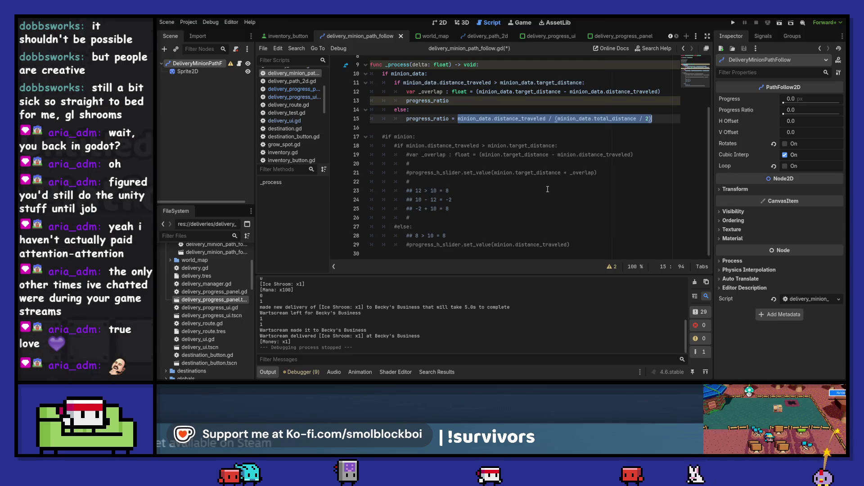
pyautogui.press('Up')
pyautogui.press('Up')
pyautogui.press('Up')
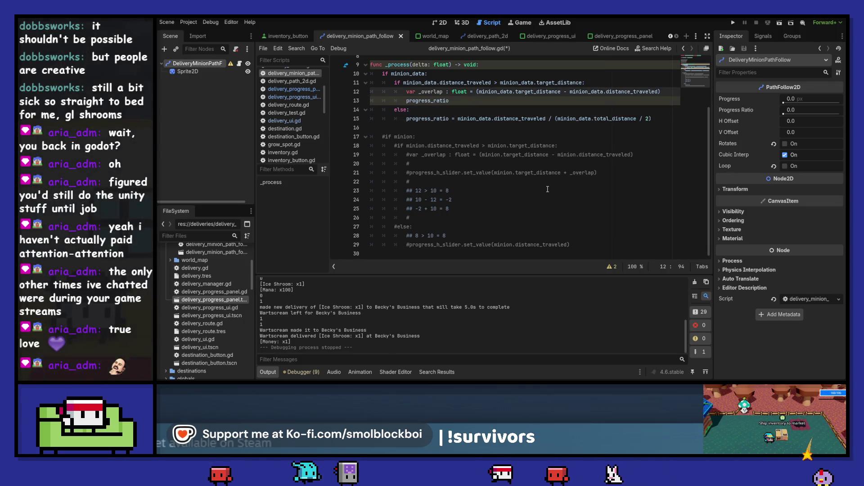
pyautogui.press('Down')
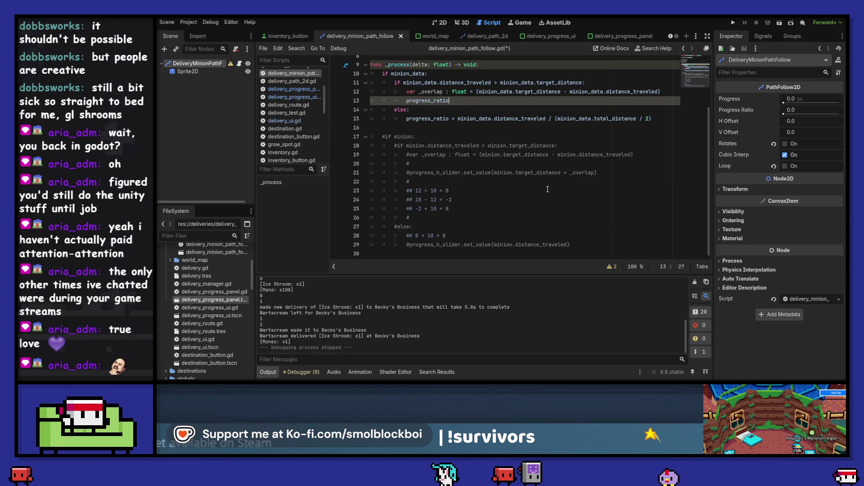
# Step: Complete the line as 'progress_ratio = _overlap', save, and run the game with F5
pyautogui.hotkey('ctrl', 's')
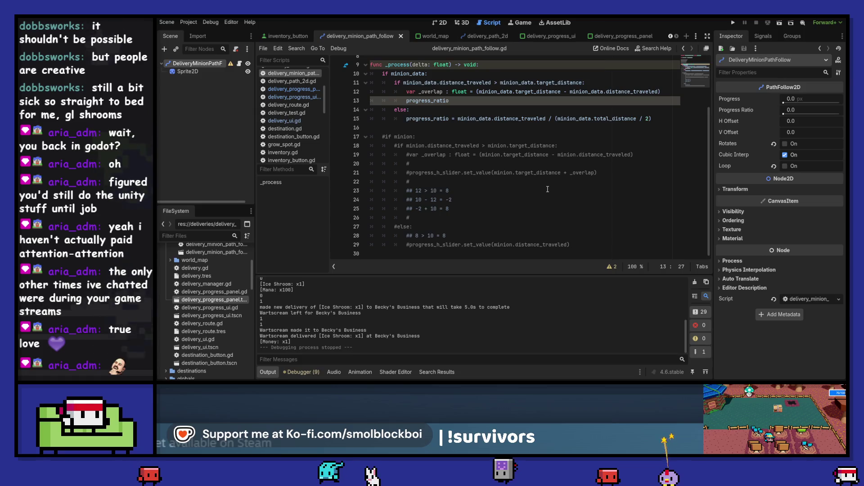
pyautogui.press('Down')
pyautogui.press('Down')
pyautogui.press('End')
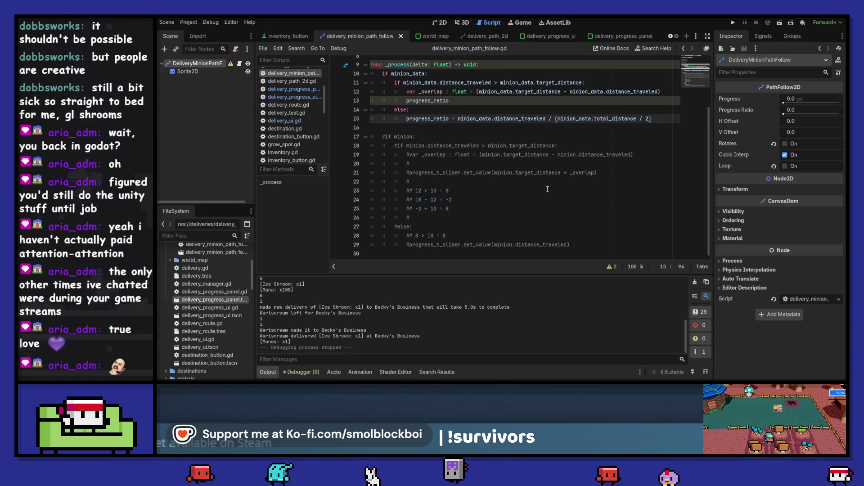
pyautogui.press('Up')
pyautogui.press('Up')
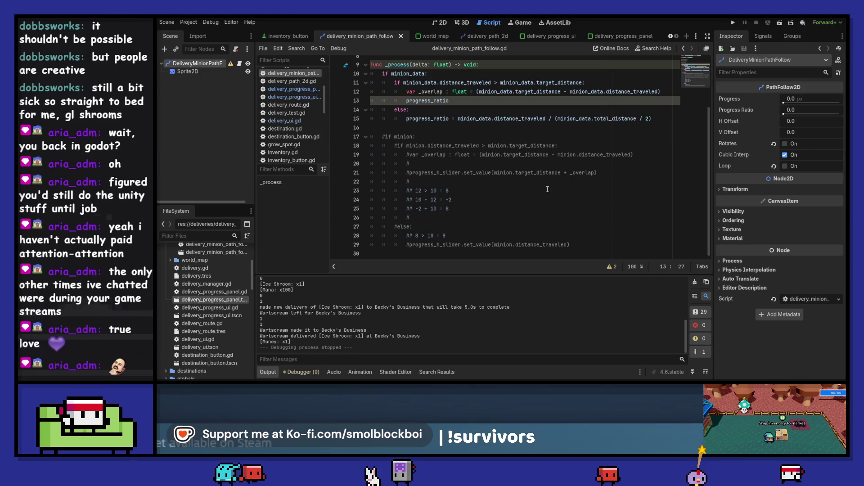
pyautogui.write('= _o')
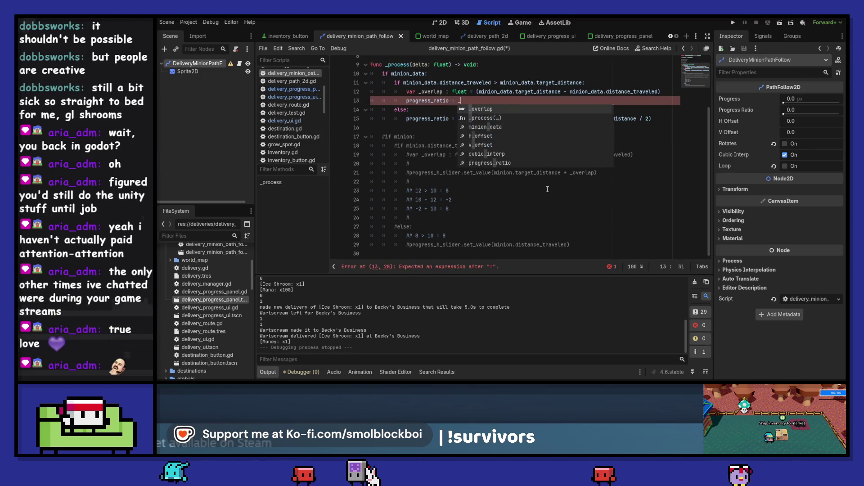
pyautogui.write('v')
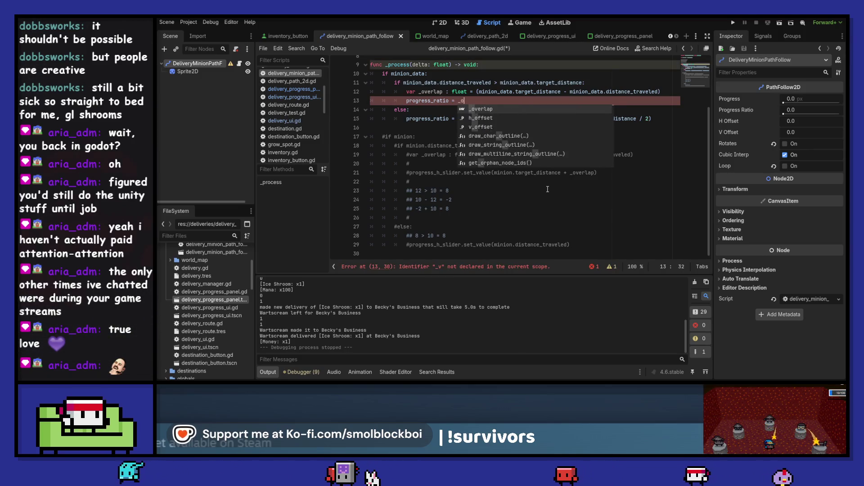
pyautogui.press('Return')
pyautogui.hotkey('ctrl', 's')
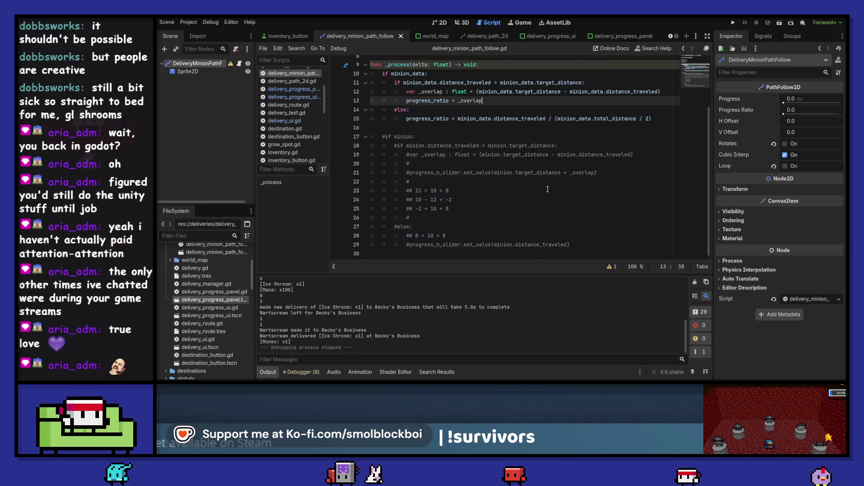
pyautogui.press('F5')
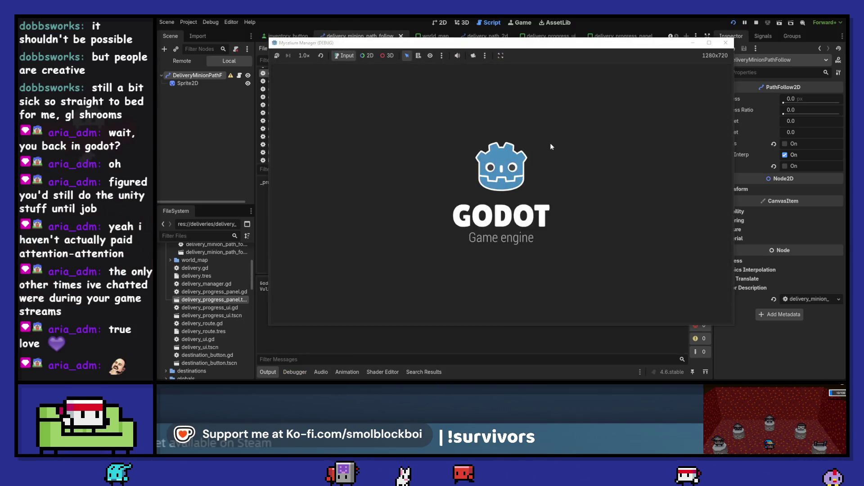
# Step: Harvest an Ice Shroom, send it as cargo to Becky's Business, then stop the game with F8
pyautogui.press('s')
pyautogui.press('d')
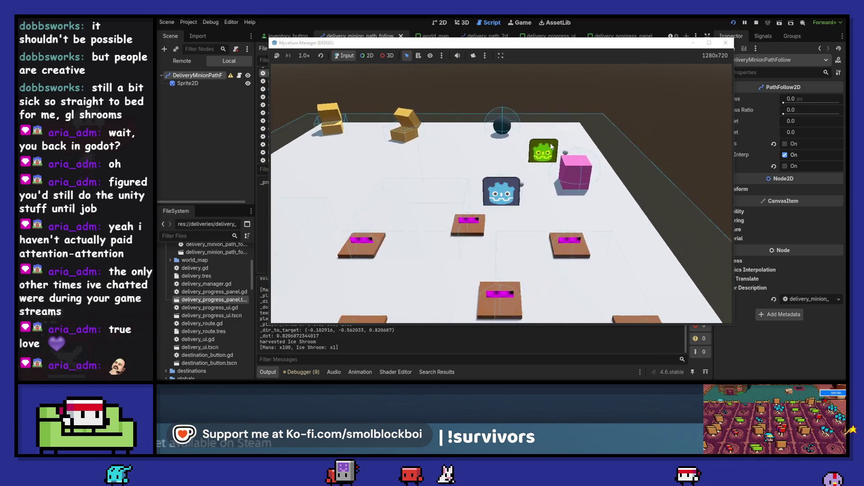
pyautogui.press('e')
pyautogui.click(637, 193)
pyautogui.click(612, 212)
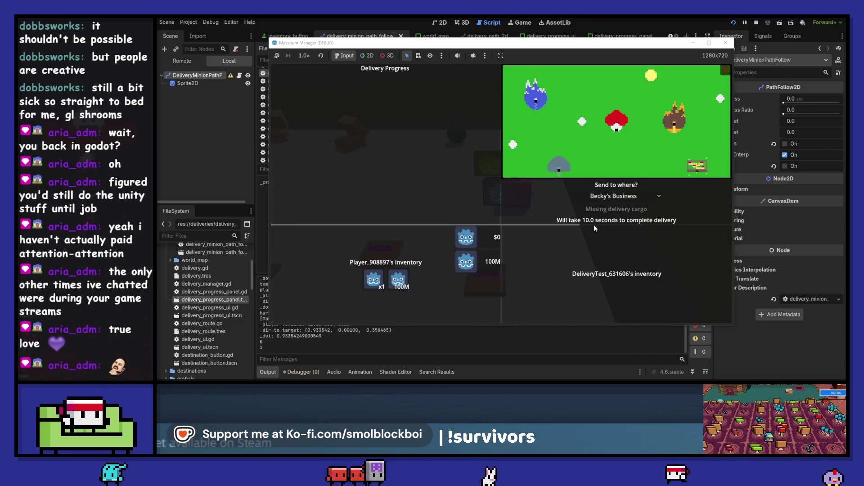
pyautogui.moveTo(374, 279); pyautogui.dragTo(603, 279)
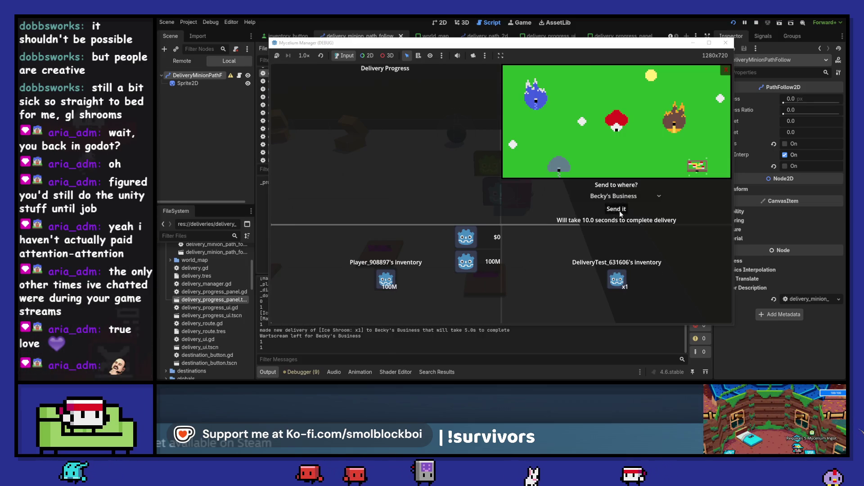
pyautogui.click(617, 209)
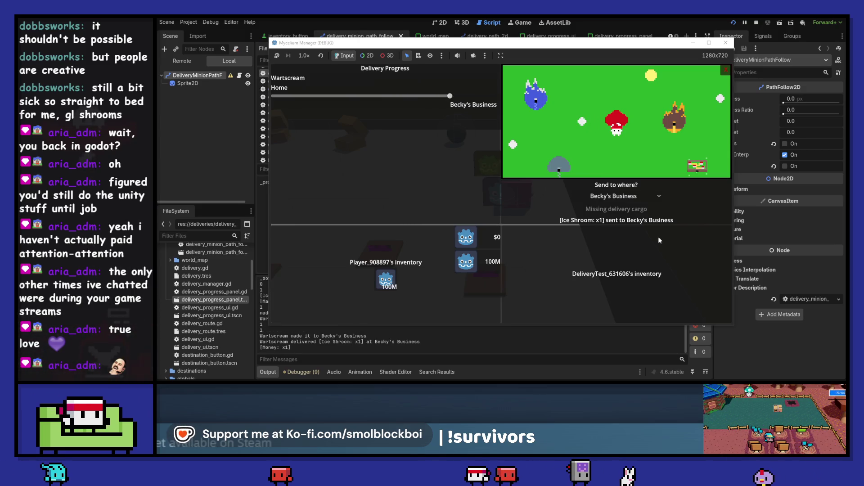
pyautogui.press('F8')
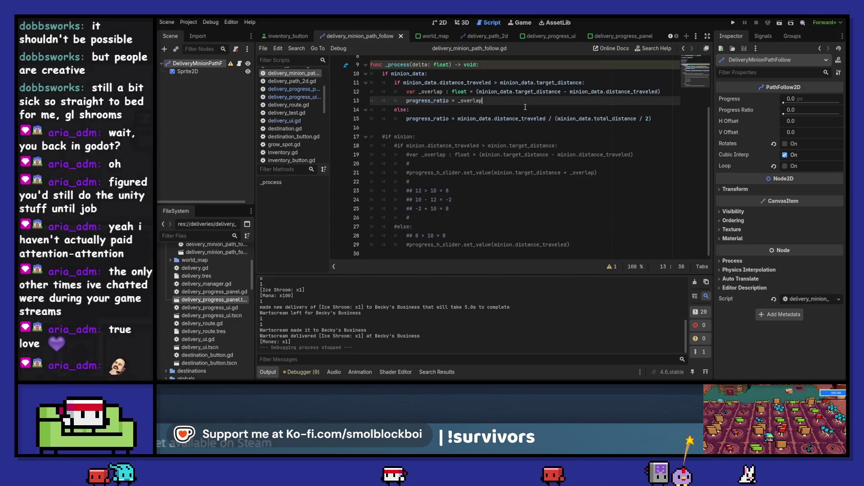
# Step: Change line 13 to 'progress_ratio = 1 - _overlap / 100' and run the game with F5
pyautogui.hotkey('ctrl', 'Left')
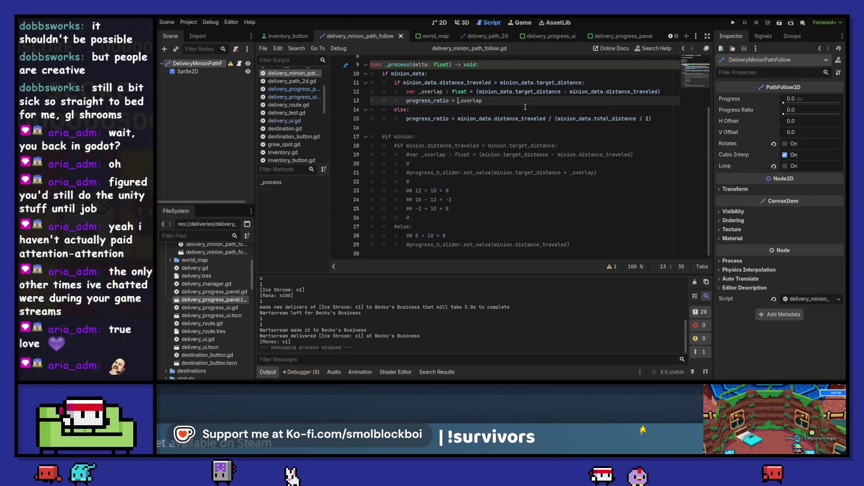
pyautogui.press('End')
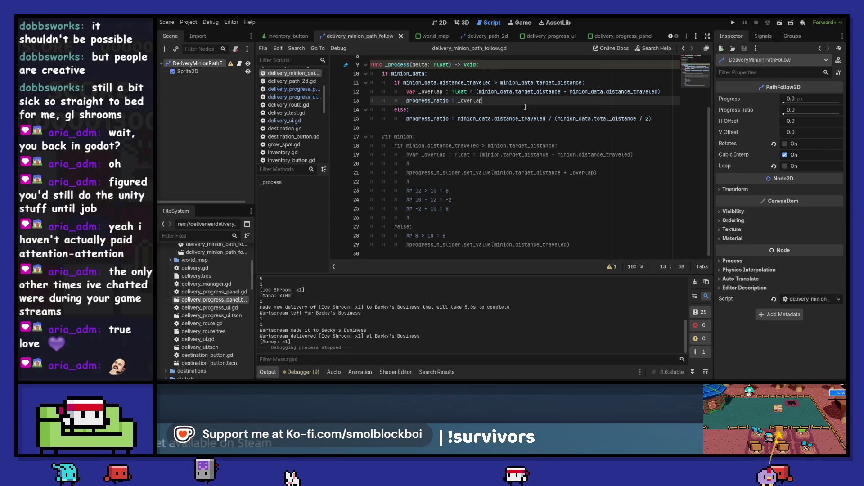
pyautogui.hotkey('shift', 'Home')
pyautogui.hotkey('shift', 'Home')
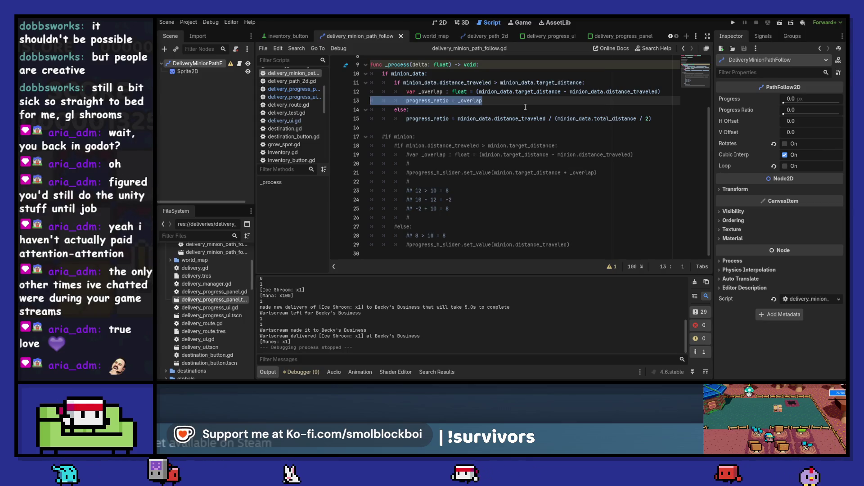
pyautogui.press('End')
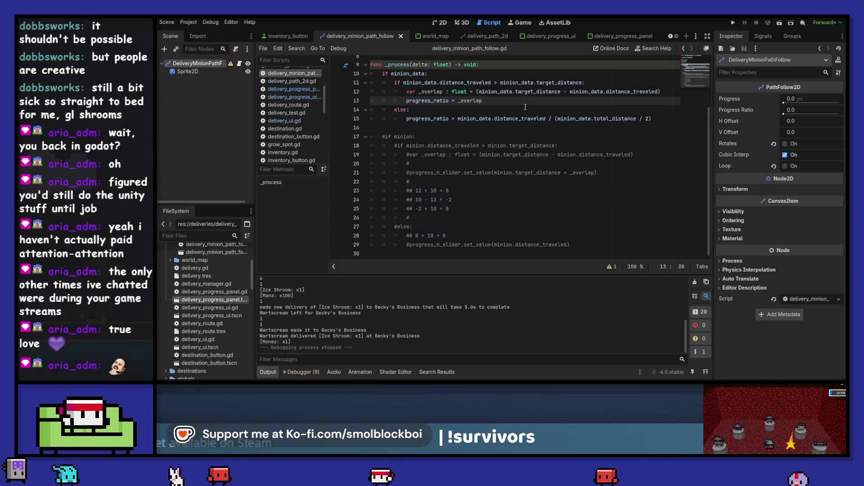
pyautogui.hotkey('ctrl', 'shift', 'Left')
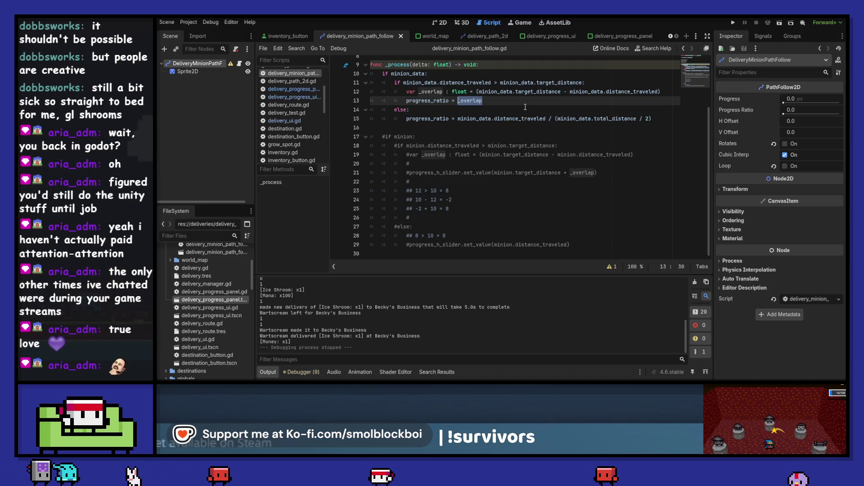
pyautogui.write('1 -')
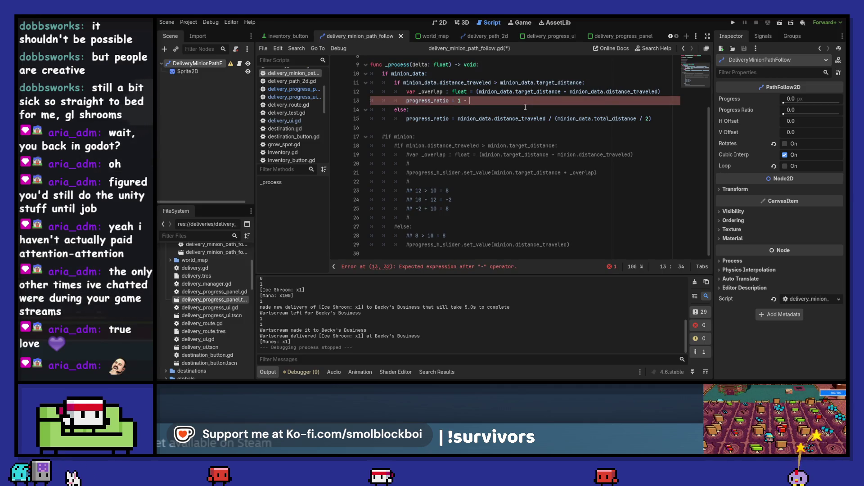
pyautogui.press('Return')
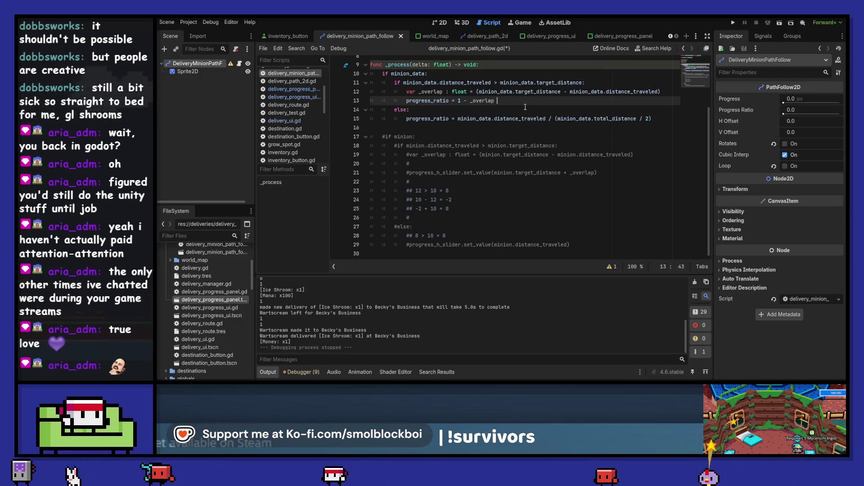
pyautogui.write('00(')
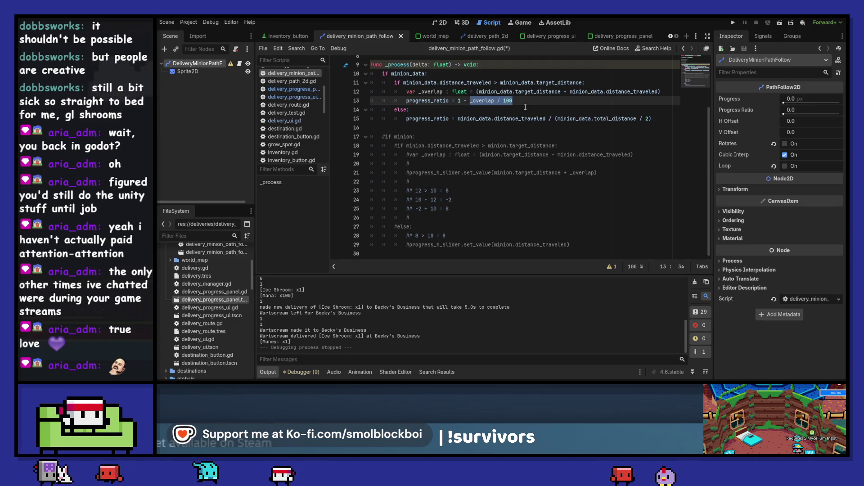
pyautogui.press('F5')
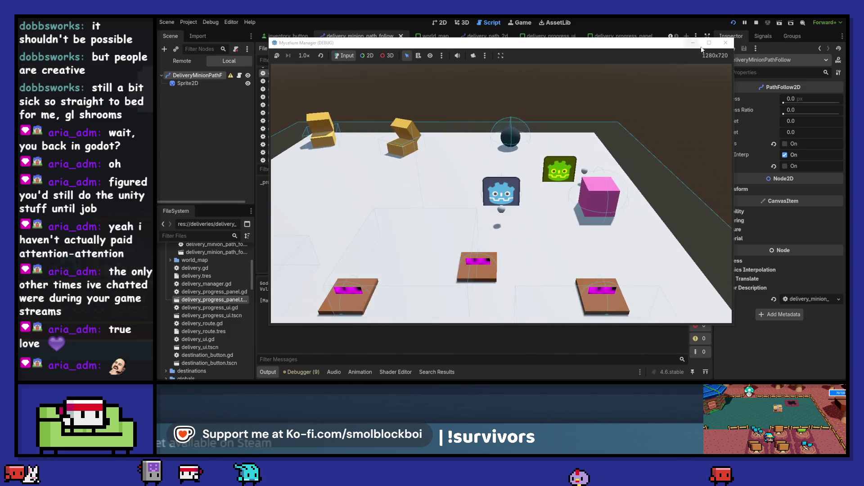
# Step: Relaunch the game, deliver another Ice Shroom to Becky's Business at the pink cube, then stop
pyautogui.click(726, 43)
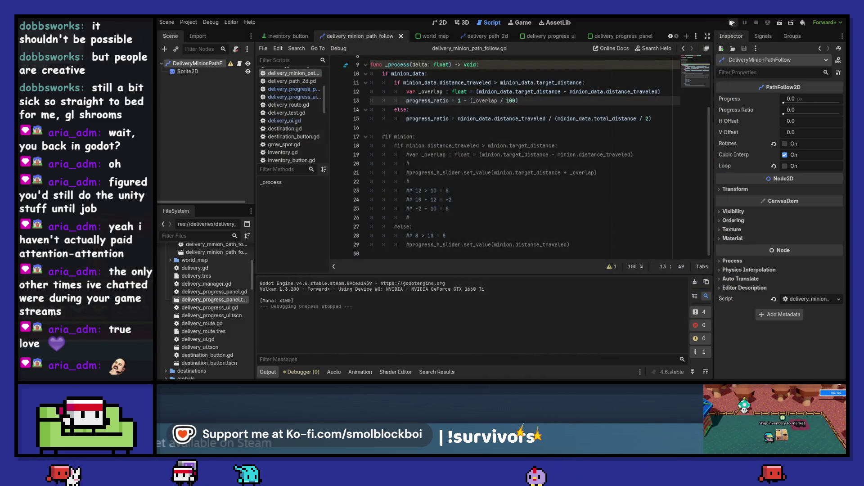
pyautogui.press('F5')
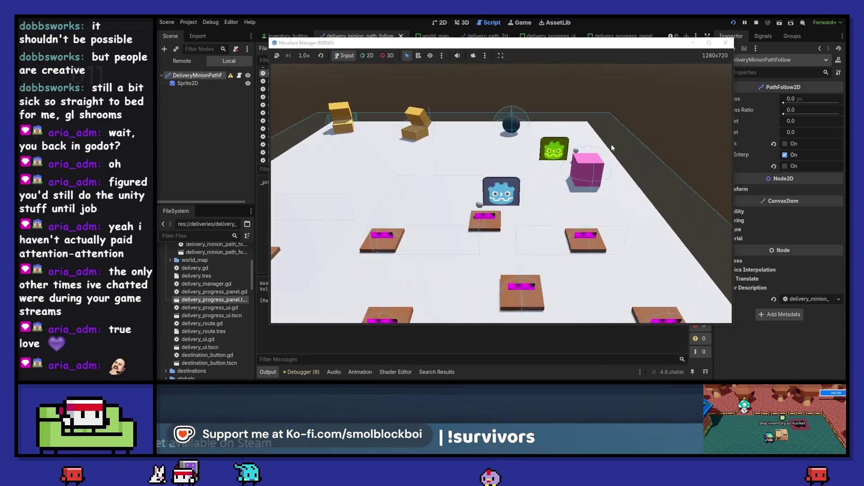
pyautogui.click(612, 146)
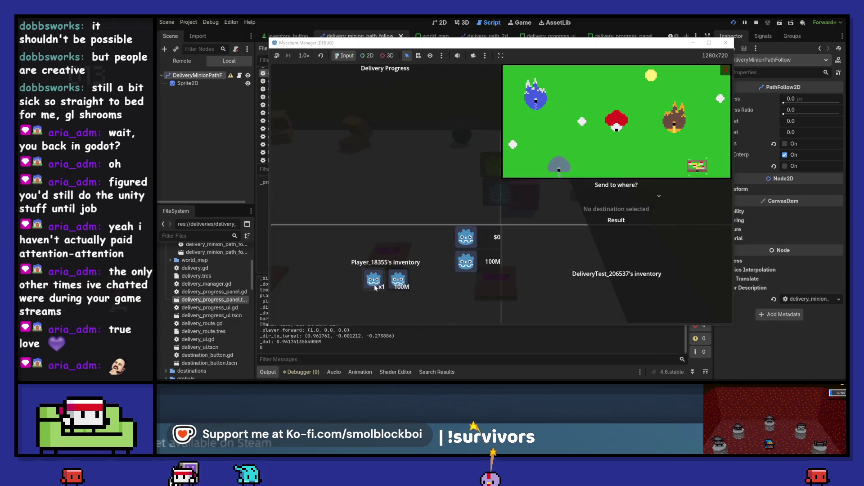
pyautogui.click(626, 195)
pyautogui.click(617, 210)
pyautogui.click(617, 209)
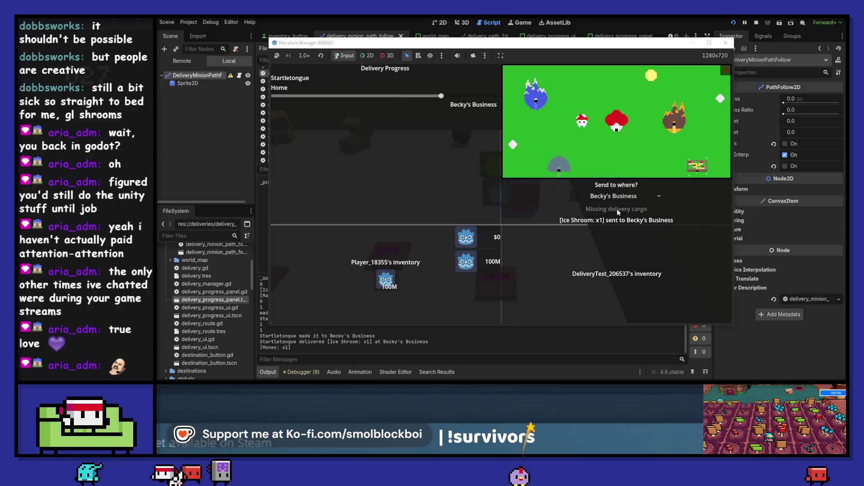
pyautogui.press('F8')
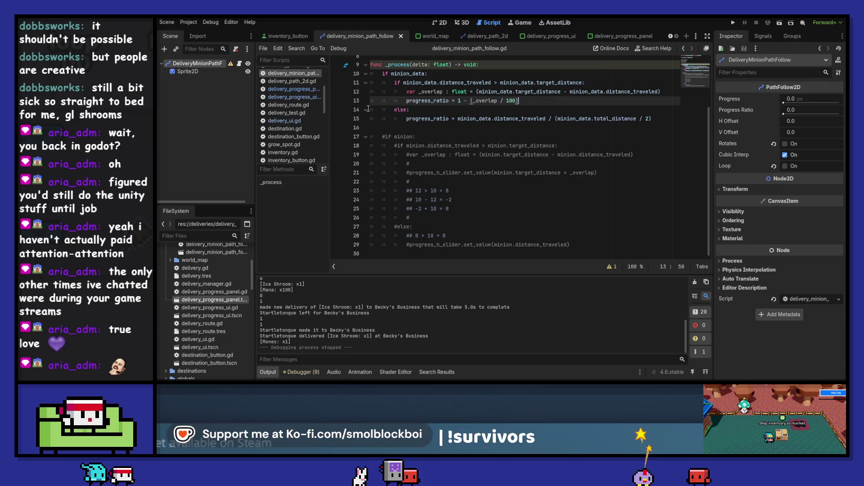
# Step: Delete the overlap progress_ratio line and the old commented-out code on lines 15–29
pyautogui.hotkey('ctrl', 'shift', 'k')
pyautogui.moveTo(398, 243)
pyautogui.mouseDown()
pyautogui.moveTo(379, 140)
pyautogui.moveTo(364, 116)
pyautogui.mouseUp()
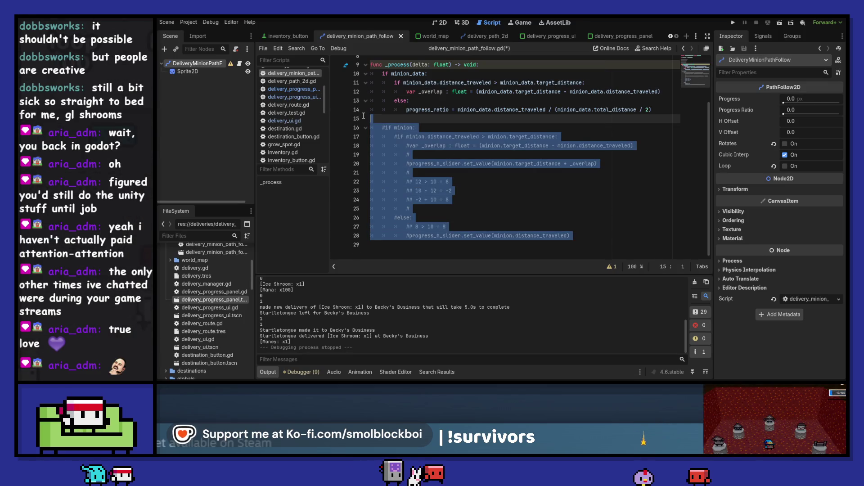
pyautogui.click(648, 110)
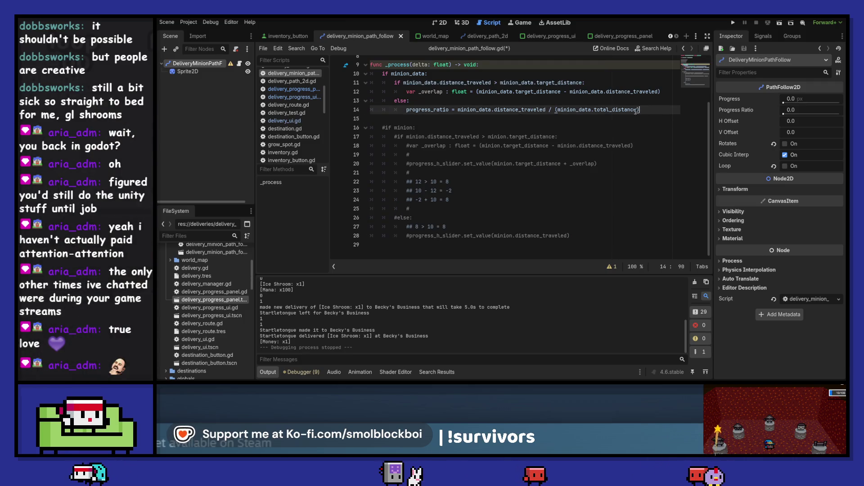
pyautogui.moveTo(422, 247)
pyautogui.mouseDown()
pyautogui.moveTo(415, 211)
pyautogui.moveTo(586, 109)
pyautogui.moveTo(652, 110)
pyautogui.mouseUp()
pyautogui.press('BackSpace')
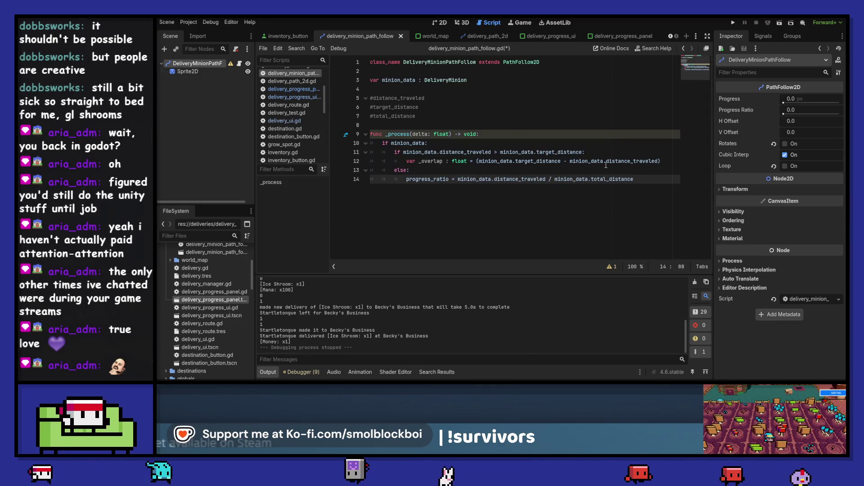
# Step: Remove the if/var/else lines, unindent 'progress_ratio = distance_traveled / total_distance', and save
pyautogui.moveTo(360, 179); pyautogui.dragTo(354, 152)
pyautogui.press('BackSpace')
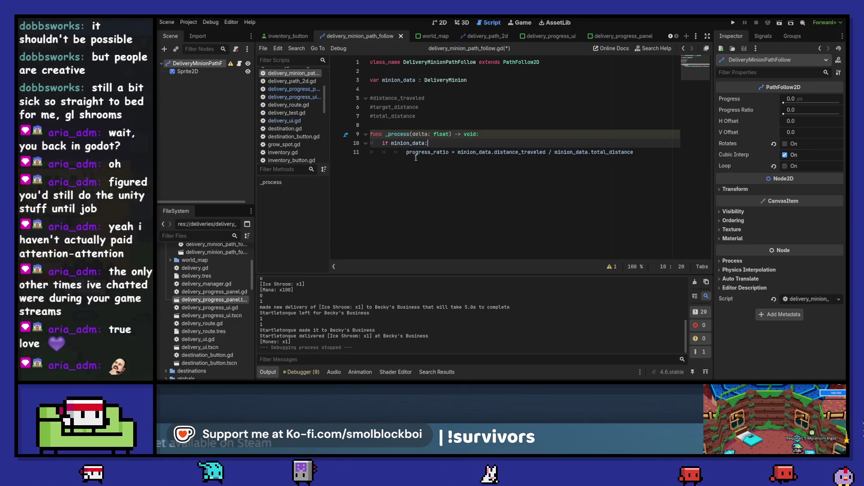
pyautogui.moveTo(421, 152); pyautogui.dragTo(436, 152)
pyautogui.hotkey('shift', 'Tab')
pyautogui.click(425, 116)
pyautogui.hotkey('ctrl', 's')
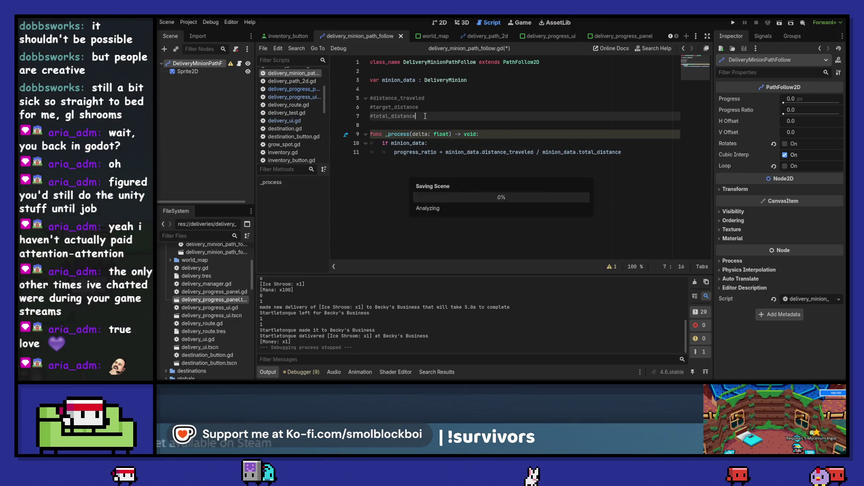
# Step: Add a blank line above the function and open the world_map scene in the 2D view
pyautogui.click(419, 124)
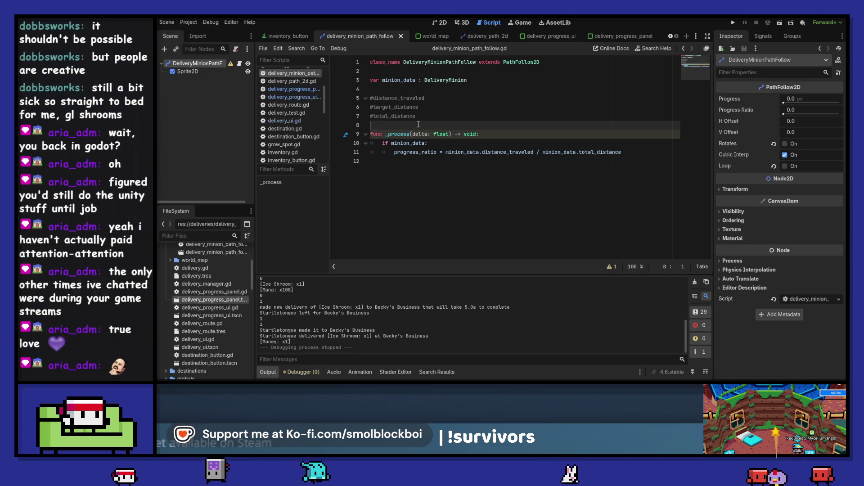
pyautogui.press('Return')
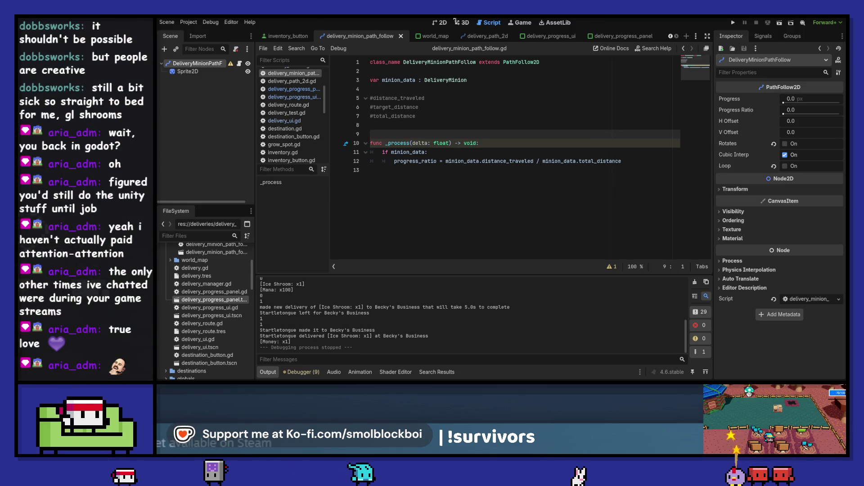
pyautogui.moveTo(475, 37)
pyautogui.click(432, 36)
pyautogui.click(439, 23)
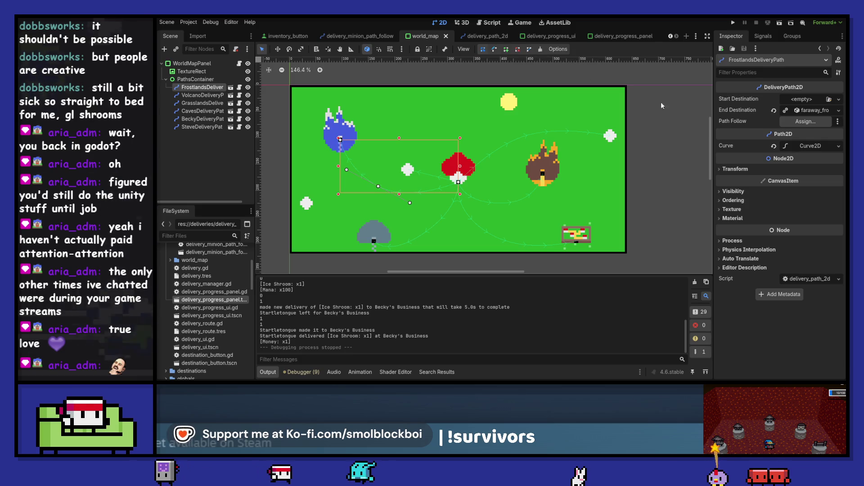
# Step: Close the FrostlandsDeliveryPath curve, split in a new point, and nudge it into shape
pyautogui.click(530, 50)
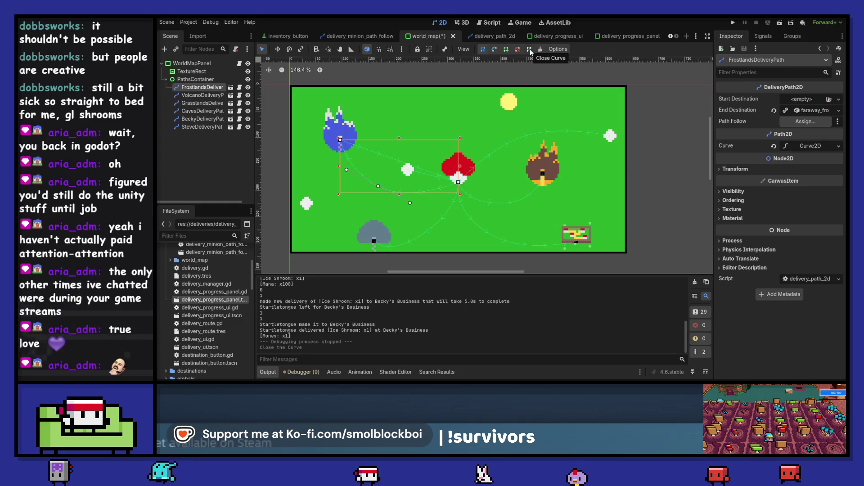
pyautogui.click(483, 51)
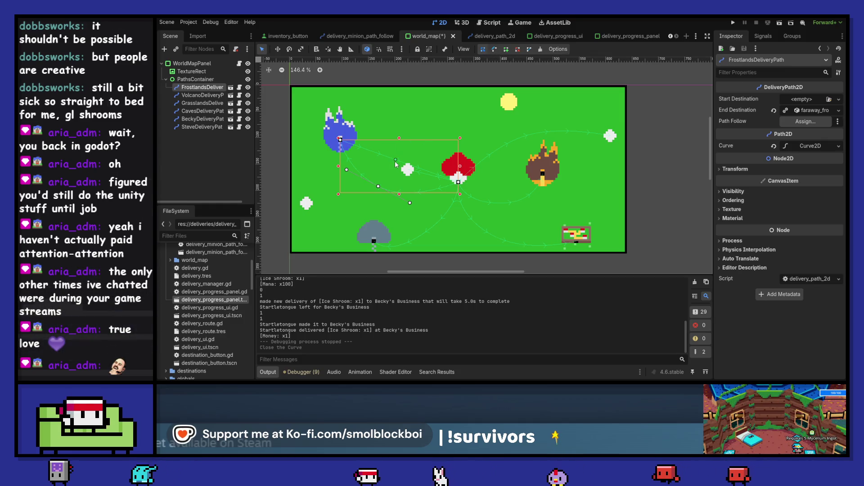
pyautogui.click(395, 162)
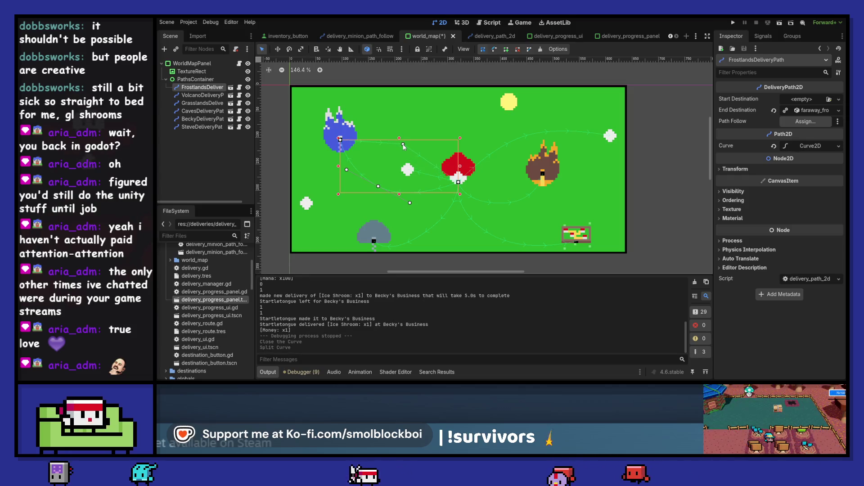
pyautogui.moveTo(402, 144); pyautogui.dragTo(433, 156)
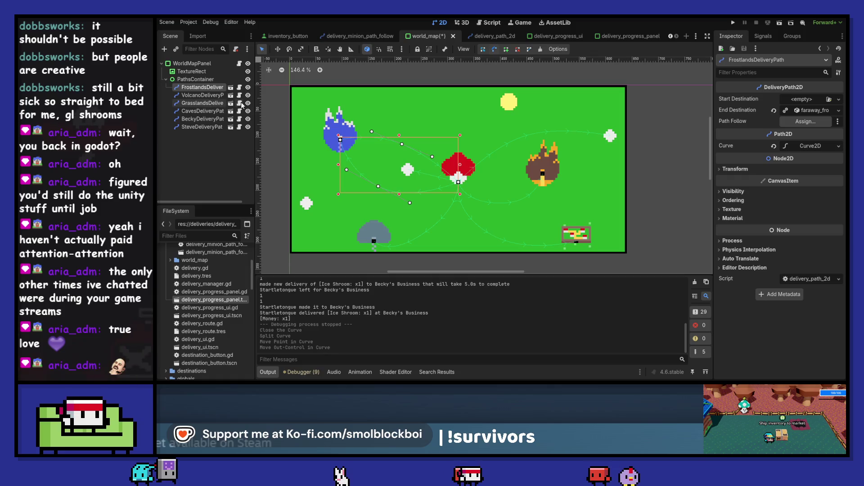
pyautogui.click(212, 96)
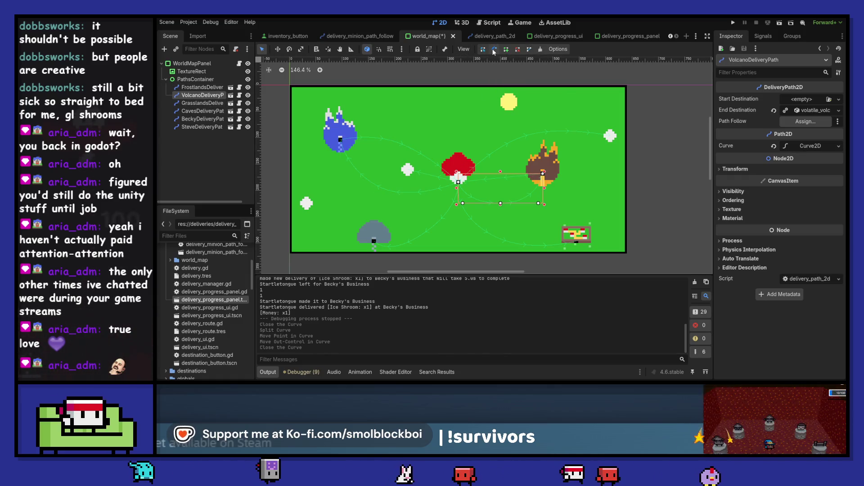
# Step: Split a new point into the Volcano path, pull out its handles, and raise it into an arc
pyautogui.click(499, 178)
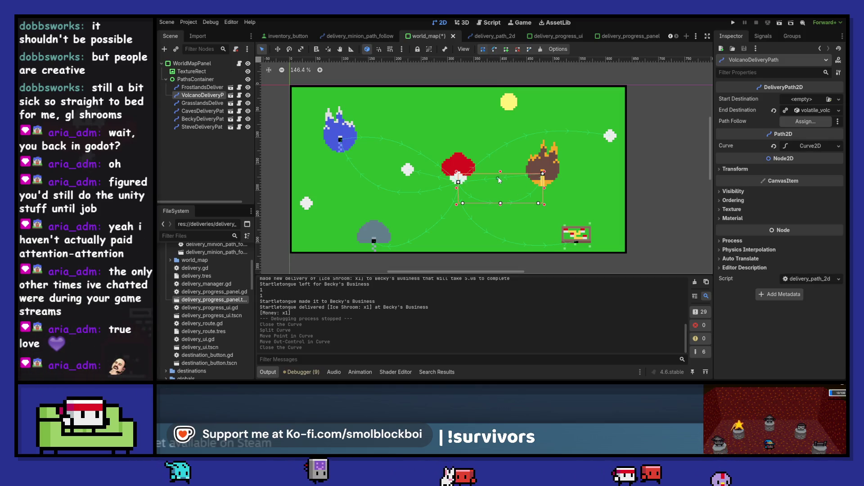
pyautogui.moveTo(498, 179); pyautogui.dragTo(520, 175)
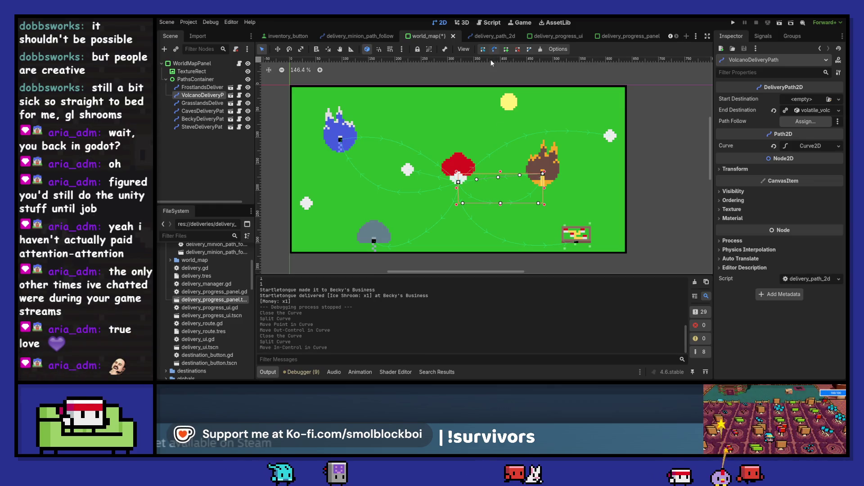
pyautogui.click(481, 51)
pyautogui.moveTo(498, 178); pyautogui.dragTo(498, 168)
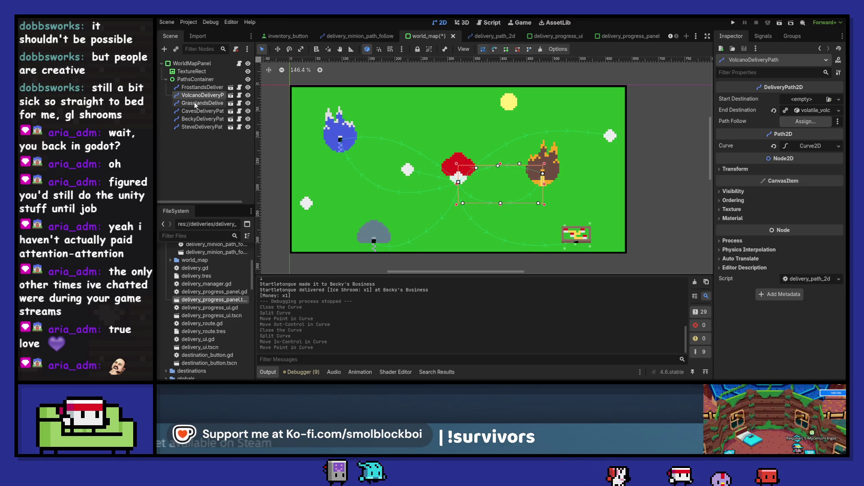
# Step: Close the Grasslands path curve and add a midpoint, undoing an accidental whole-path move
pyautogui.click(511, 204)
pyautogui.click(529, 49)
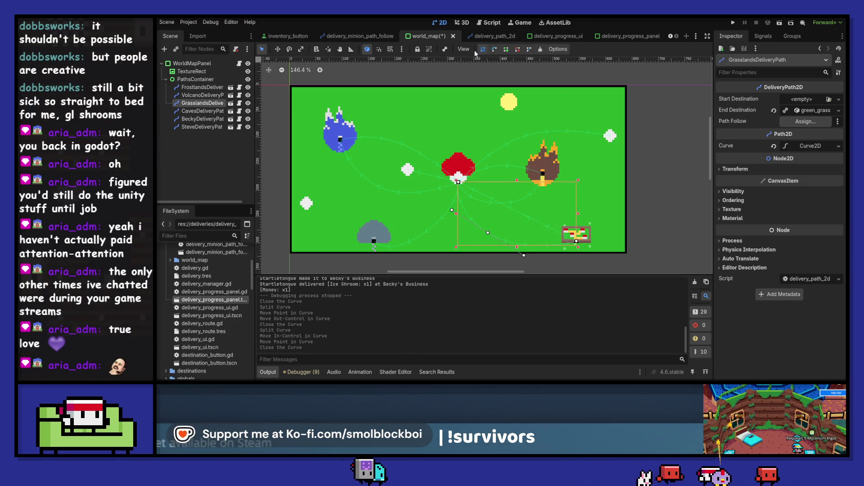
pyautogui.click(516, 203)
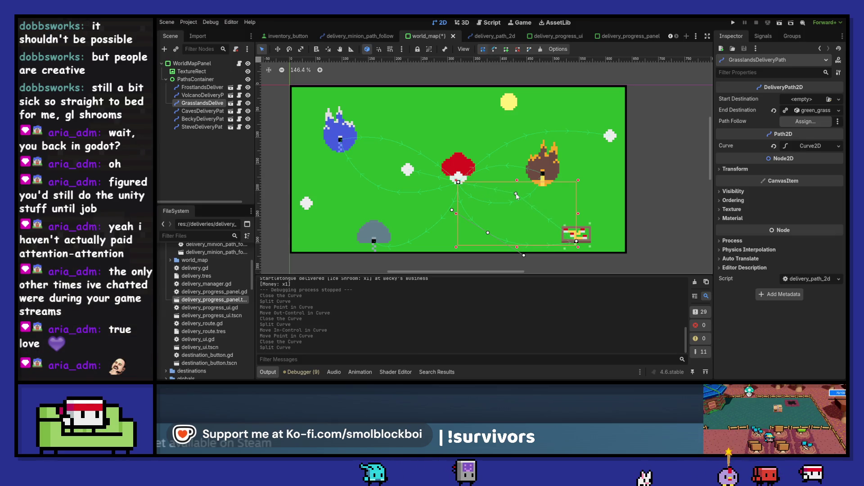
pyautogui.moveTo(516, 195)
pyautogui.mouseDown()
pyautogui.moveTo(541, 206)
pyautogui.moveTo(509, 209)
pyautogui.mouseUp()
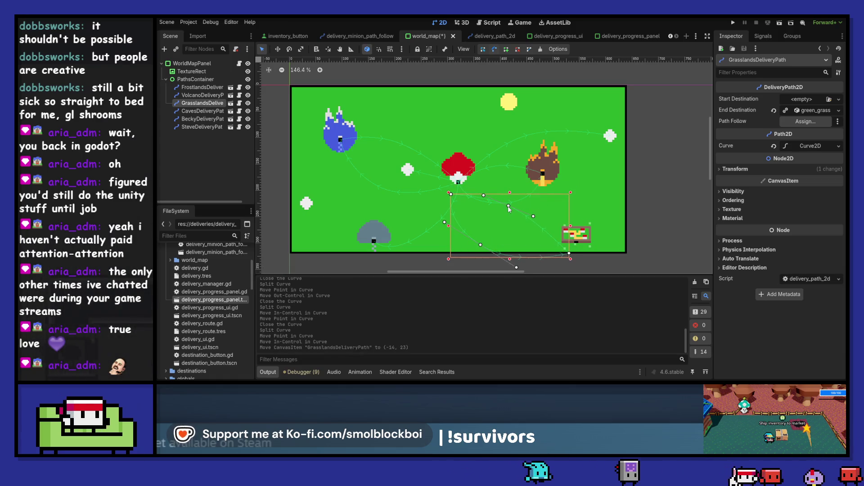
pyautogui.hotkey('ctrl', 'z')
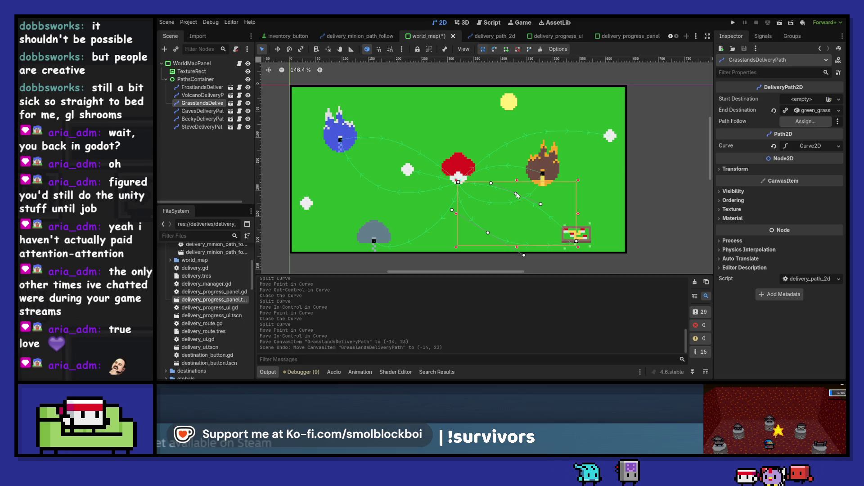
pyautogui.click(496, 222)
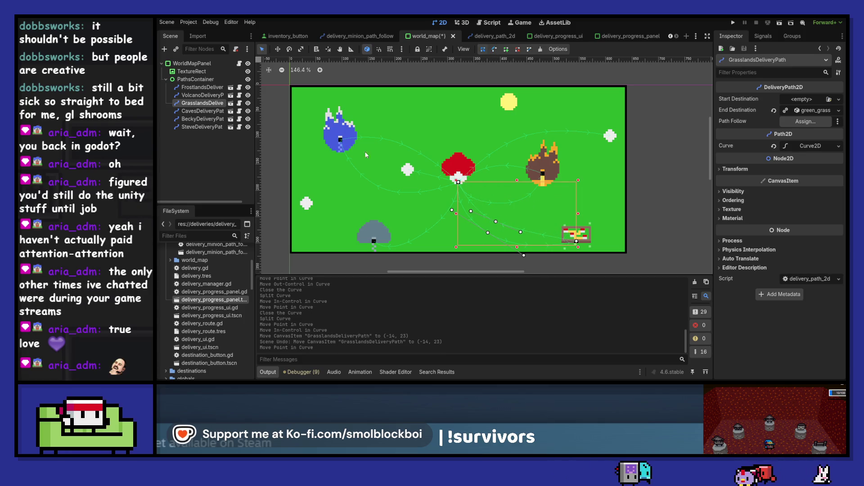
# Step: Lower the Volcano path's new point slightly and move a Frostlands curve point down-left
pyautogui.click(203, 95)
pyautogui.moveTo(498, 169); pyautogui.dragTo(500, 191)
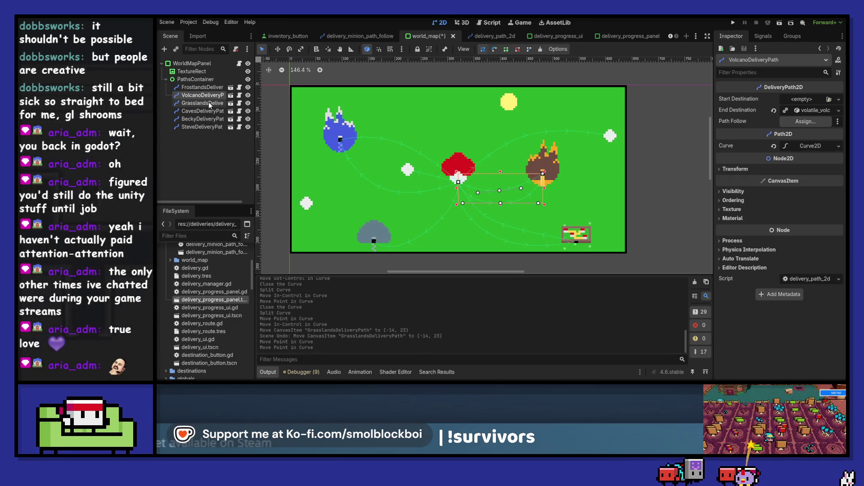
pyautogui.click(209, 101)
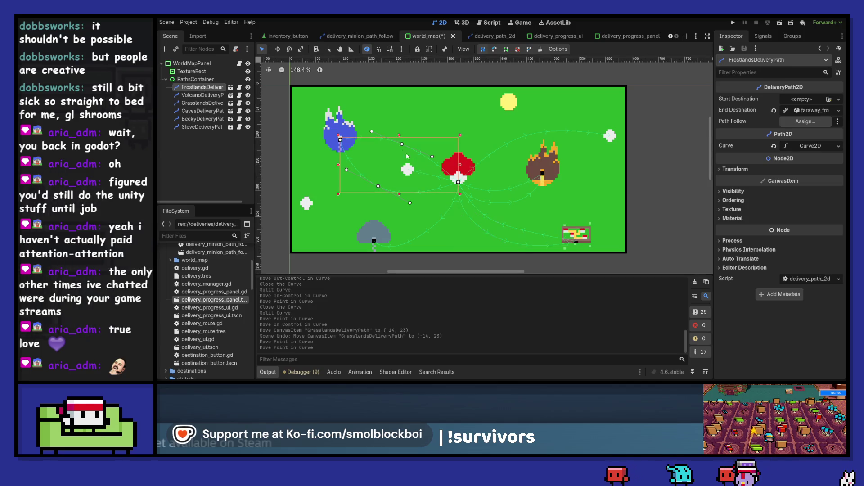
pyautogui.moveTo(402, 145); pyautogui.dragTo(385, 175)
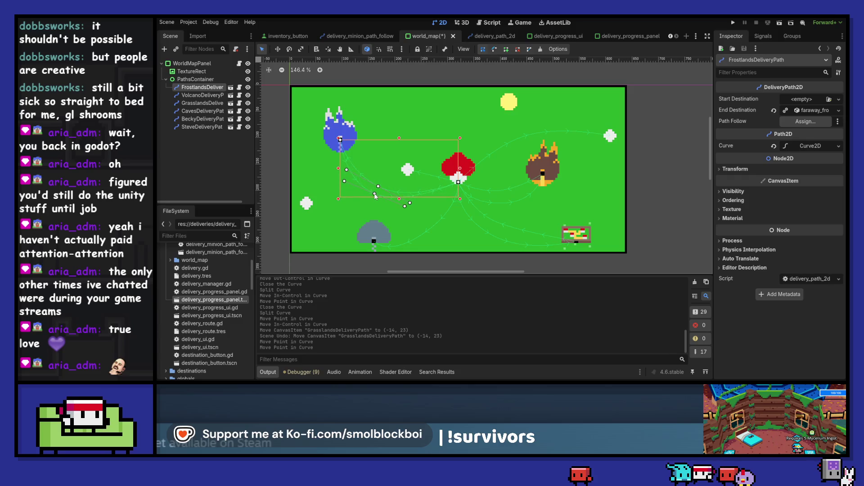
pyautogui.moveTo(375, 197); pyautogui.dragTo(375, 196)
pyautogui.click(202, 104)
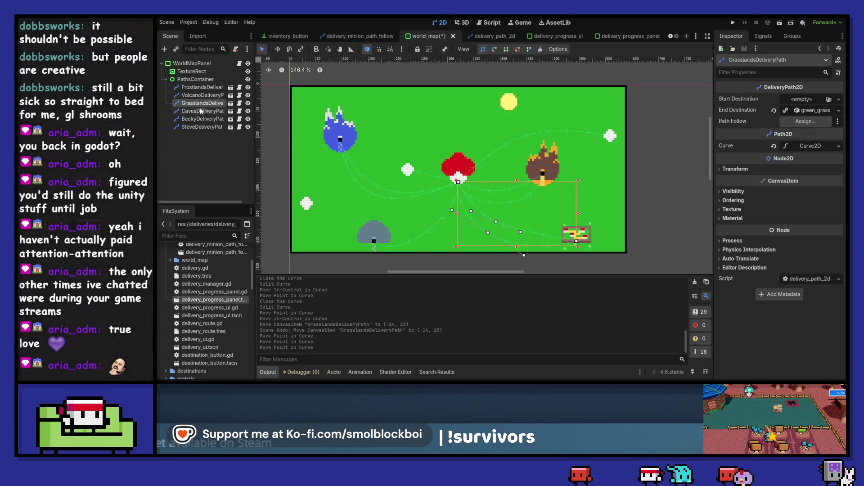
# Step: Close the CavesDeliveryPath curve, split in a midpoint, and angle its handles toward the grey rock
pyautogui.click(529, 49)
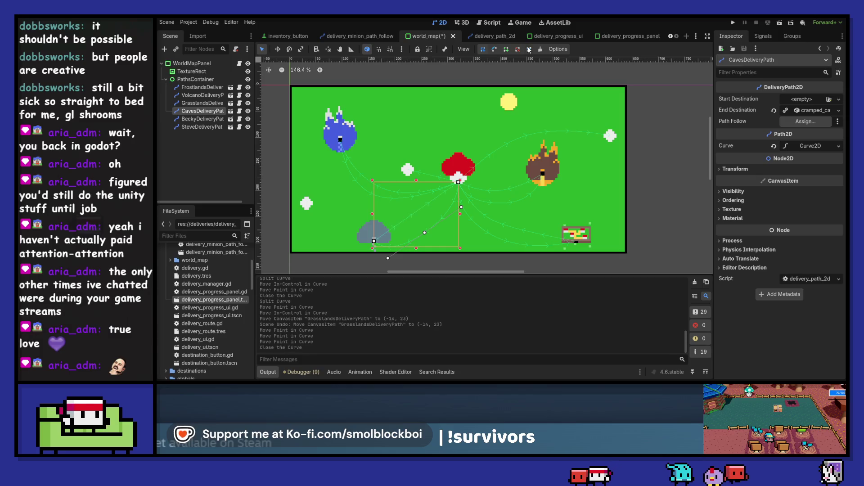
pyautogui.click(415, 212)
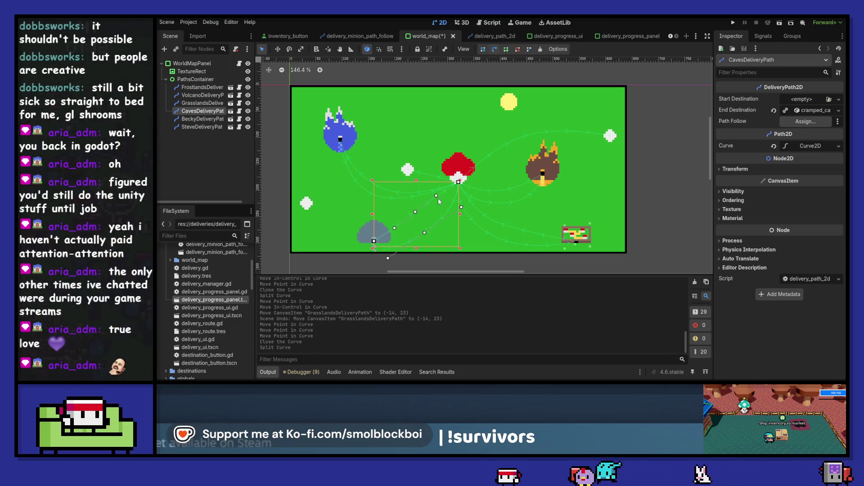
pyautogui.moveTo(440, 200); pyautogui.dragTo(439, 197)
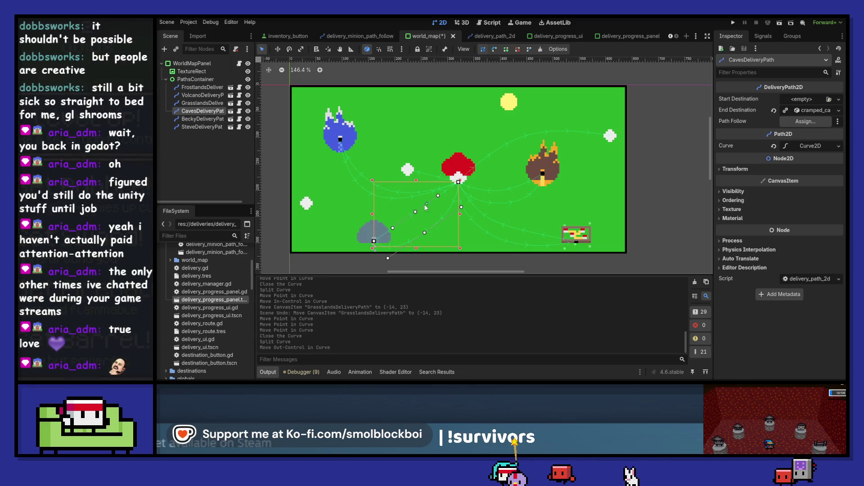
pyautogui.click(422, 227)
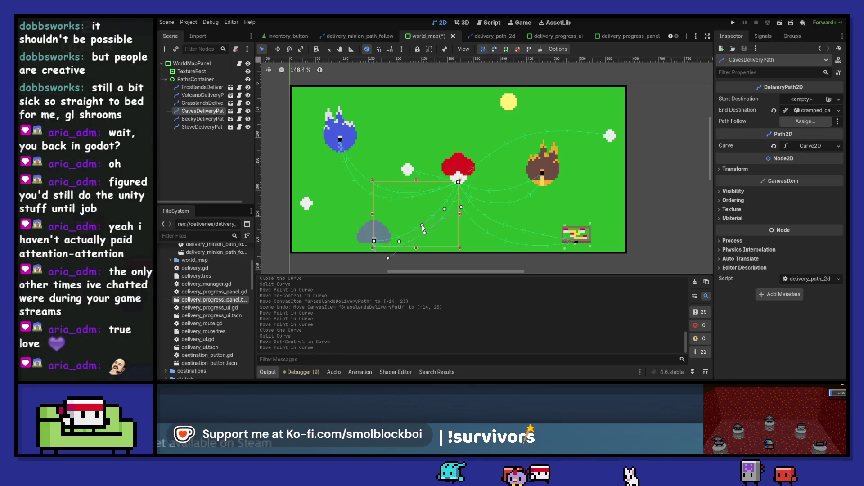
pyautogui.press('Down')
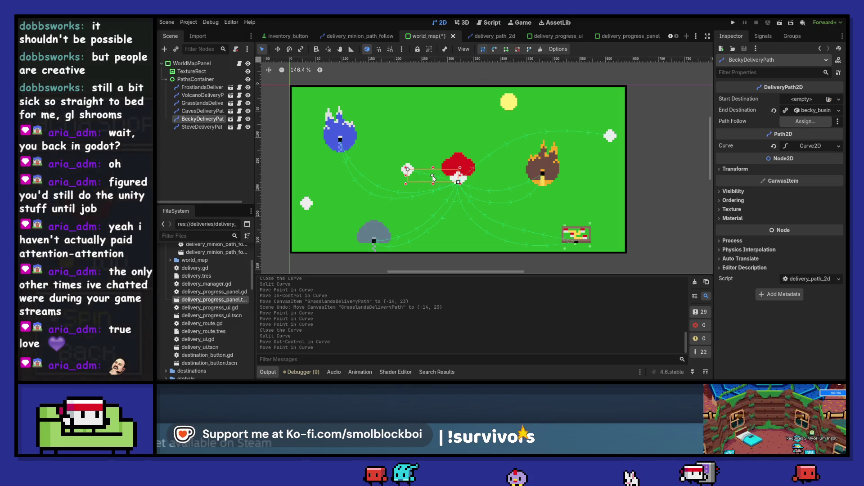
# Step: Split the Becky delivery path with a new midpoint, close its curve, and bend it with handles
pyautogui.click(433, 176)
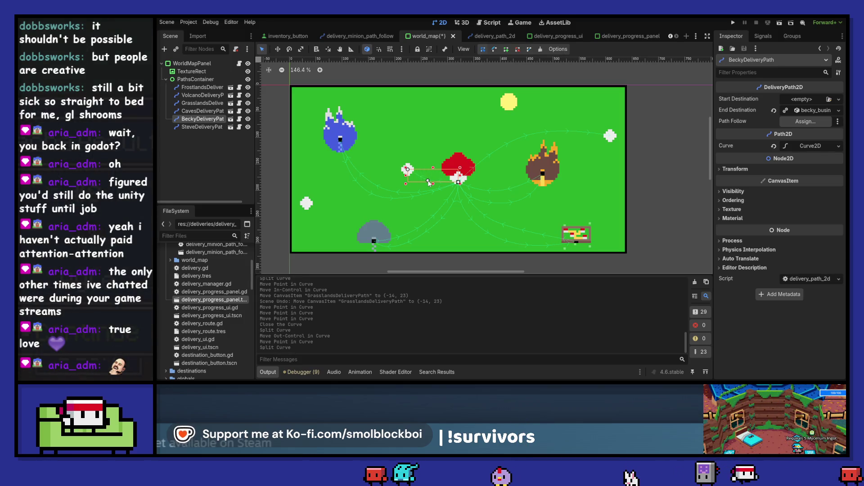
pyautogui.click(428, 181)
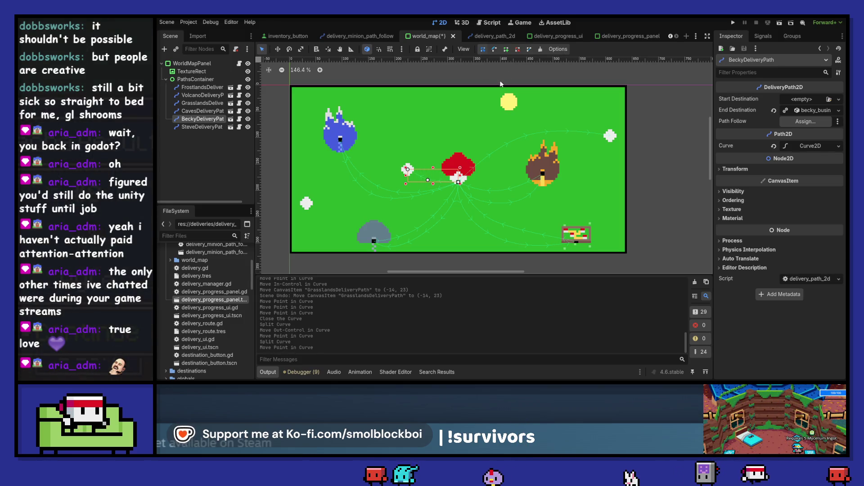
pyautogui.click(529, 52)
pyautogui.scroll(3, 430, 182)
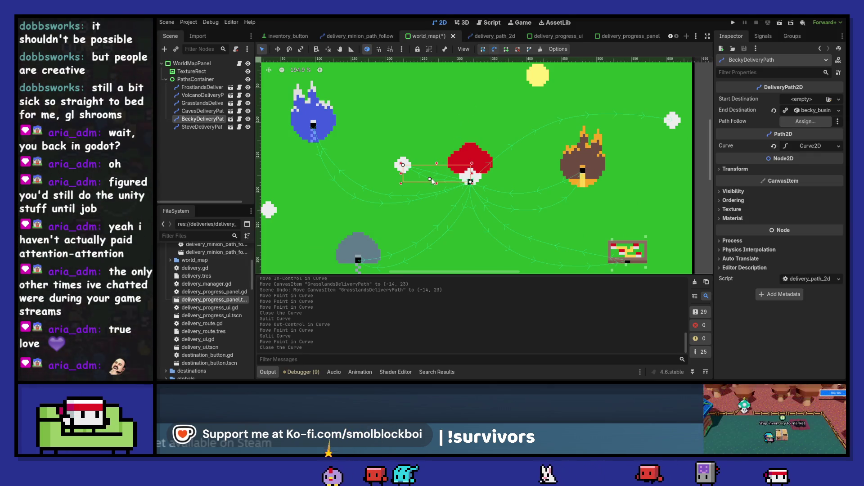
pyautogui.moveTo(429, 181); pyautogui.dragTo(410, 178)
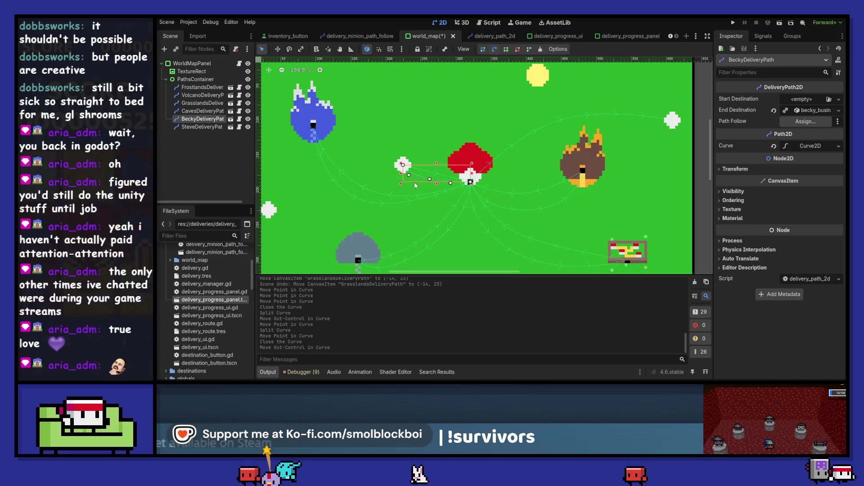
pyautogui.click(202, 126)
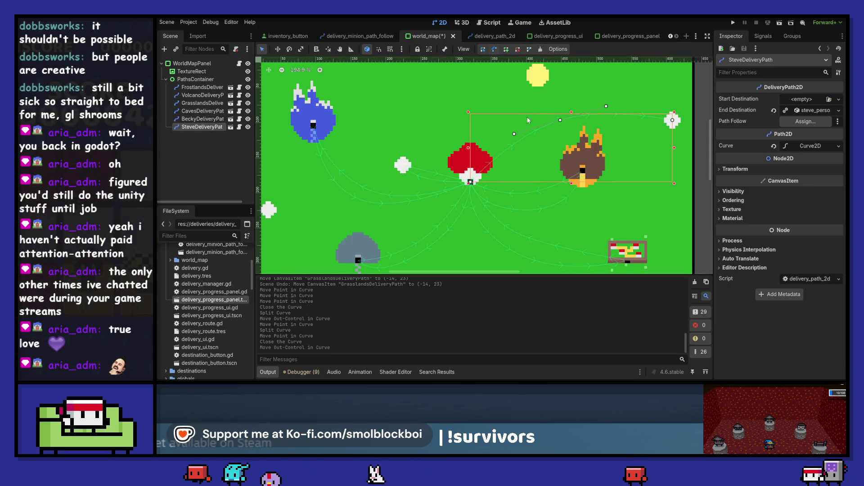
# Step: Close the Steve path, raise and smooth a new midpoint, then save world_map
pyautogui.click(539, 49)
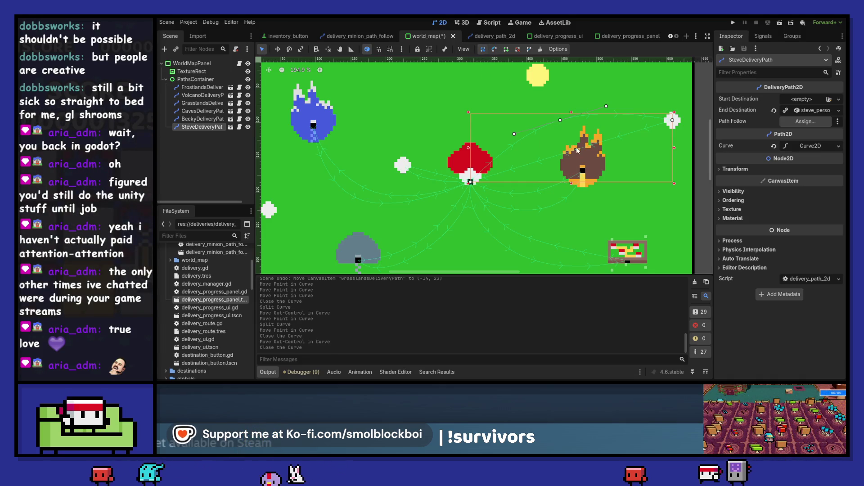
pyautogui.click(575, 151)
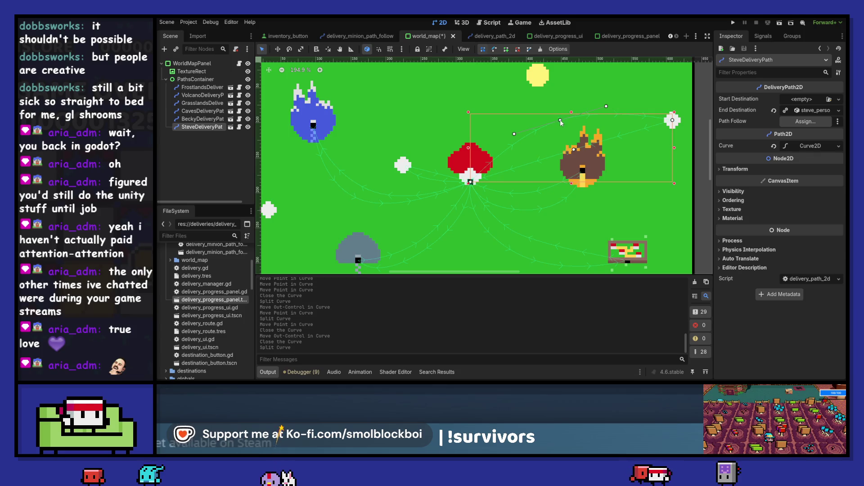
pyautogui.moveTo(559, 115); pyautogui.dragTo(556, 101)
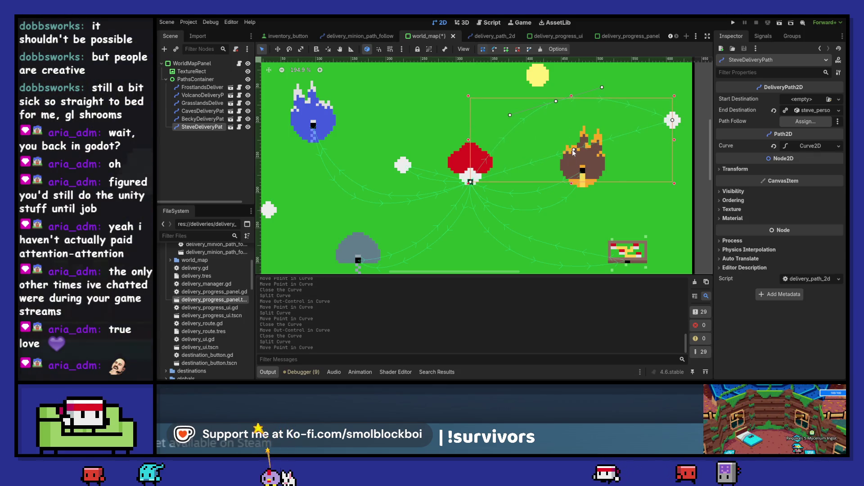
pyautogui.click(567, 117)
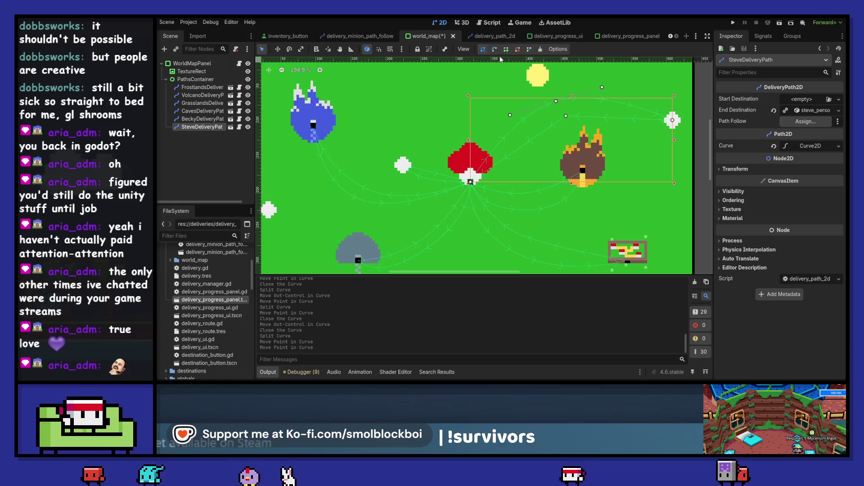
pyautogui.moveTo(553, 129)
pyautogui.mouseDown()
pyautogui.moveTo(523, 133)
pyautogui.moveTo(561, 122)
pyautogui.mouseUp()
pyautogui.scroll(-3, 453, 142)
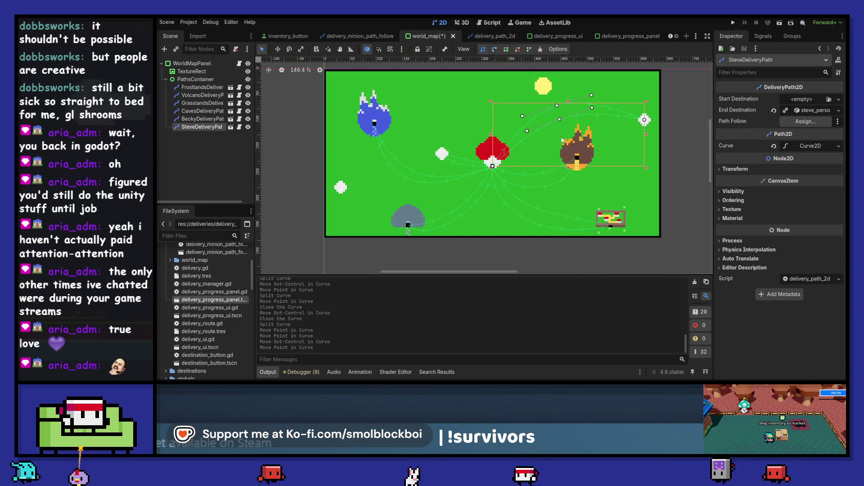
pyautogui.hotkey('ctrl', 's')
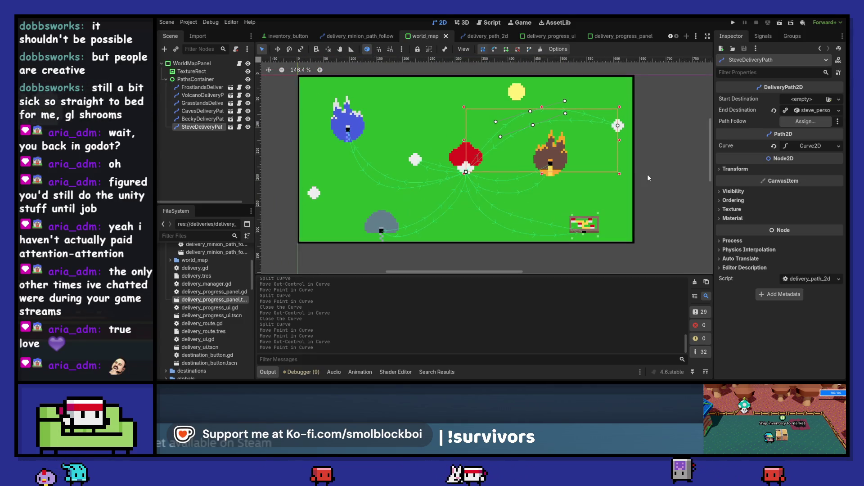
# Step: Run the game, send an Ice Shroom delivery to Green Grasslands Village, then stop with F8
pyautogui.click(733, 24)
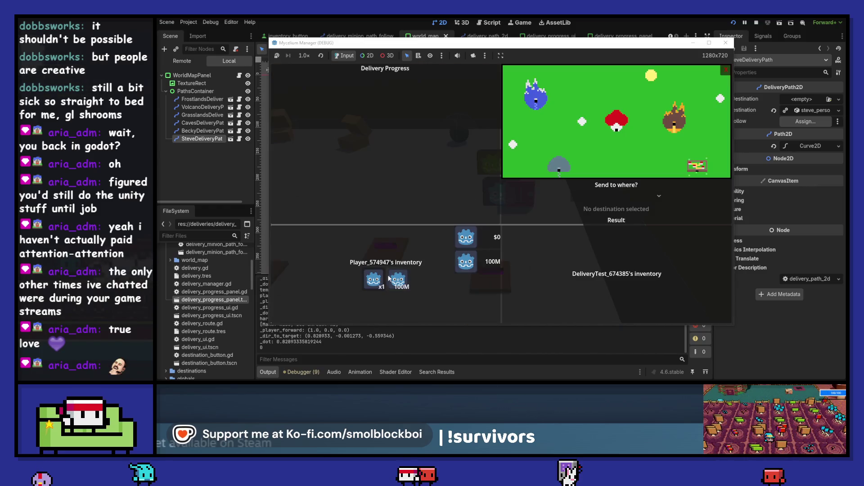
pyautogui.click(618, 197)
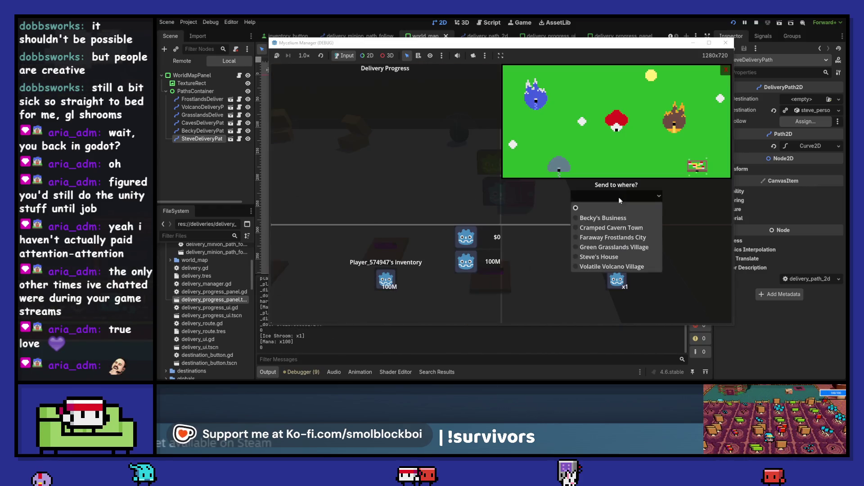
pyautogui.click(606, 247)
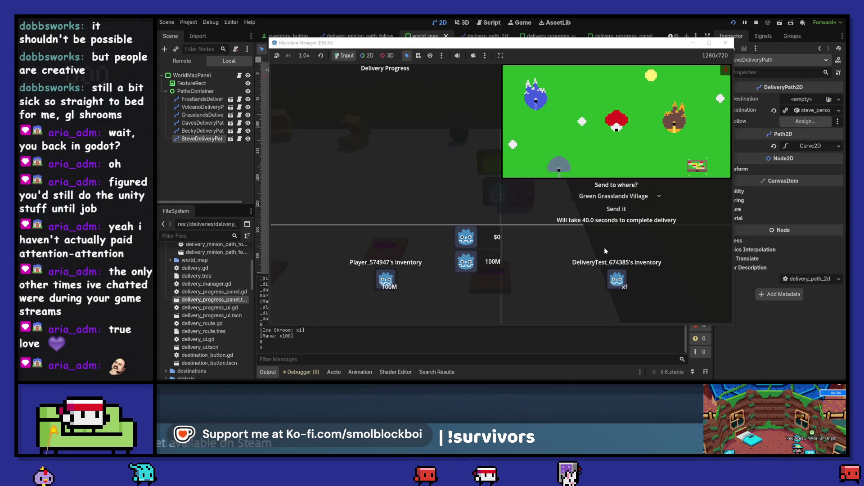
pyautogui.click(614, 207)
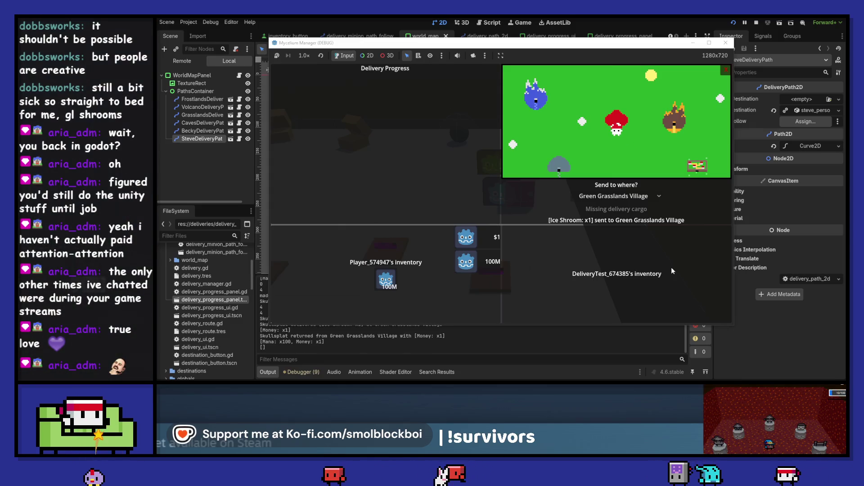
pyautogui.press('F8')
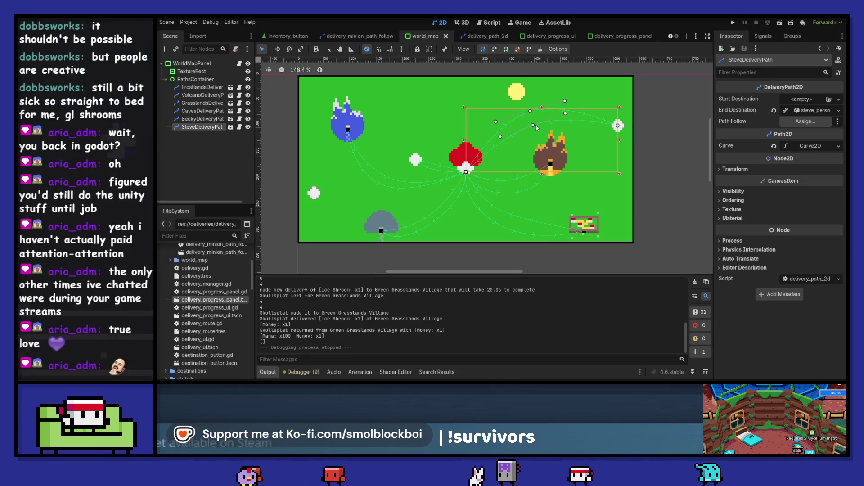
# Step: Turn on the snapping grid and raise a delivery-path curve point
pyautogui.moveTo(534, 124); pyautogui.dragTo(531, 111)
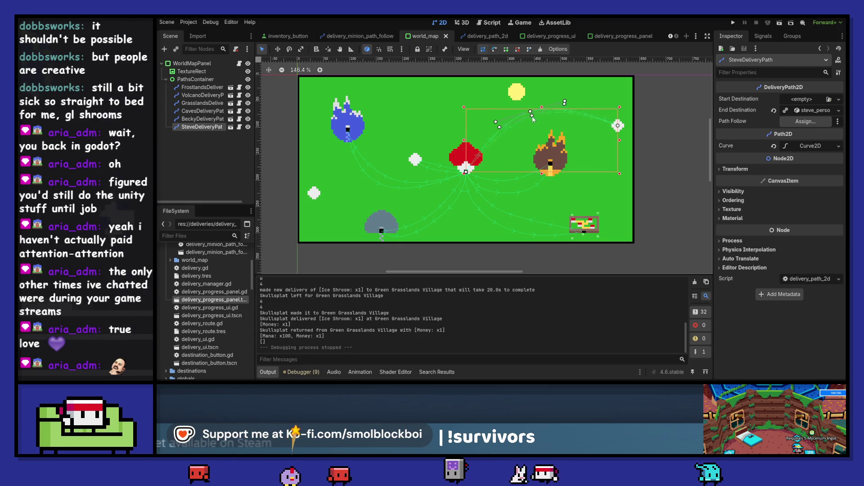
pyautogui.click(390, 49)
pyautogui.scroll(3, 525, 121)
pyautogui.scroll(5, 525, 122)
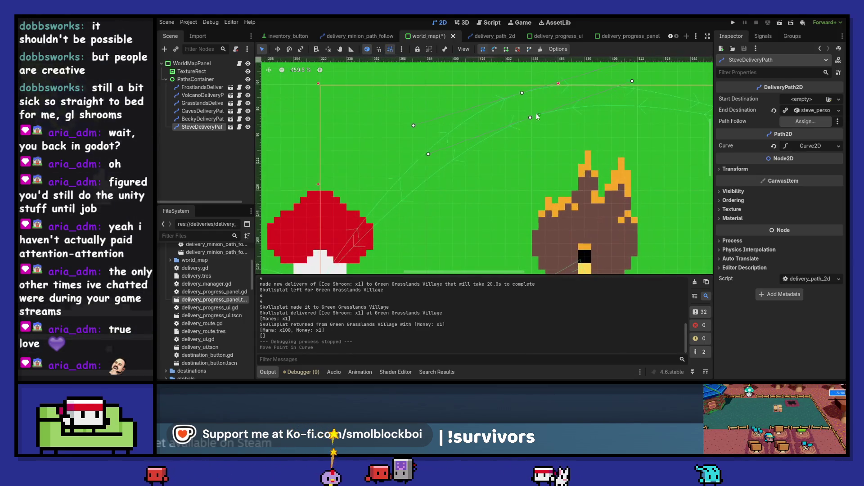
pyautogui.moveTo(530, 121); pyautogui.dragTo(532, 85)
pyautogui.scroll(-2, 621, 181)
pyautogui.hscroll(3, 620, 182)
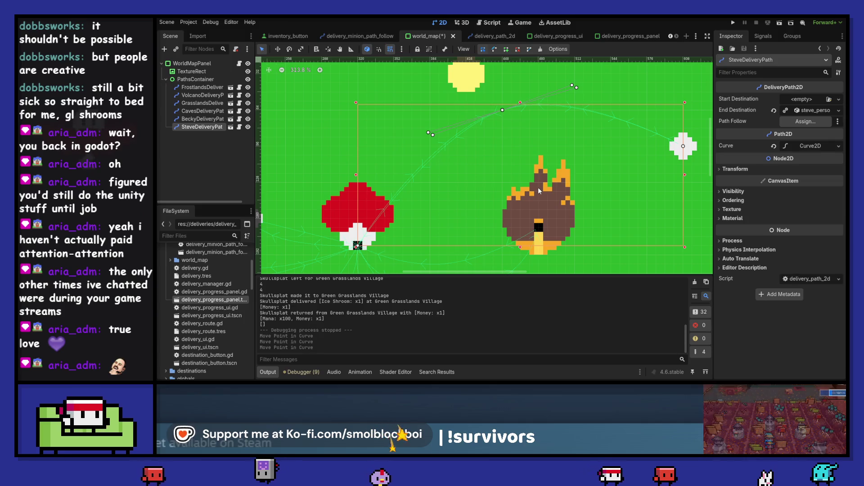
pyautogui.scroll(-5, 539, 187)
pyautogui.scroll(-2, 536, 165)
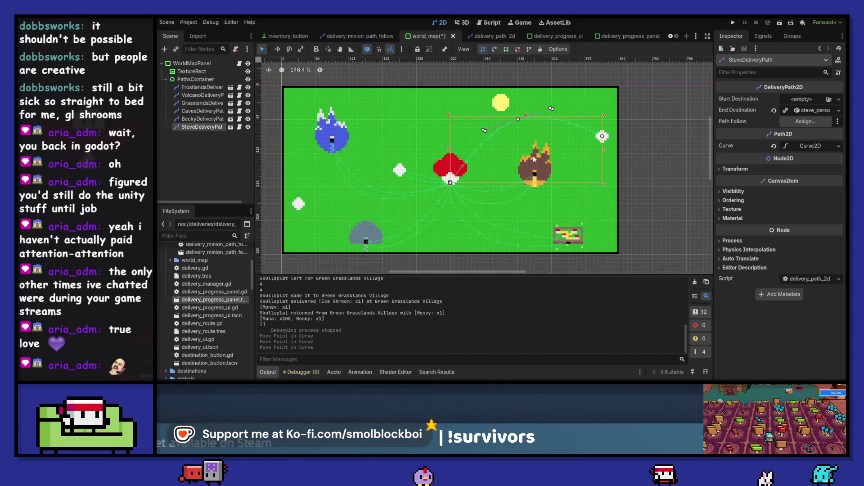
# Step: Undo the recent curve and sprite edits, redo some, and save the world_map scene
pyautogui.hotkey('ctrl', 'z')
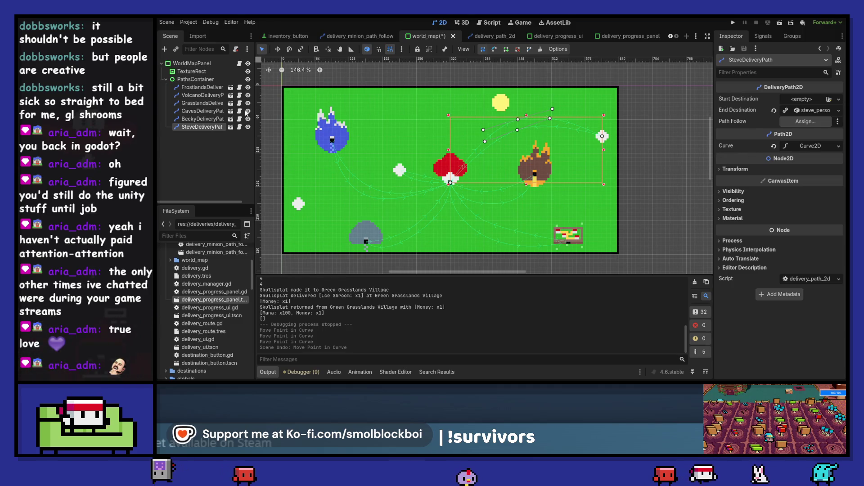
pyautogui.click(231, 127)
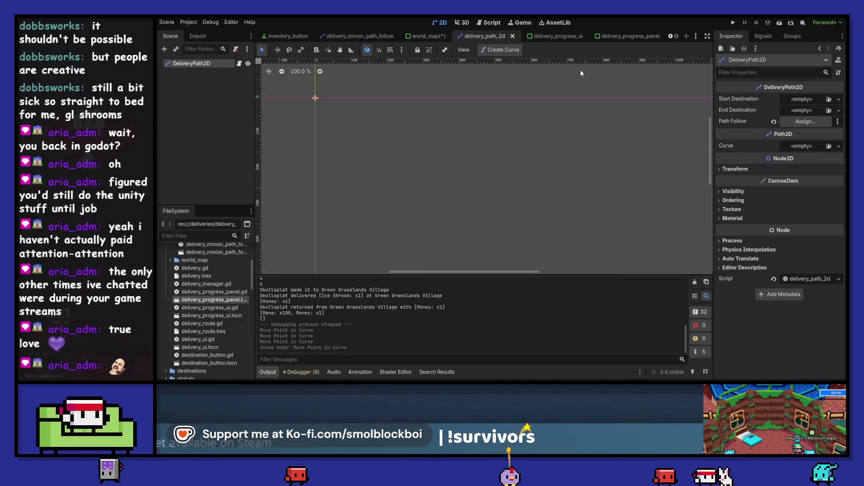
pyautogui.click(425, 36)
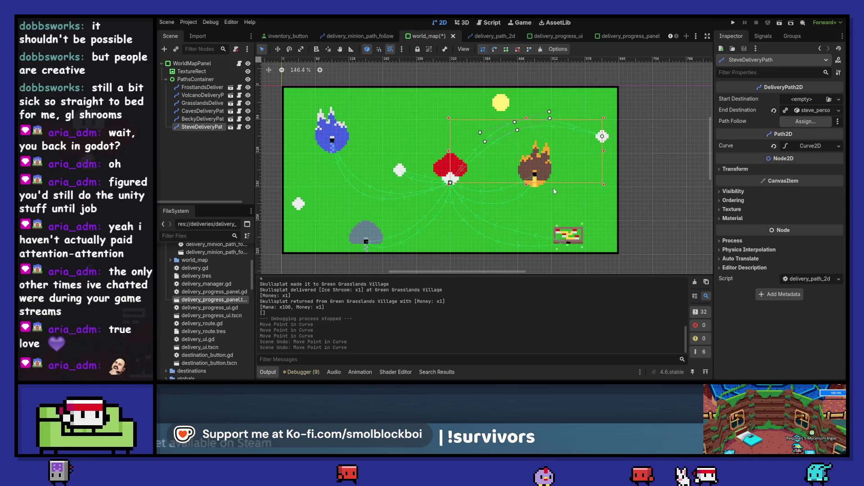
pyautogui.hotkey('ctrl', 'z')
pyautogui.hotkey('ctrl', 'z')
pyautogui.hotkey('ctrl', 'z')
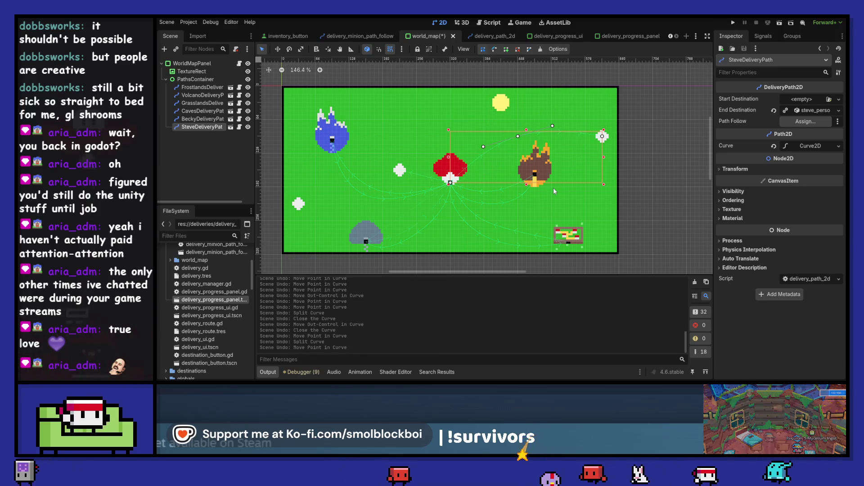
pyautogui.hotkey('ctrl', 'z')
pyautogui.hotkey('ctrl', 'z')
pyautogui.hotkey('ctrl', 'z')
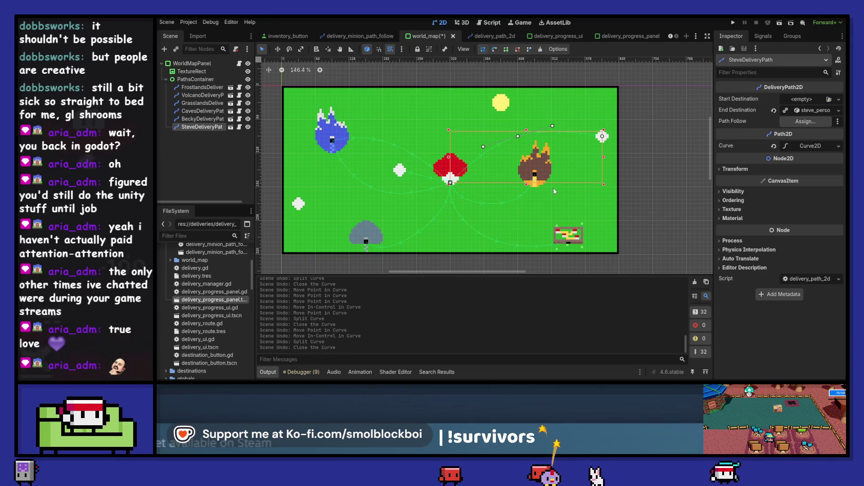
pyautogui.hotkey('ctrl', 'z')
pyautogui.hotkey('ctrl', 'z')
pyautogui.hotkey('ctrl', 'z')
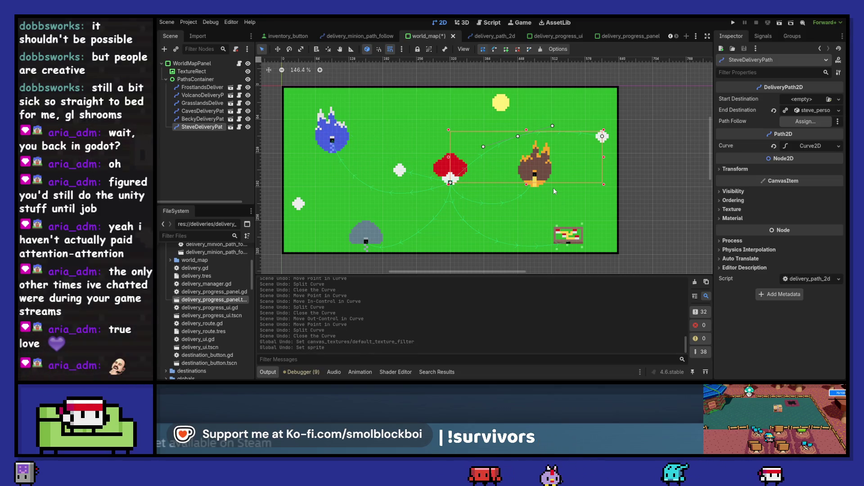
pyautogui.hotkey('ctrl', 'z')
pyautogui.hotkey('ctrl', 'z')
pyautogui.hotkey('ctrl', 'shift', 'z')
pyautogui.hotkey('ctrl', 'shift', 'z')
pyautogui.hotkey('ctrl', 'shift', 'z')
pyautogui.hotkey('ctrl', 'shift', 'z')
pyautogui.hotkey('ctrl', 'shift', 'z')
pyautogui.hotkey('ctrl', 'z')
pyautogui.hotkey('ctrl', 'z')
pyautogui.hotkey('ctrl', 'z')
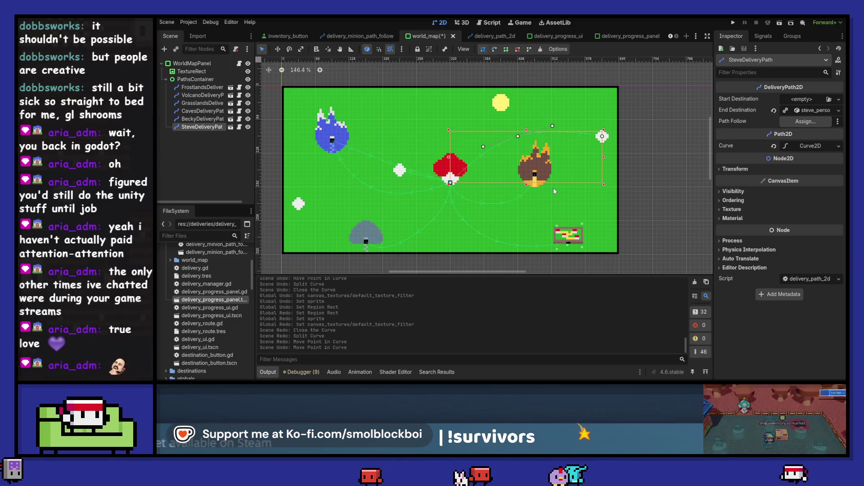
pyautogui.hotkey('ctrl', 's')
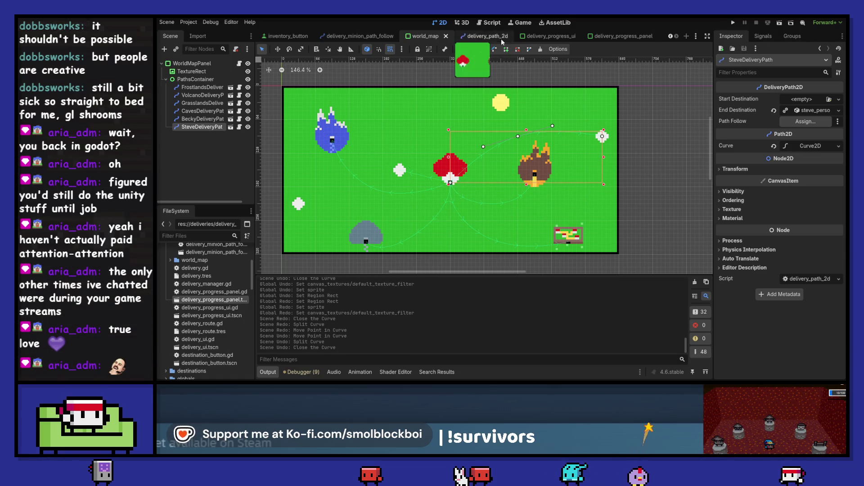
# Step: Review delivery_path_2d.gd, then switch to the delivery_minion_path_follow script
pyautogui.click(482, 36)
pyautogui.moveTo(430, 40)
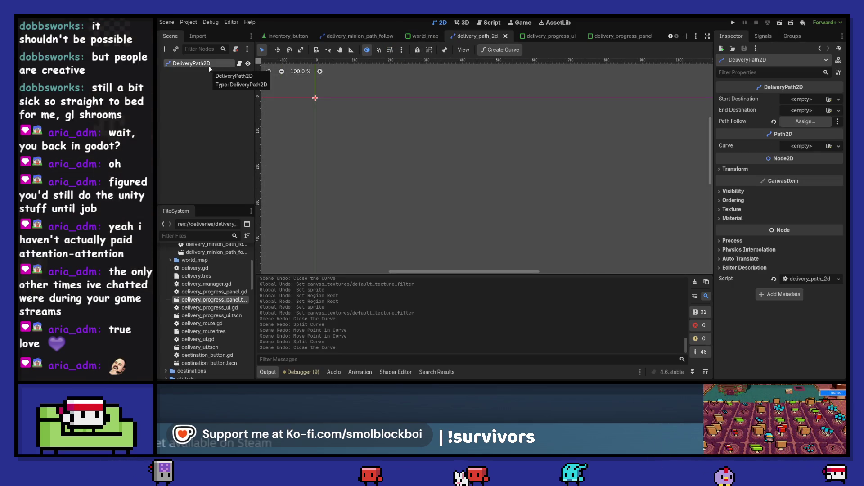
pyautogui.click(239, 64)
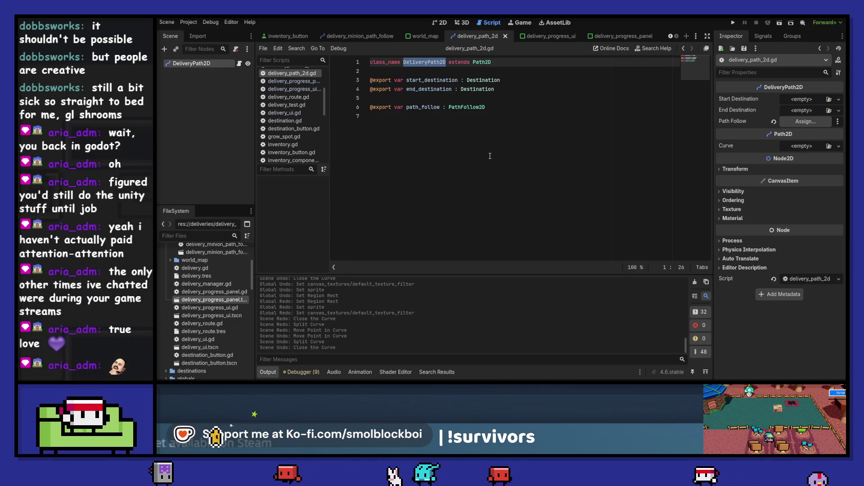
pyautogui.click(368, 39)
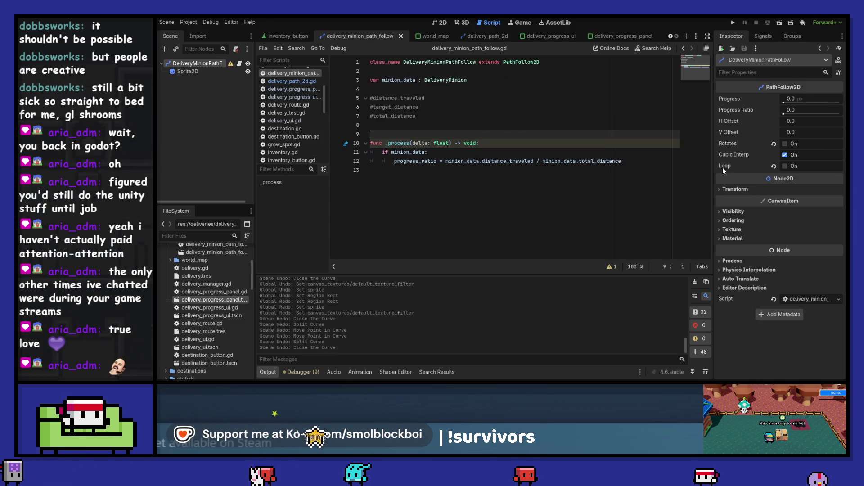
# Step: Look through delivery_minion.gd and delivery_progress_panel.gd before returning to the path-follow script
pyautogui.moveTo(722, 167)
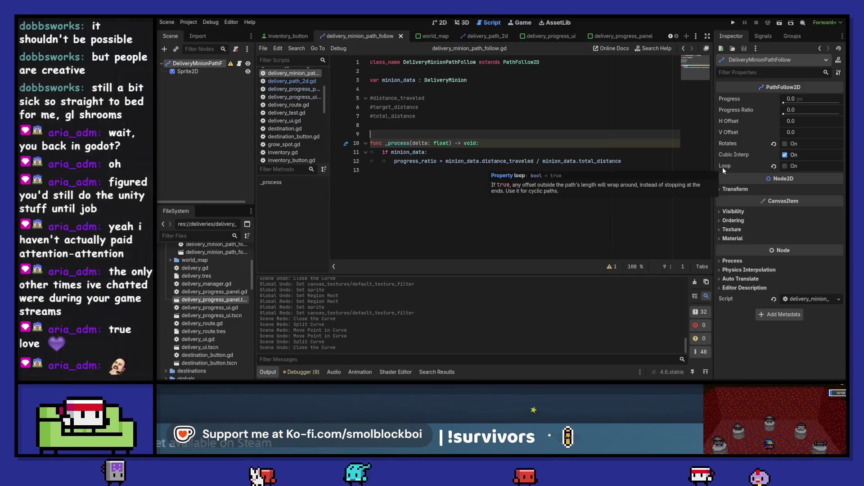
pyautogui.click(444, 23)
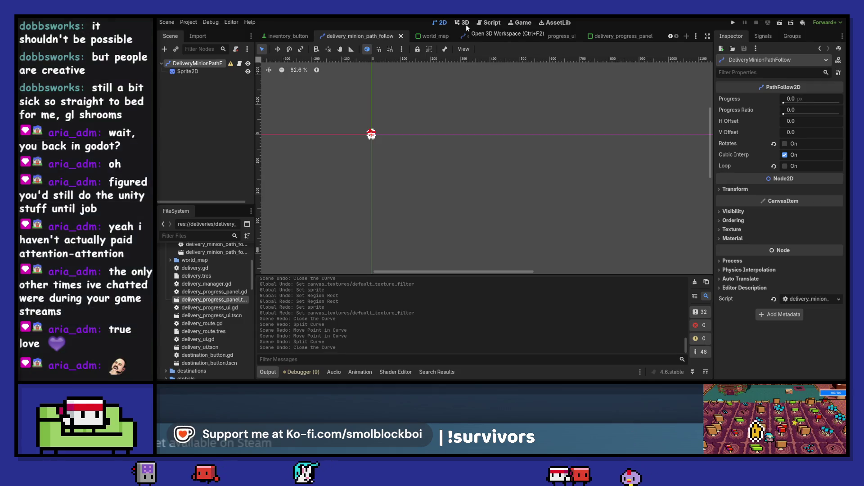
pyautogui.click(498, 24)
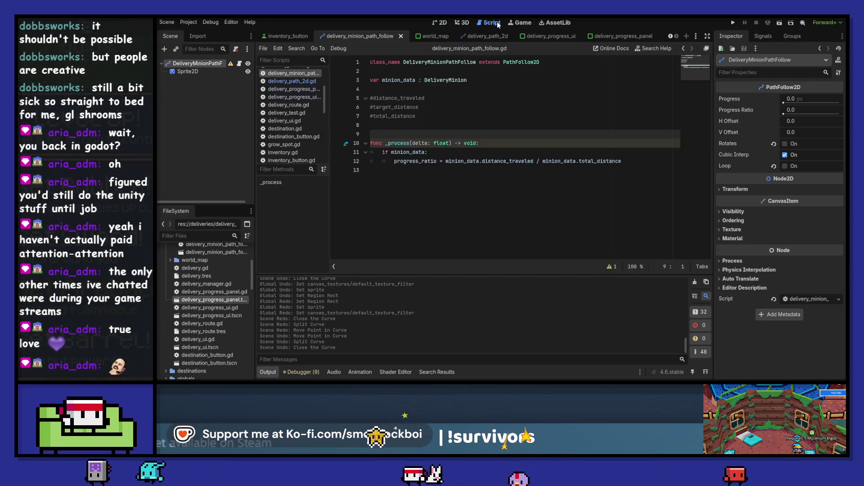
pyautogui.click(438, 214)
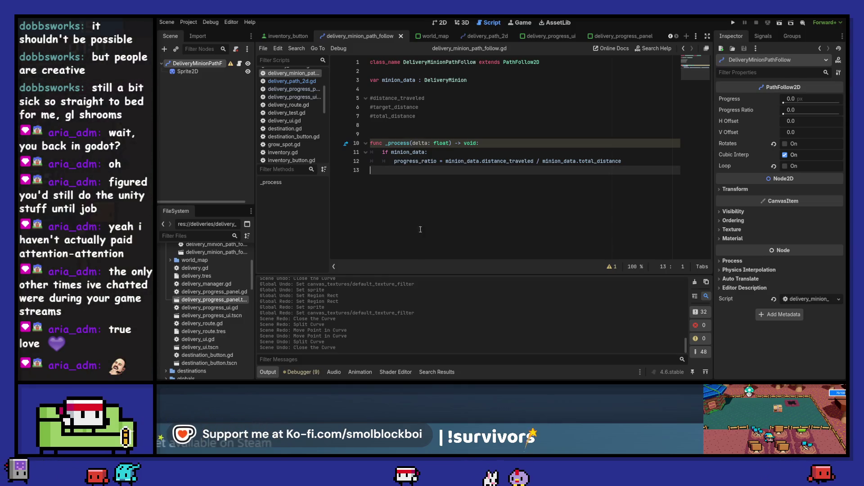
pyautogui.scroll(2, 297, 90)
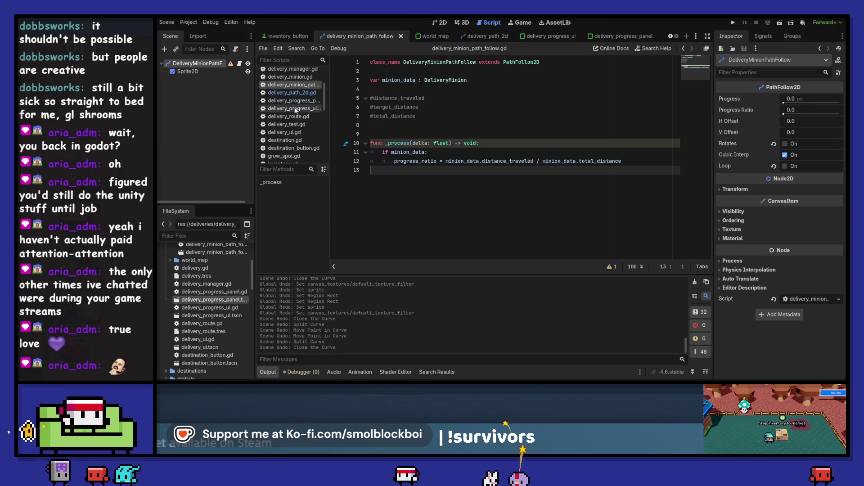
pyautogui.click(299, 77)
pyautogui.scroll(-5, 428, 203)
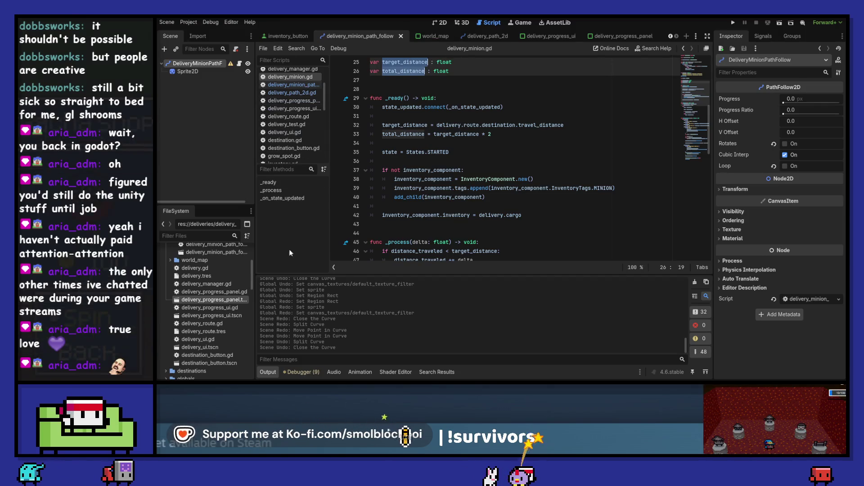
pyautogui.doubleClick(220, 293)
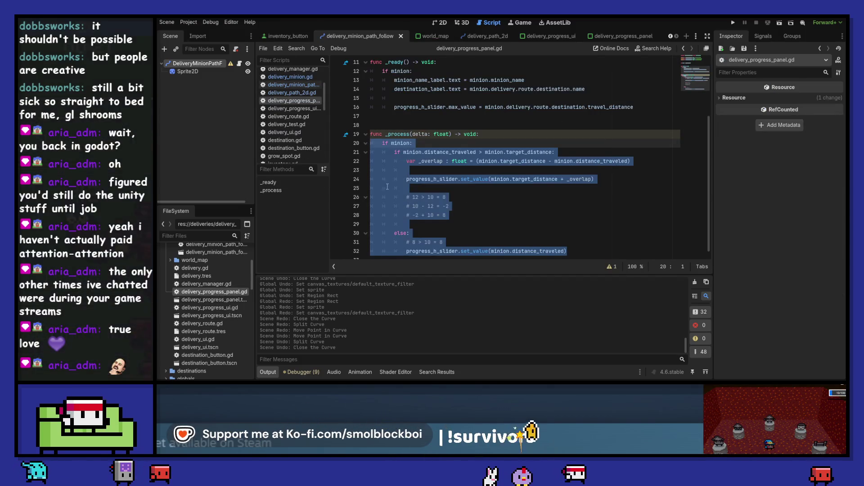
pyautogui.click(301, 84)
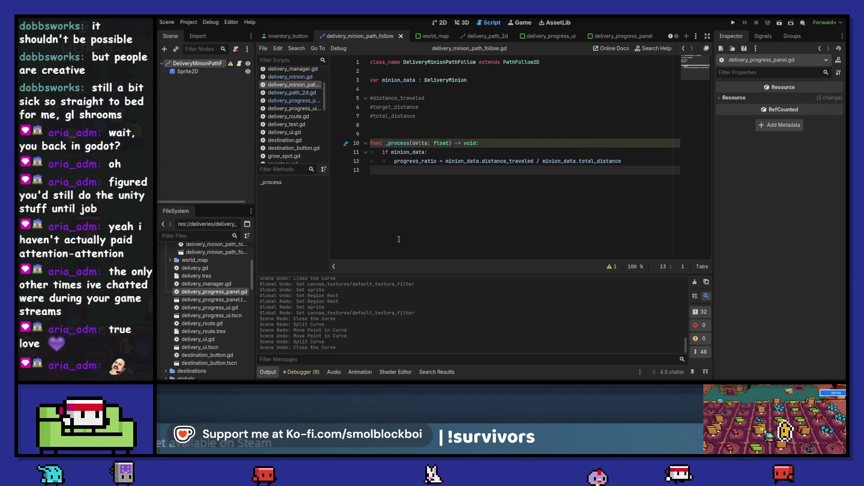
# Step: Paste the copied progress code at line 13, comment it out, and save
pyautogui.write('if minion: \t\tif minion.distance_traveled > minion.target_distance: \t\t\tvar _overlap : float = (minion.target_distance - minion.distance_traveled) \t\t\t \t\t\tprogress_h_slider.set_value(minion.target_distance + _overlap) \t\t\t \t\t\t# 12 > 10 = 8 \t\t\t# 10 - 12 = -2 \t\t\t# -2 + 10 = 8 \t\t\t \t\telse: \t\t\t# 8 > 10 = 8 \t\t\tprogress_h_slider.set_value(minion.distance_traveled)')
pyautogui.hotkey('shift', 'Up')
pyautogui.hotkey('shift', 'Up')
pyautogui.hotkey('shift', 'Up')
pyautogui.hotkey('shift', 'Up')
pyautogui.hotkey('shift', 'Up')
pyautogui.hotkey('shift', 'Up')
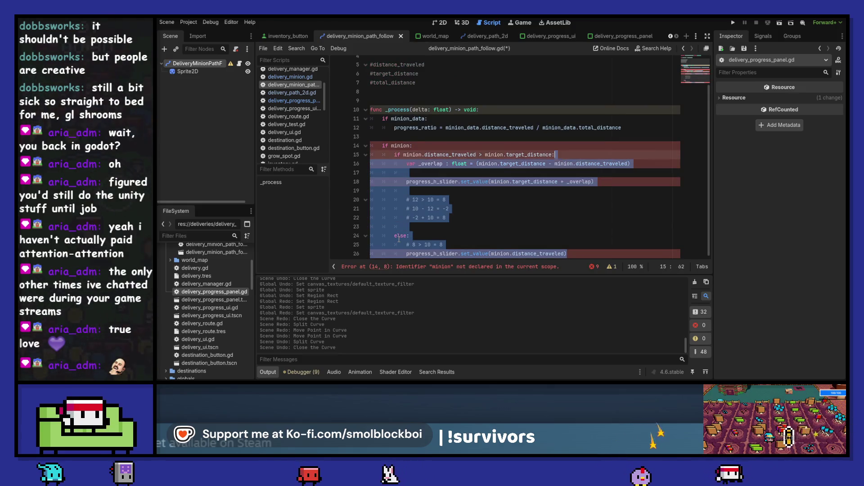
pyautogui.hotkey('ctrl', 'k')
pyautogui.hotkey('ctrl', 's')
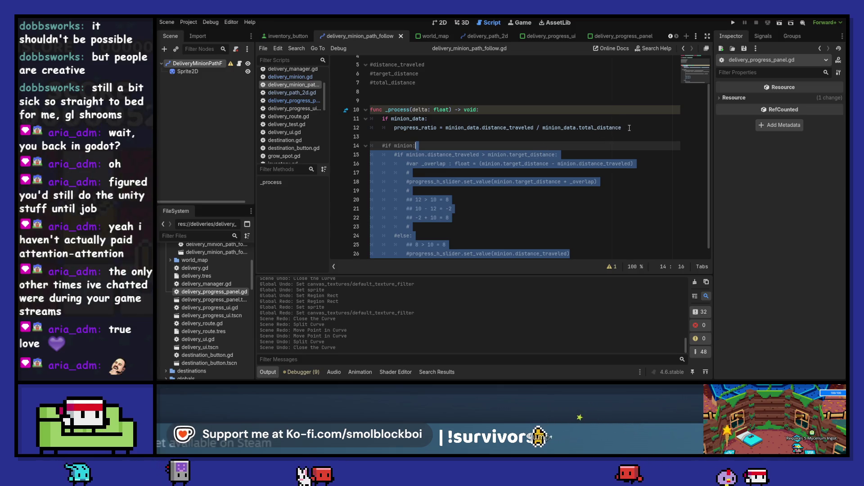
# Step: Wrap progress_ratio in 'if minion_data.distance_traveled < minion_data.target_distance:', save, and run with F5
pyautogui.click(484, 121)
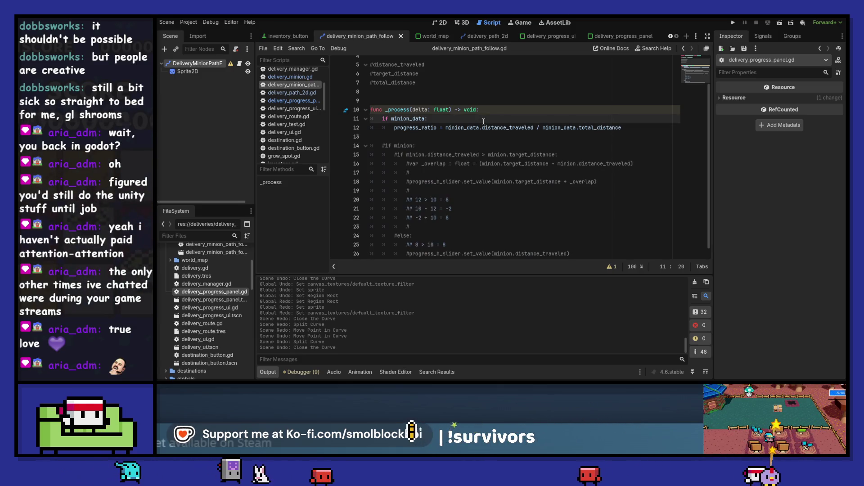
pyautogui.press('Return')
pyautogui.write('if ')
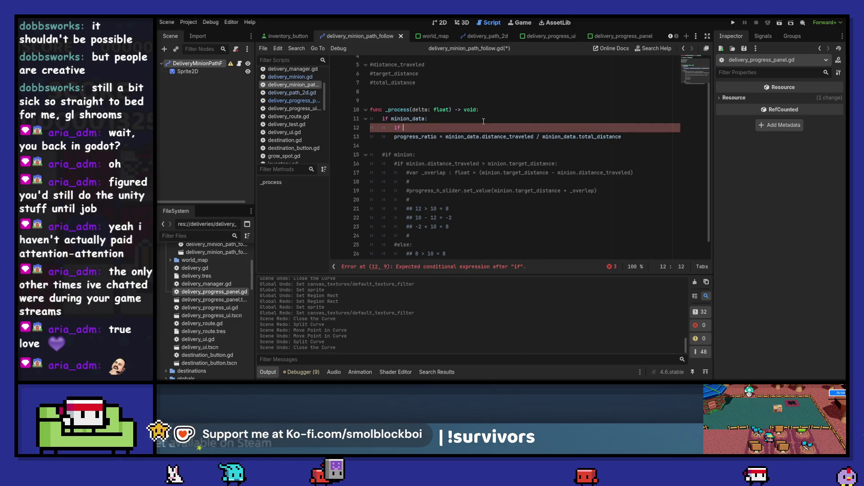
pyautogui.write('minion_data')
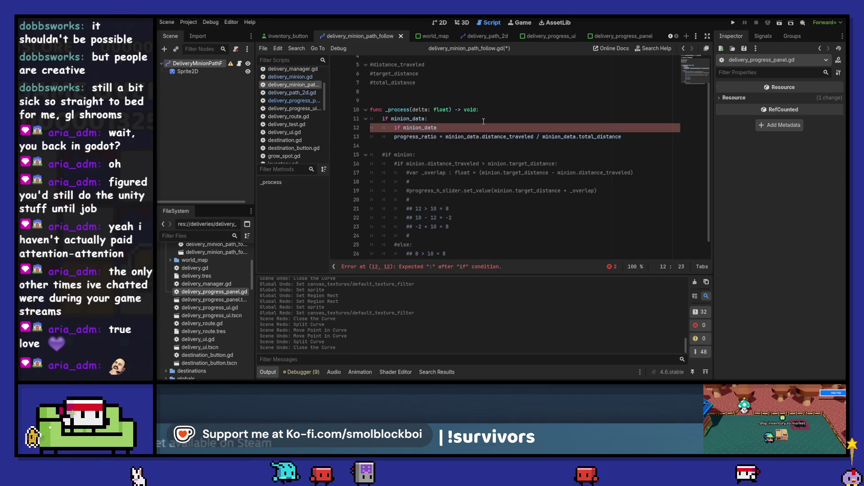
pyautogui.write('.di')
pyautogui.press('Return')
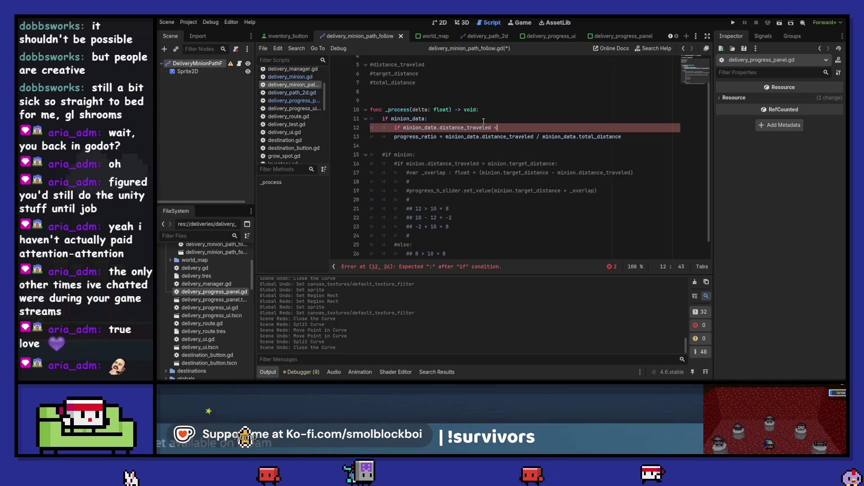
pyautogui.write('< minion_data.')
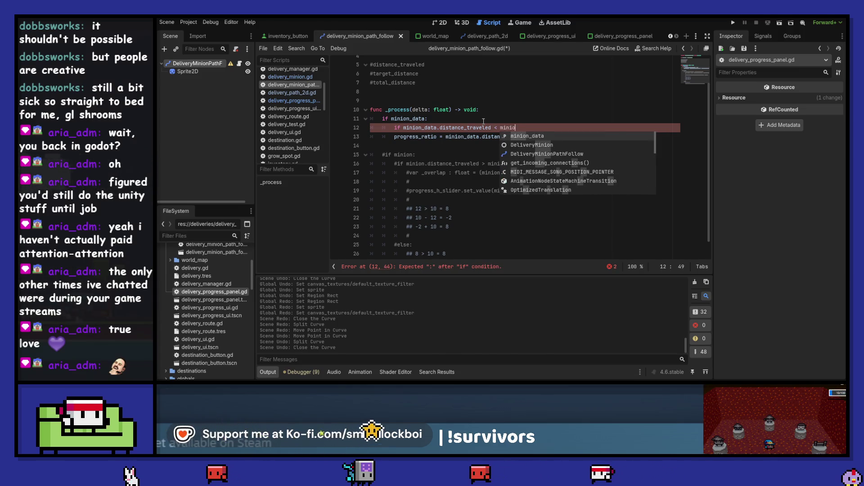
pyautogui.write('t')
pyautogui.press('Return')
pyautogui.write(':')
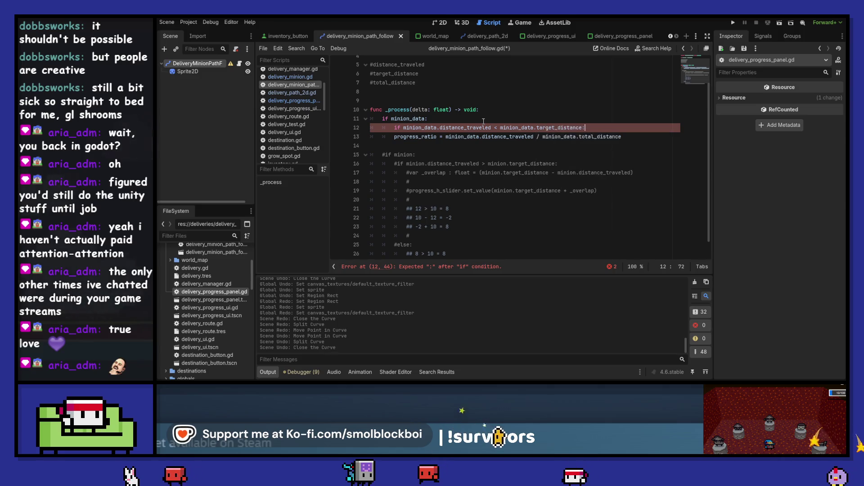
pyautogui.press('Down')
pyautogui.press('Tab')
pyautogui.hotkey('ctrl', 's')
pyautogui.press('Down')
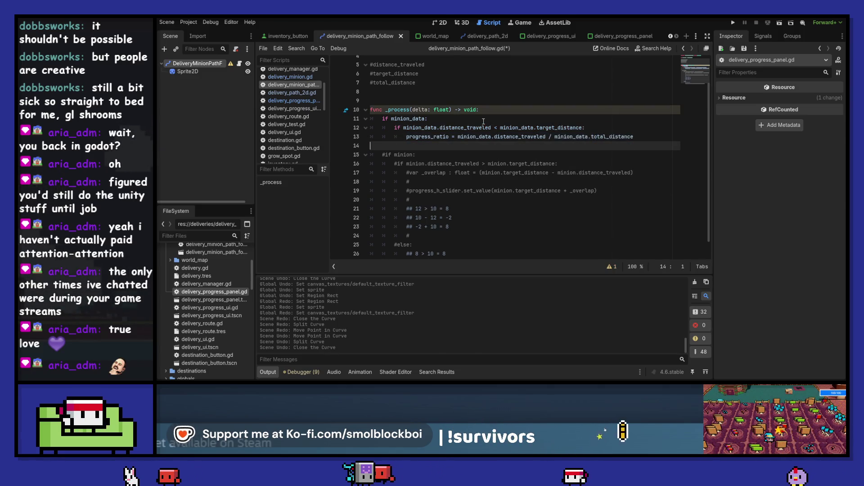
pyautogui.press('F5')
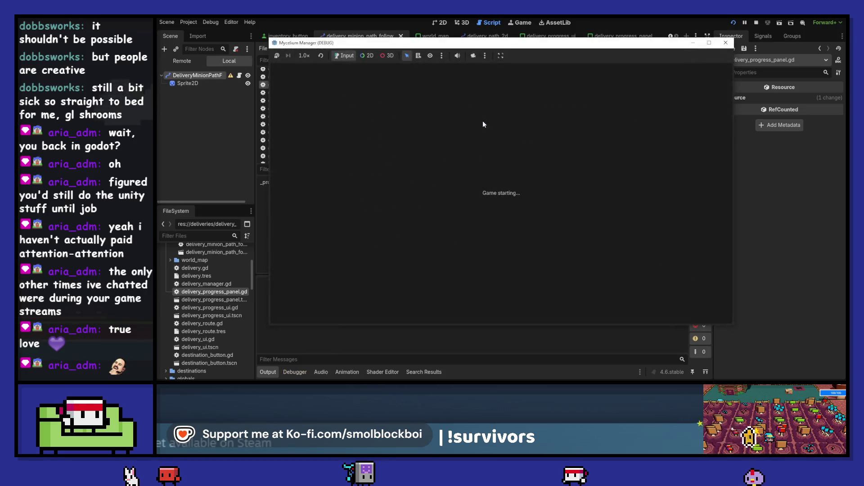
# Step: Harvest the Ice Shroom, send it to Green Grasslands Village, then close the game
pyautogui.press('s')
pyautogui.press('d')
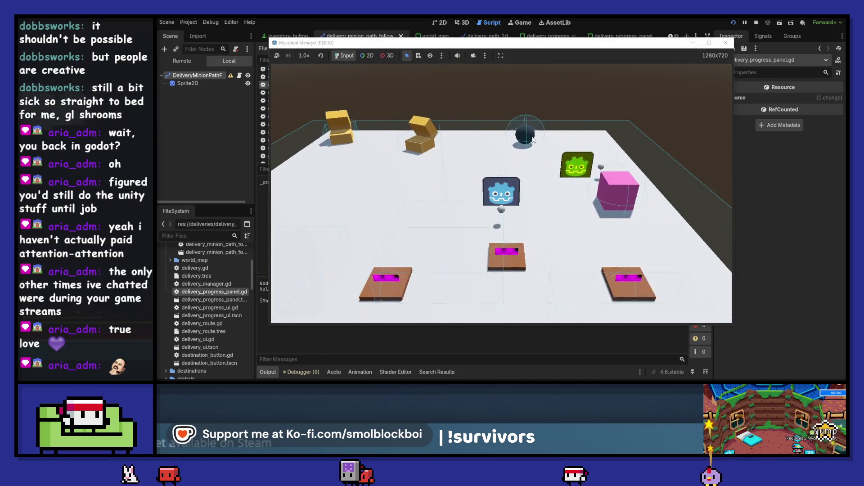
pyautogui.press('e')
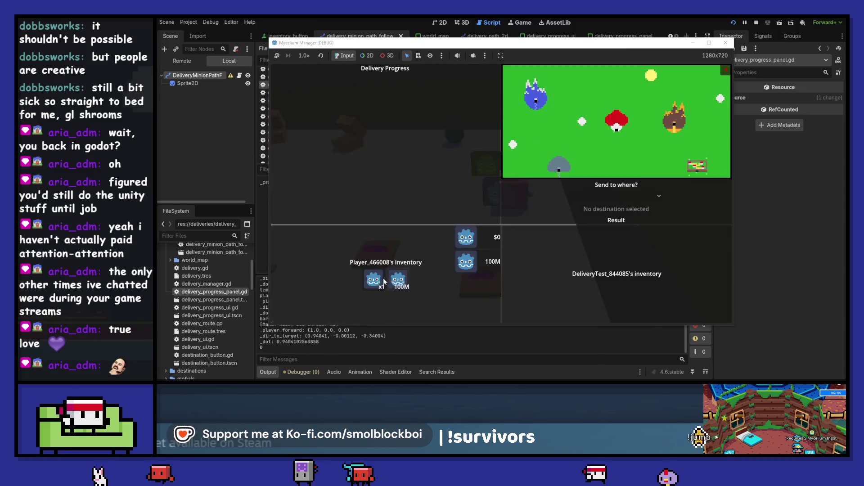
pyautogui.click(617, 196)
pyautogui.click(610, 236)
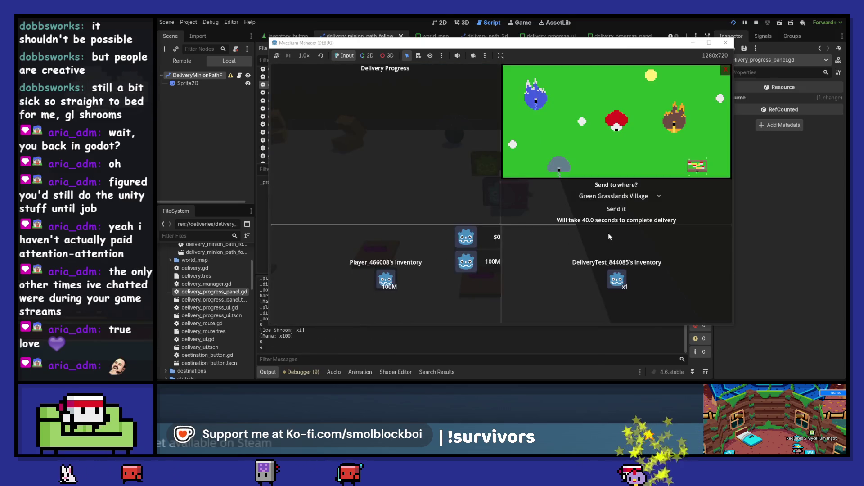
pyautogui.click(617, 208)
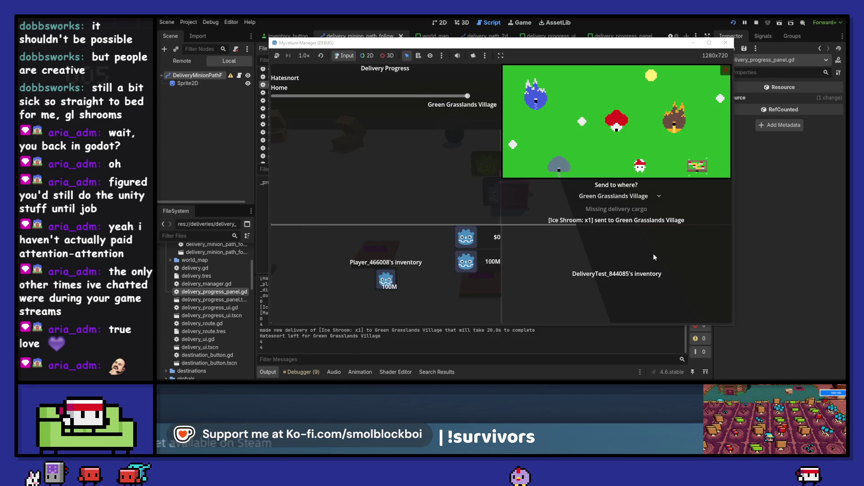
pyautogui.click(725, 42)
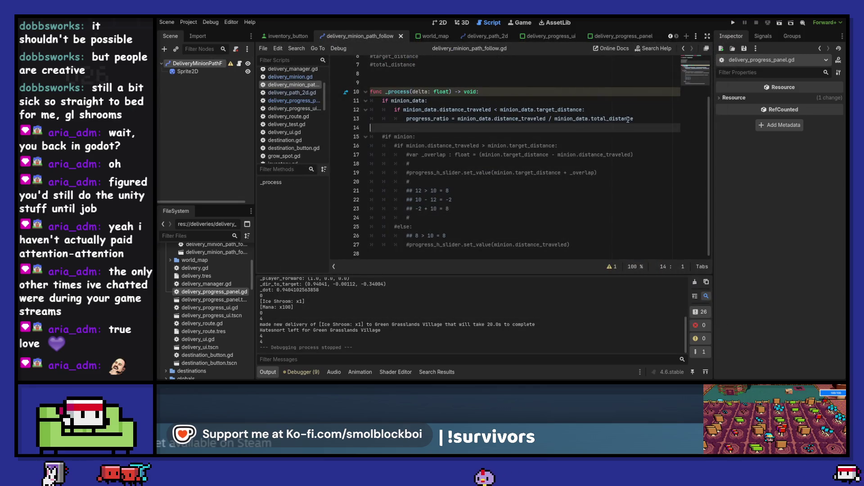
# Step: Add a set(data) block to minion_data assigning 'minion_data = data' and starting 'if minion_data:'
pyautogui.moveTo(634, 119); pyautogui.dragTo(568, 118)
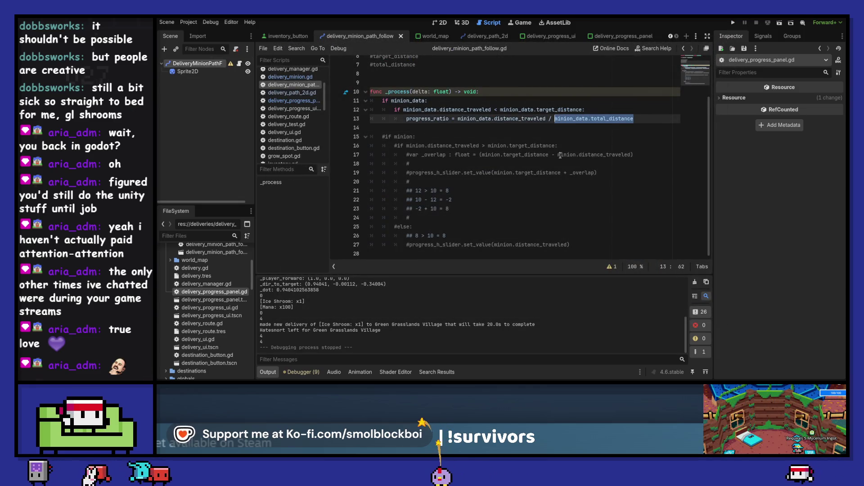
pyautogui.scroll(2, 558, 148)
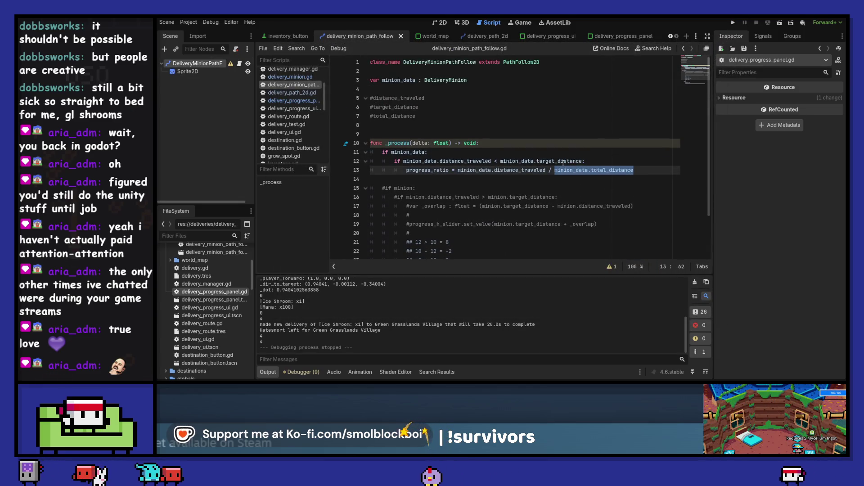
pyautogui.click(407, 128)
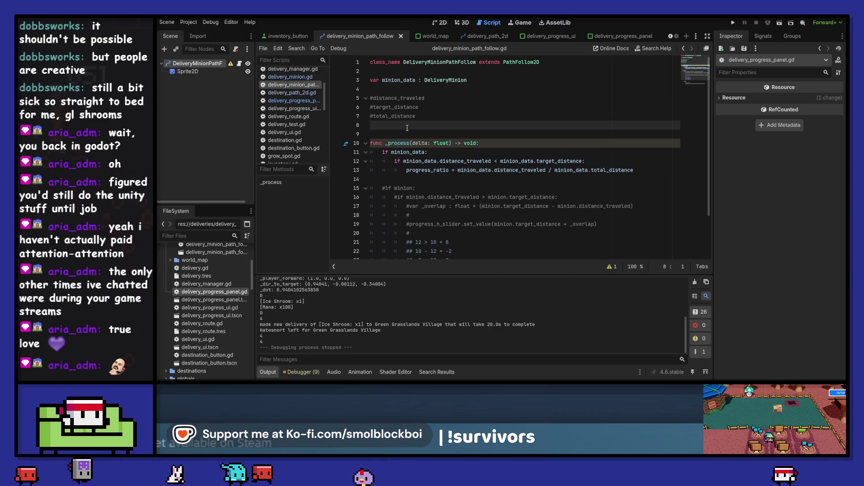
pyautogui.click(509, 77)
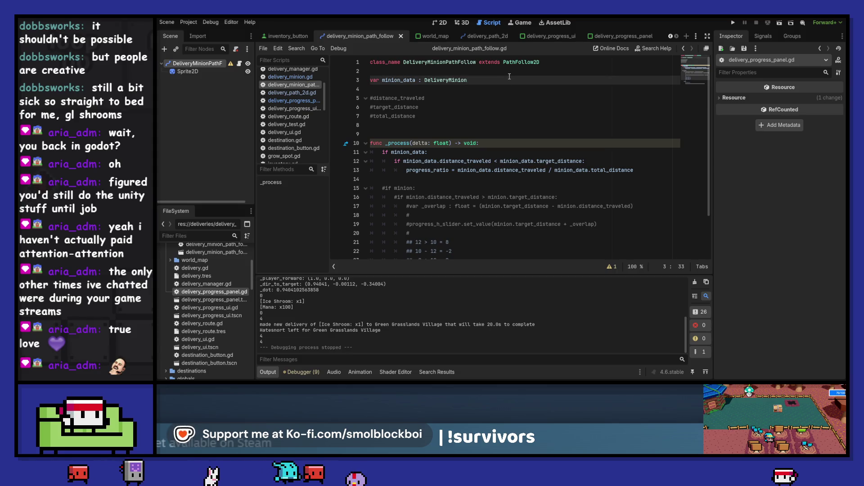
pyautogui.press('Return')
pyautogui.write('set(')
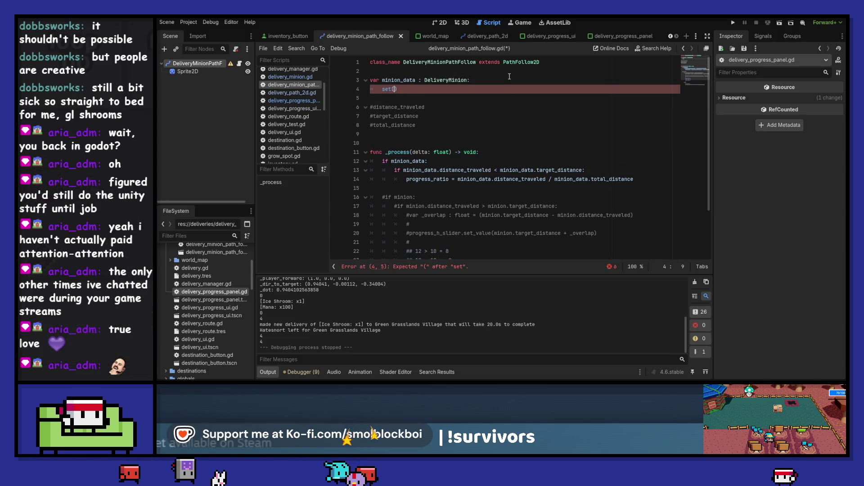
pyautogui.write(')')
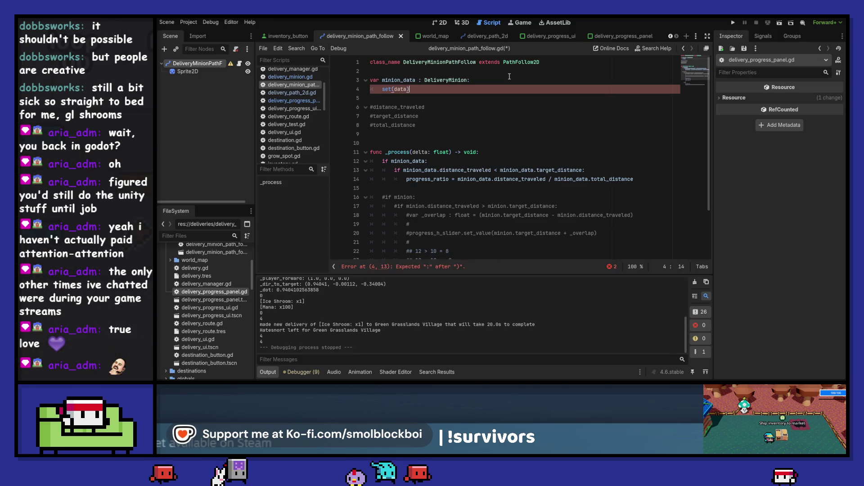
pyautogui.press('Return')
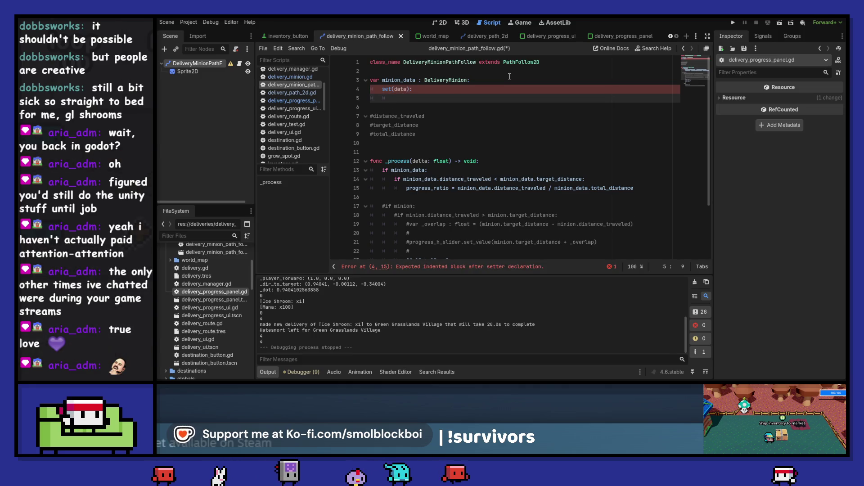
pyautogui.write('ion_data = data')
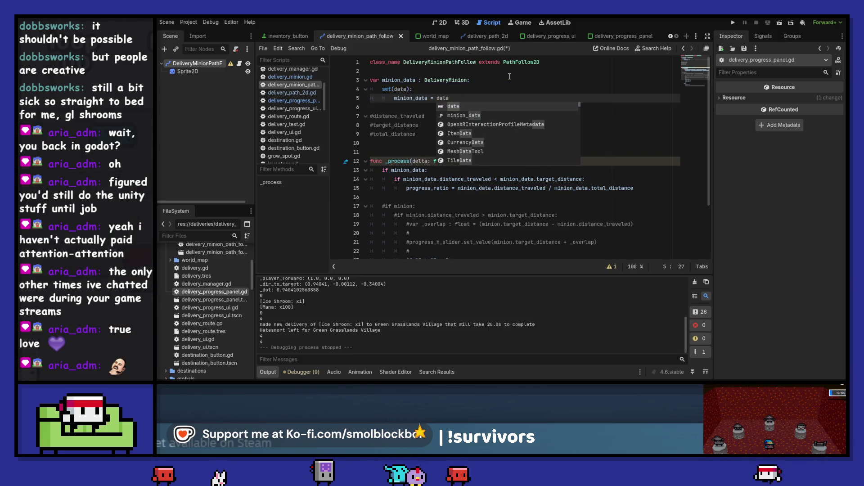
pyautogui.press('Return')
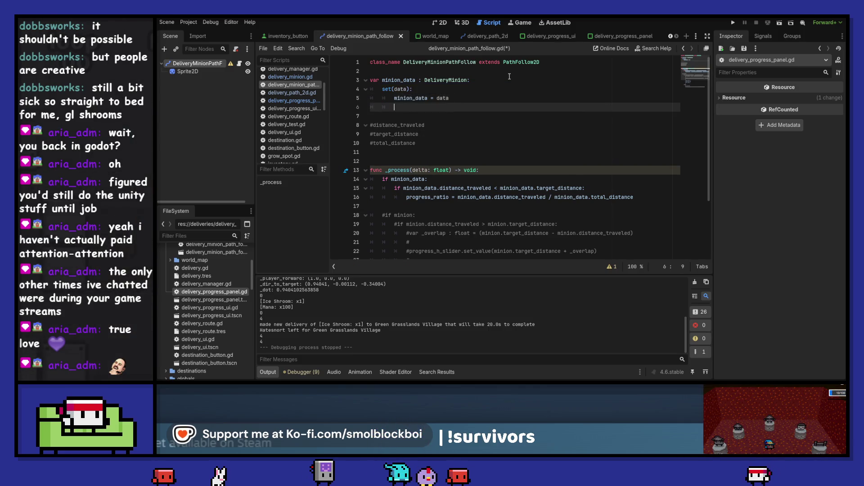
pyautogui.write('if ')
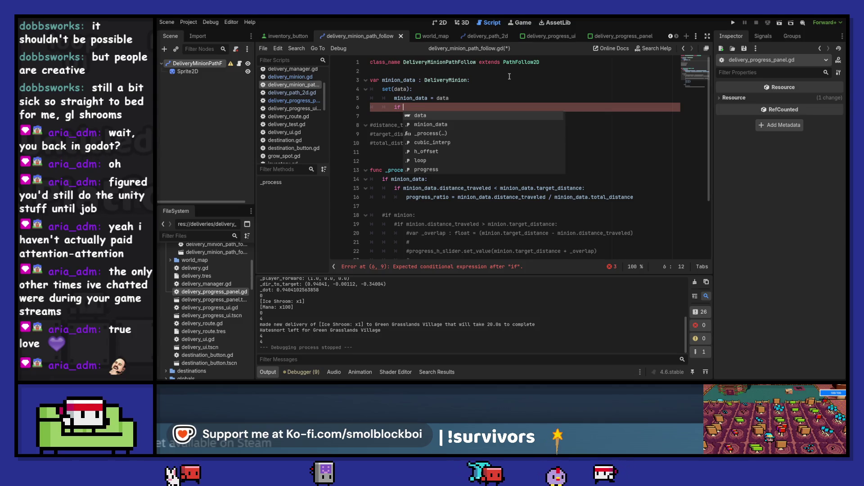
pyautogui.write('mini')
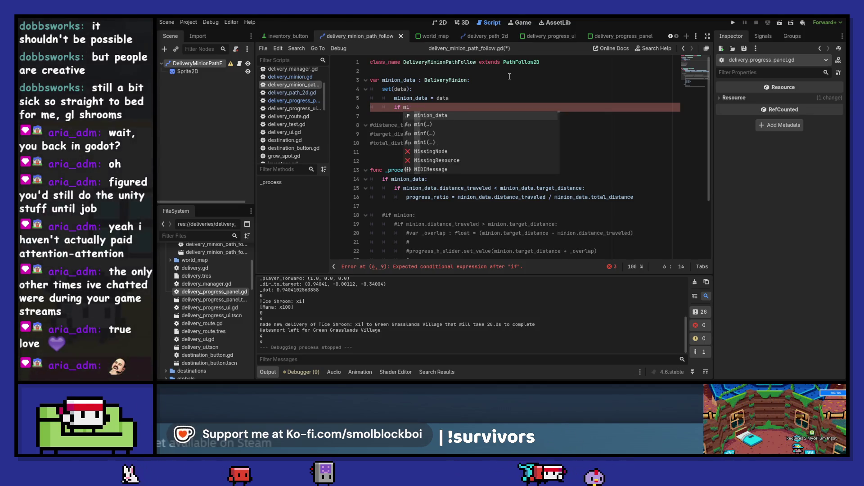
pyautogui.press('Return')
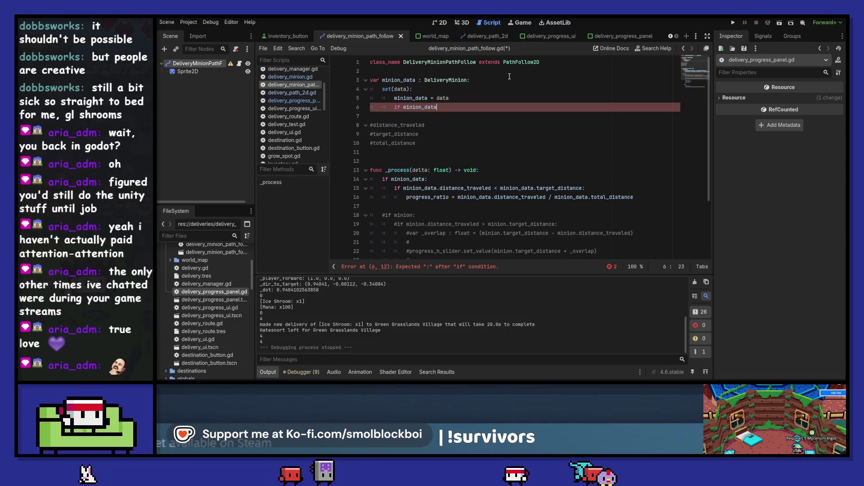
# Step: Leave the if block empty and declare 'var follow_distance : float' below the setter
pyautogui.press('Return')
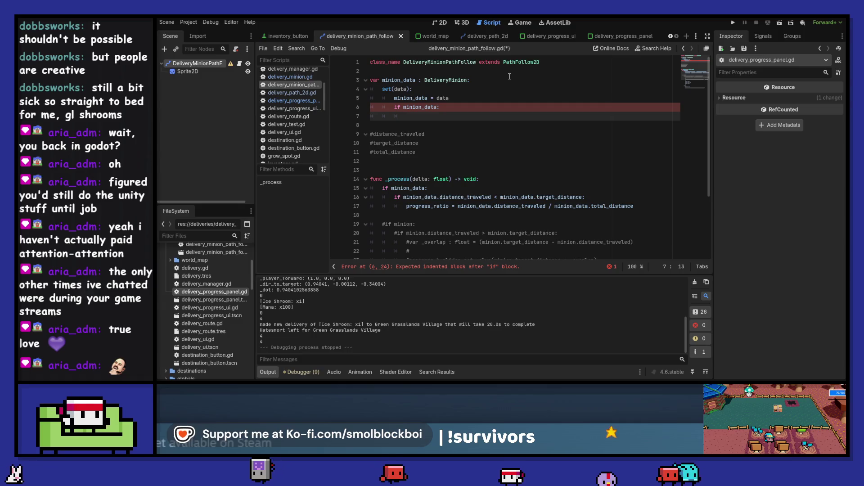
pyautogui.write('ini')
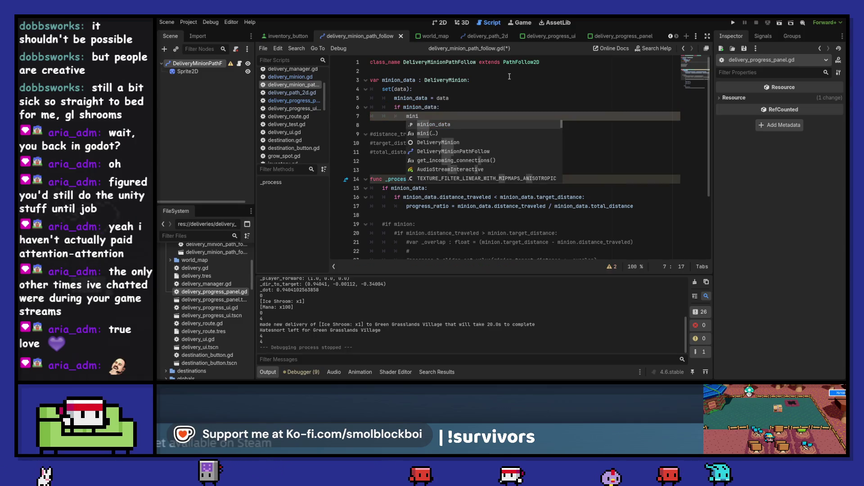
pyautogui.press('BackSpace')
pyautogui.press('BackSpace')
pyautogui.press('BackSpace')
pyautogui.press('Down')
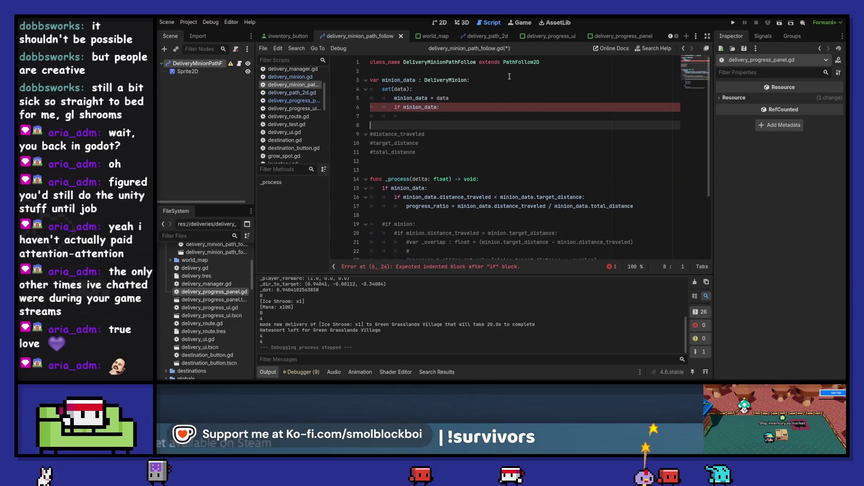
pyautogui.press('Return')
pyautogui.write('var ')
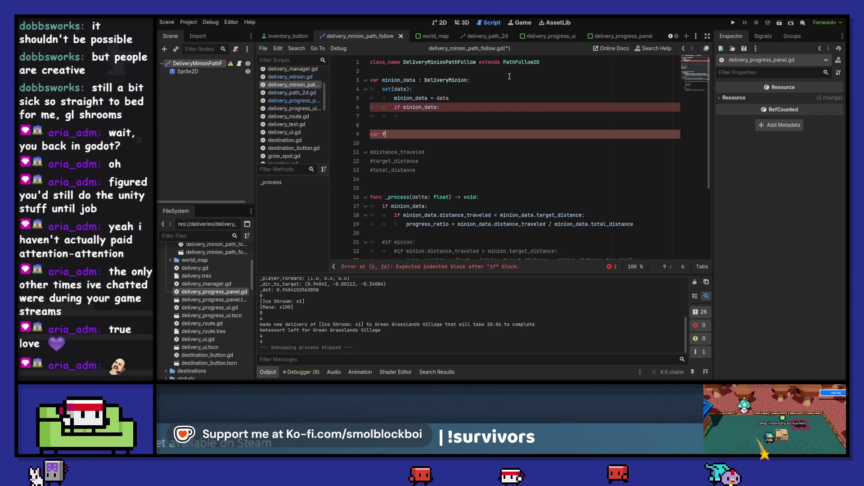
pyautogui.write('follow_distance : f')
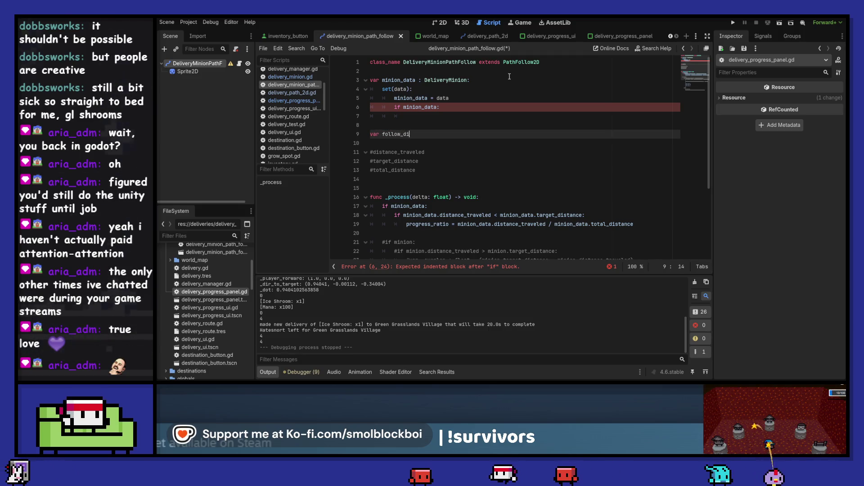
pyautogui.write('loat')
# Step: Inside the if check, set follow_distance from minion_data.total_distance scaled by 0.5
pyautogui.press('Up')
pyautogui.press('Up')
pyautogui.write('follow_distance = ')
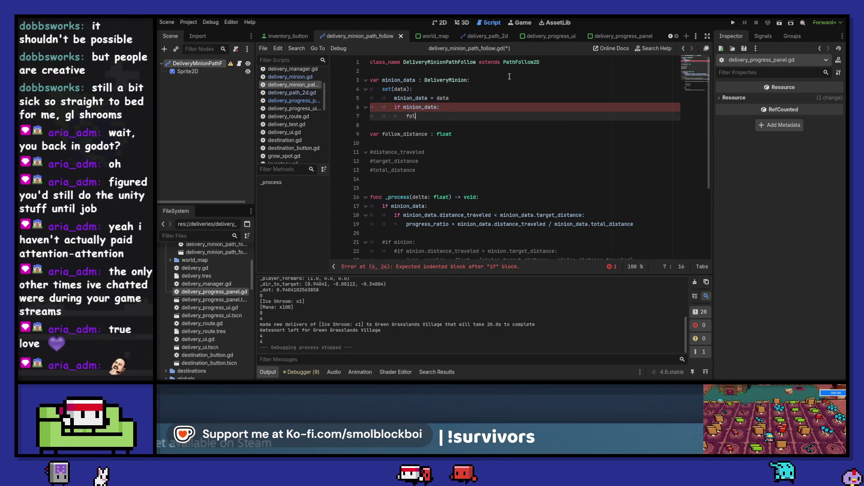
pyautogui.write('minion_data,to')
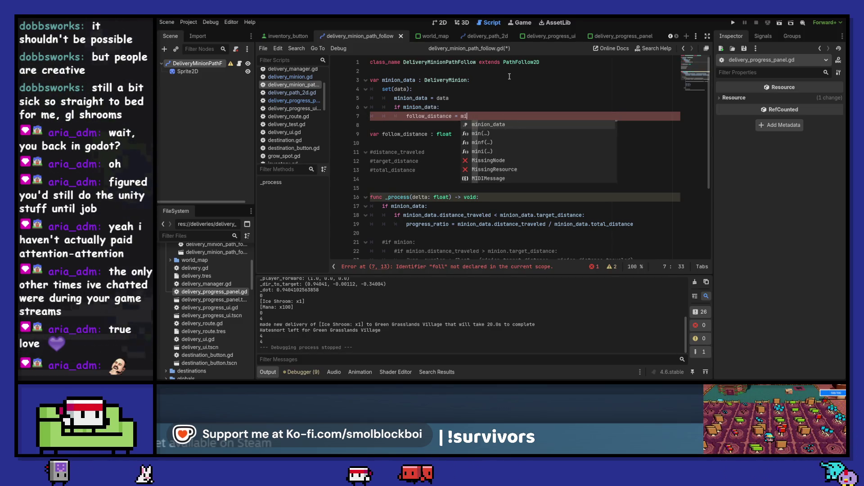
pyautogui.press('BackSpace')
pyautogui.press('BackSpace')
pyautogui.press('BackSpace')
pyautogui.write('.')
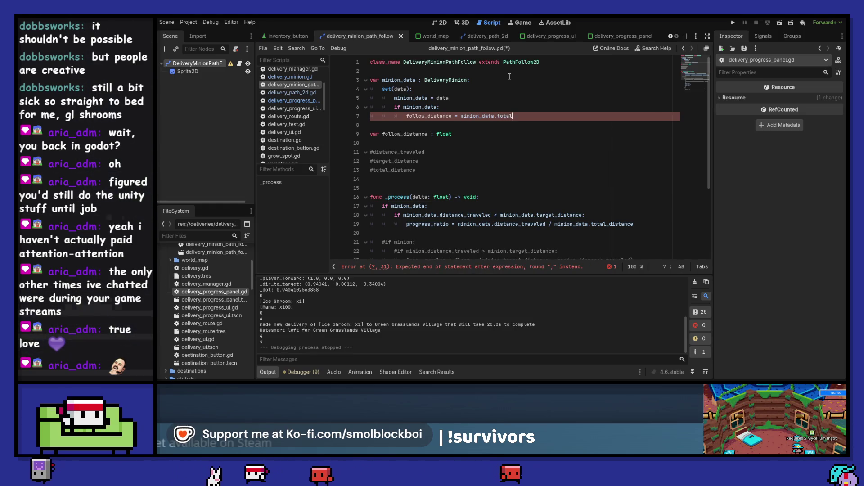
pyautogui.write('to')
pyautogui.press('Return')
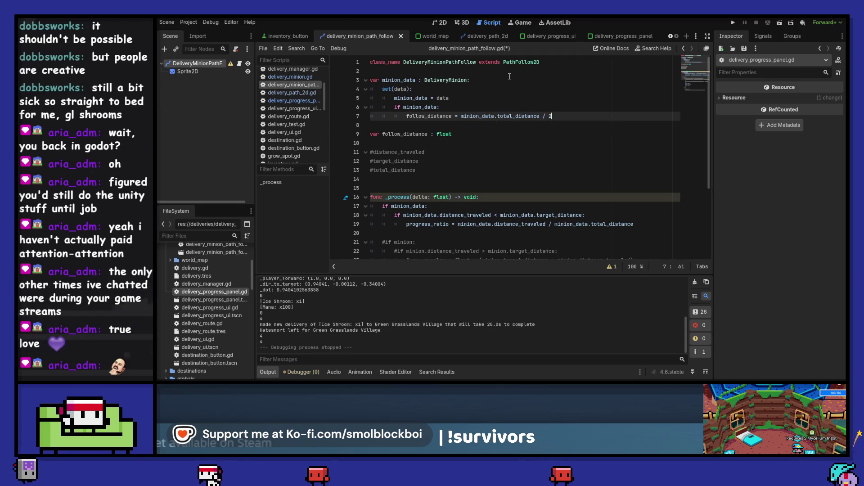
pyautogui.write('.0')
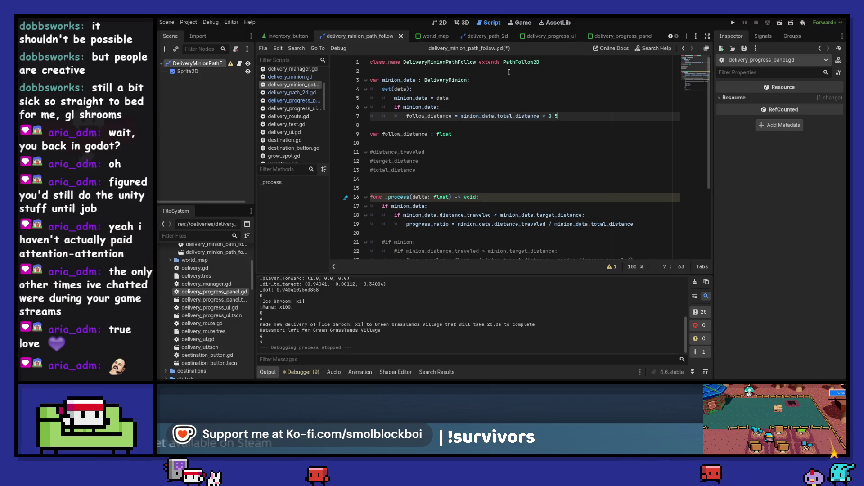
# Step: Use follow_distance as the progress_ratio divisor on line 19
pyautogui.doubleClick(433, 116)
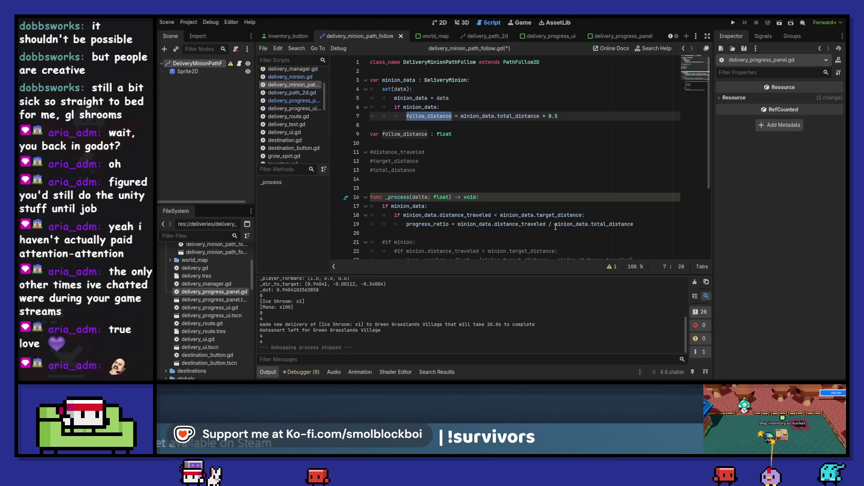
pyautogui.moveTo(555, 224); pyautogui.dragTo(634, 224)
pyautogui.write('fol')
pyautogui.press('Return')
# Step: Rename follow_distance to map_distance everywhere and run the game with F5
pyautogui.scroll(-2, 597, 168)
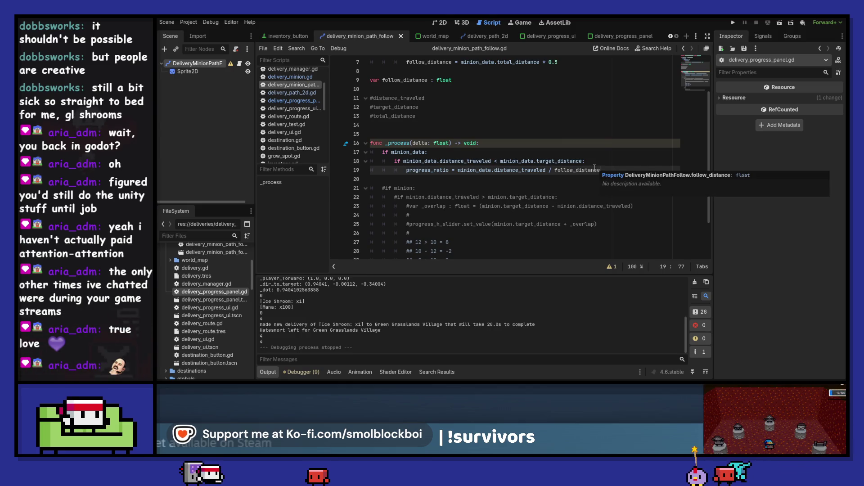
pyautogui.scroll(2, 395, 128)
pyautogui.moveTo(402, 134); pyautogui.dragTo(383, 134)
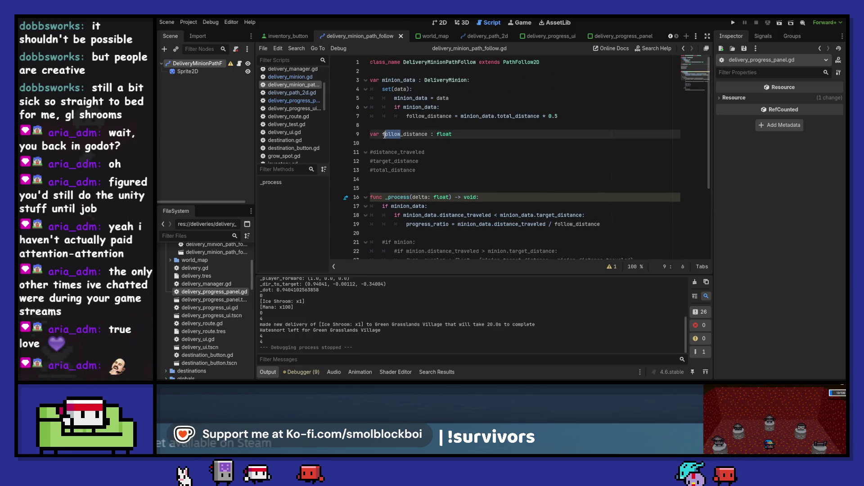
pyautogui.write('map')
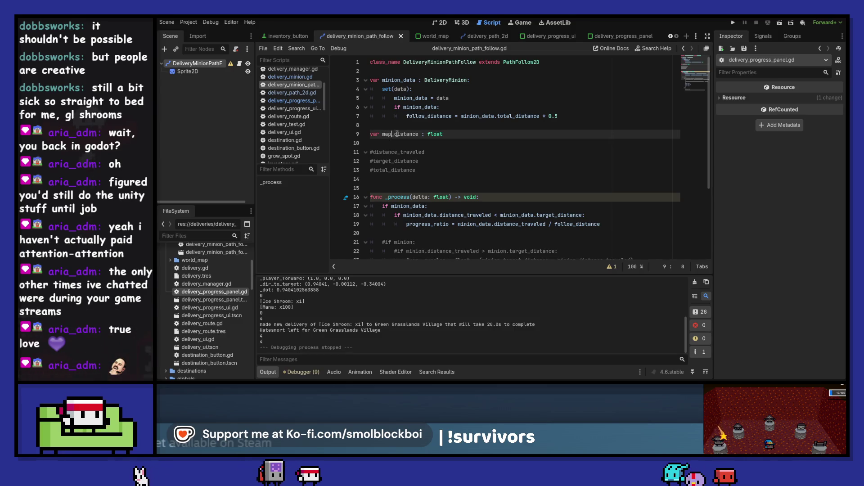
pyautogui.moveTo(407, 116); pyautogui.dragTo(424, 116)
pyautogui.write('map')
pyautogui.click(576, 225)
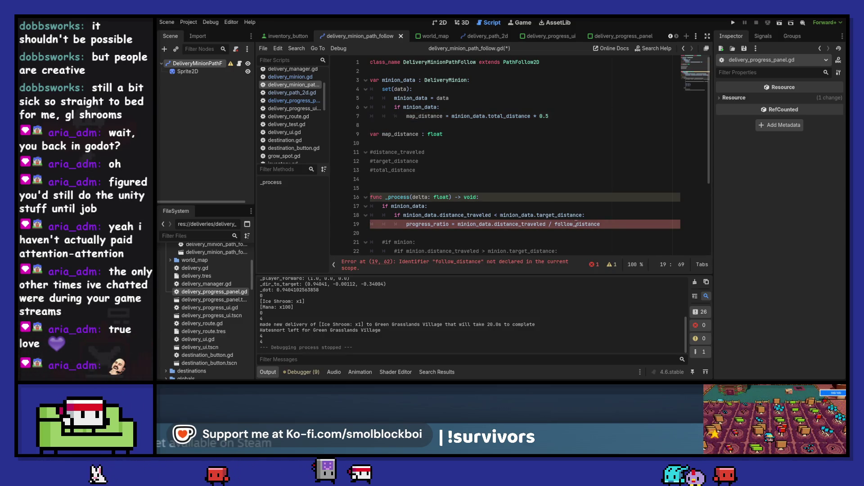
pyautogui.doubleClick(576, 225)
pyautogui.write('map_distance')
pyautogui.scroll(-2, 582, 188)
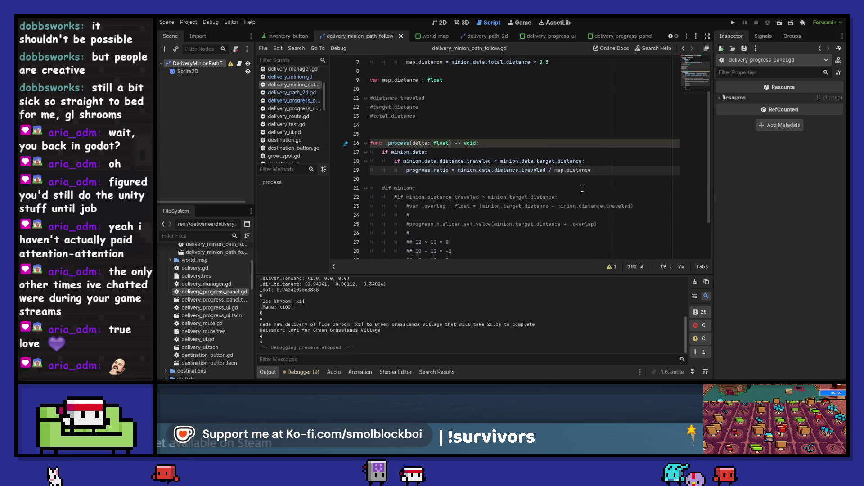
pyautogui.press('F5')
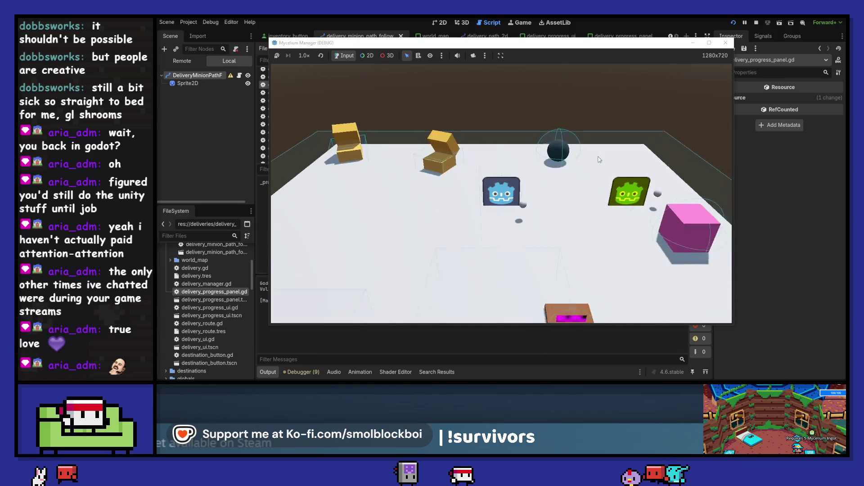
# Step: Send an Ice Shroom delivery to Becky's Business, then stop the running game
pyautogui.click(598, 156)
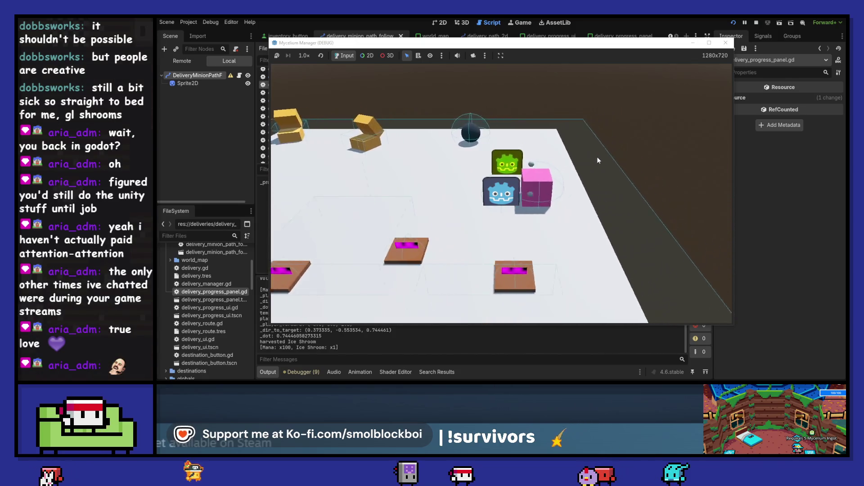
pyautogui.click(374, 280)
pyautogui.click(616, 195)
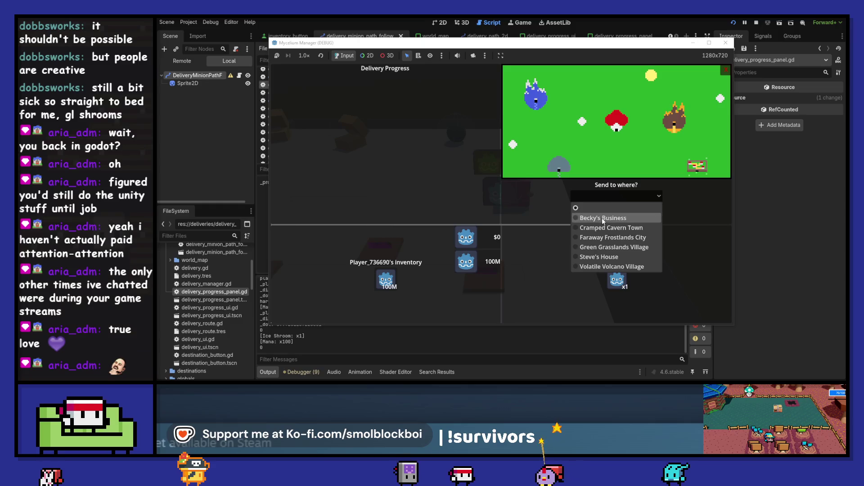
pyautogui.click(606, 218)
pyautogui.click(617, 239)
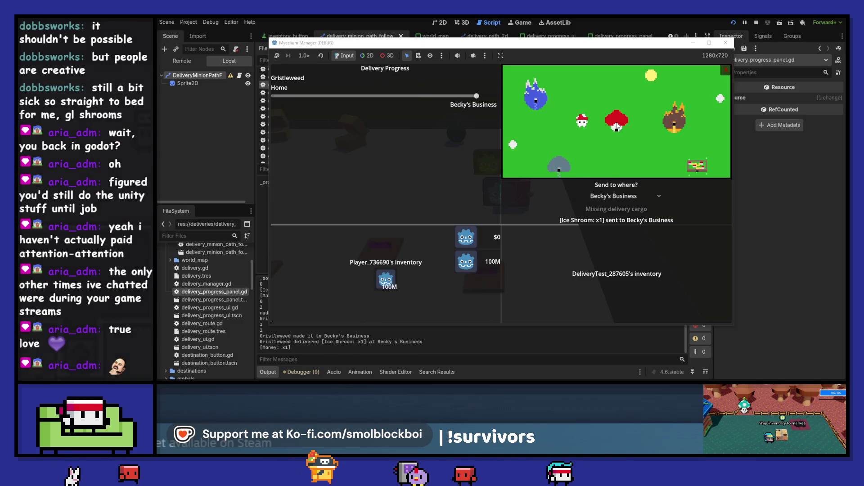
pyautogui.click(724, 44)
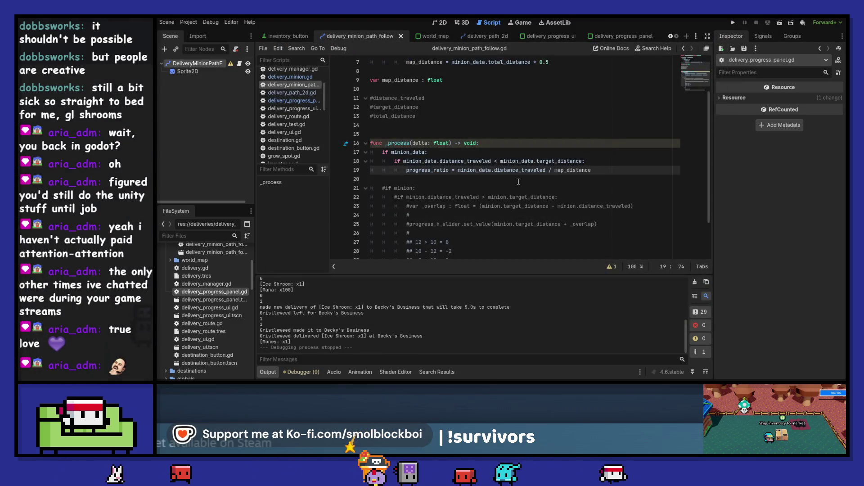
# Step: Add an else branch with a pass body after the progress_ratio line and save
pyautogui.press('Return')
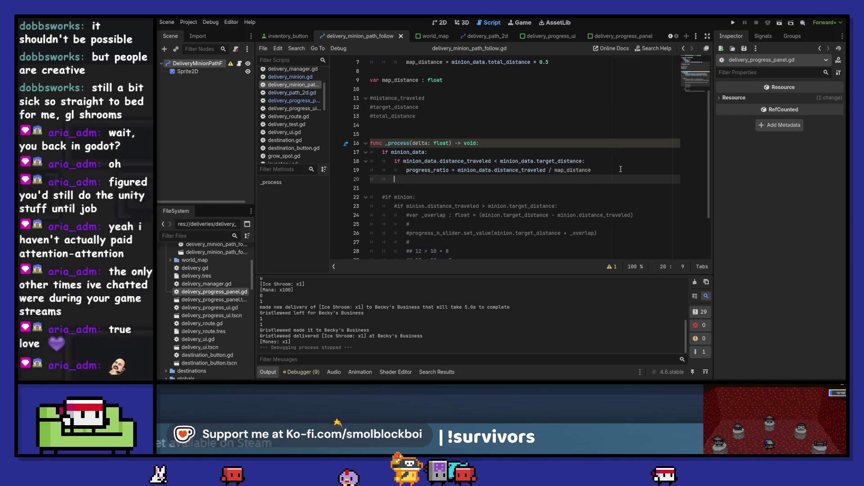
pyautogui.press('BackSpace')
pyautogui.write('e:')
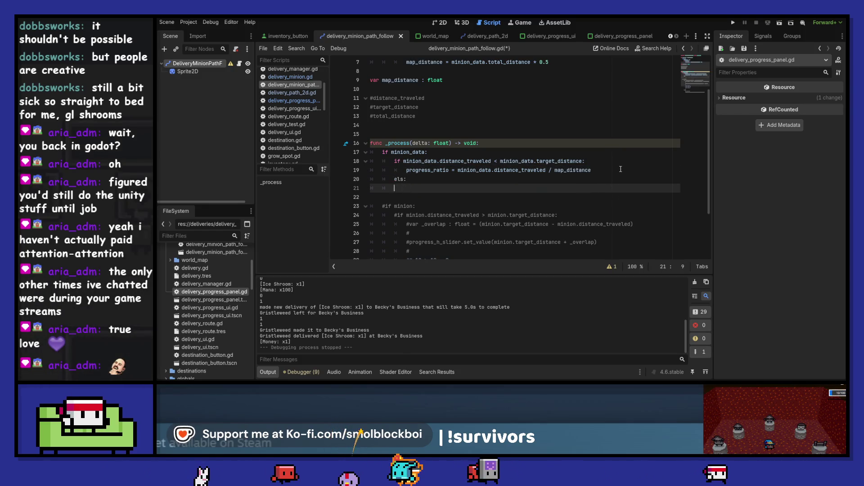
pyautogui.press('Return')
pyautogui.write('pass')
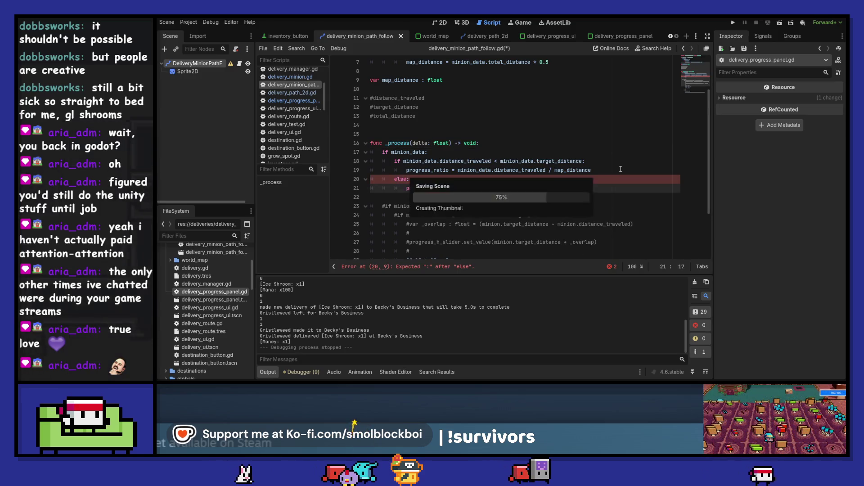
pyautogui.hotkey('ctrl', 's')
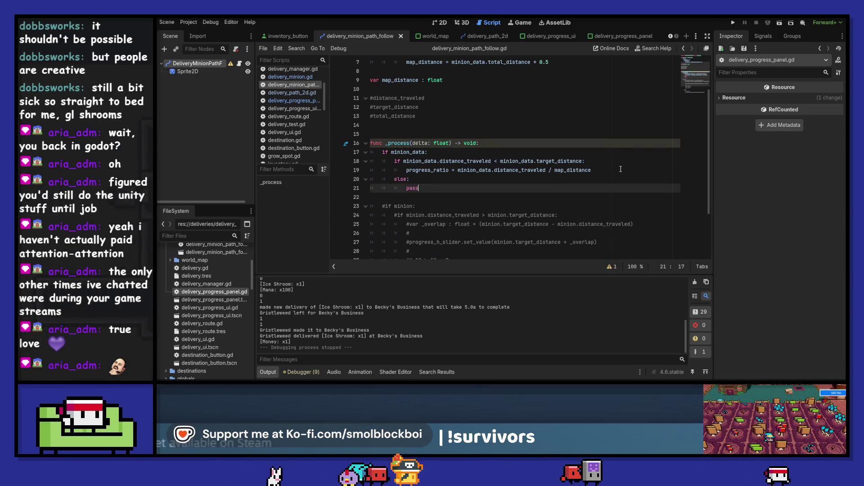
# Step: Check the path-follow node's properties and add 'var _overlap : float = minion_data.target_distance'
pyautogui.click(185, 64)
pyautogui.scroll(-2, 485, 127)
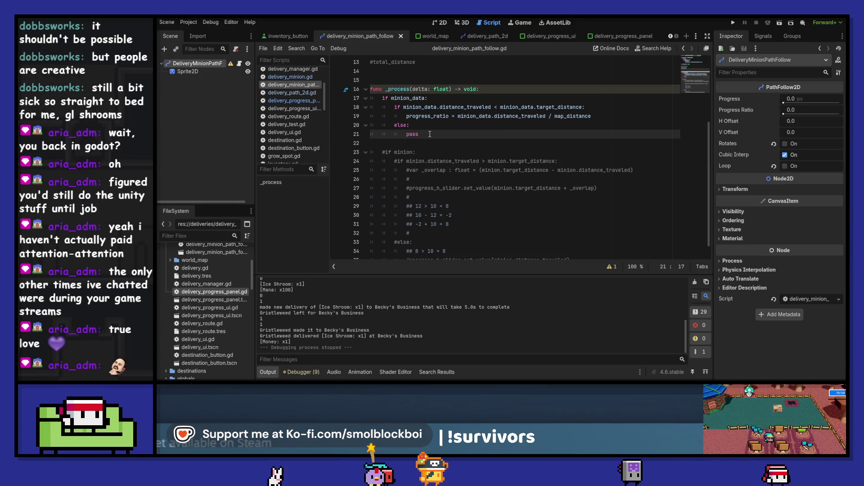
pyautogui.moveTo(433, 118)
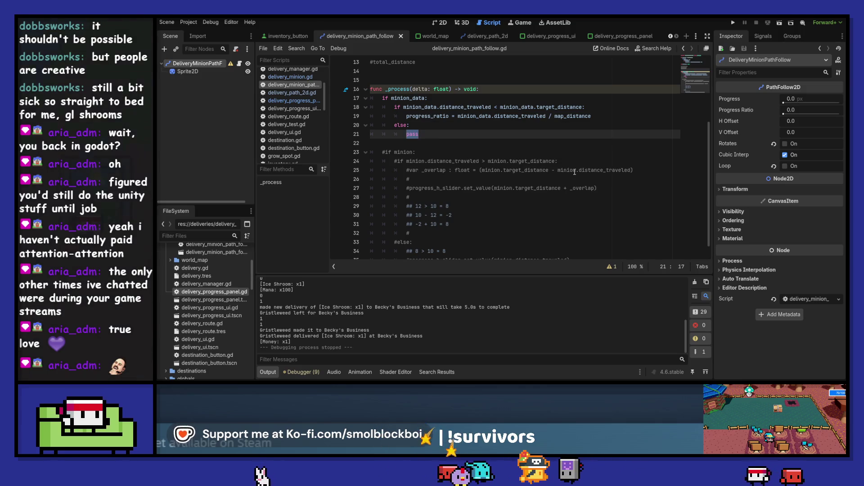
pyautogui.write('var _overlap')
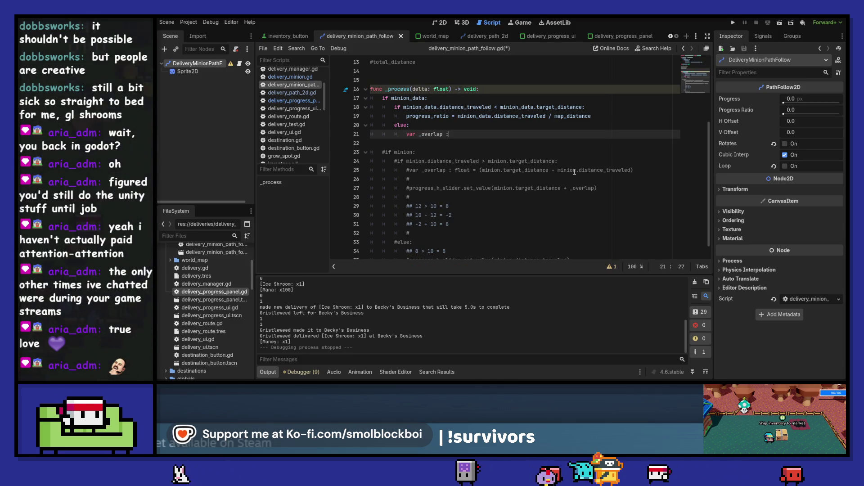
pyautogui.write(' : float = mi')
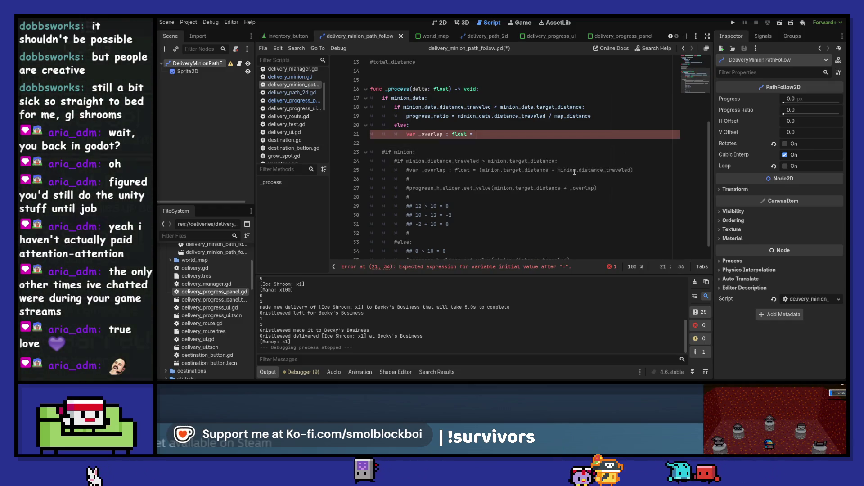
pyautogui.write('nion_data.')
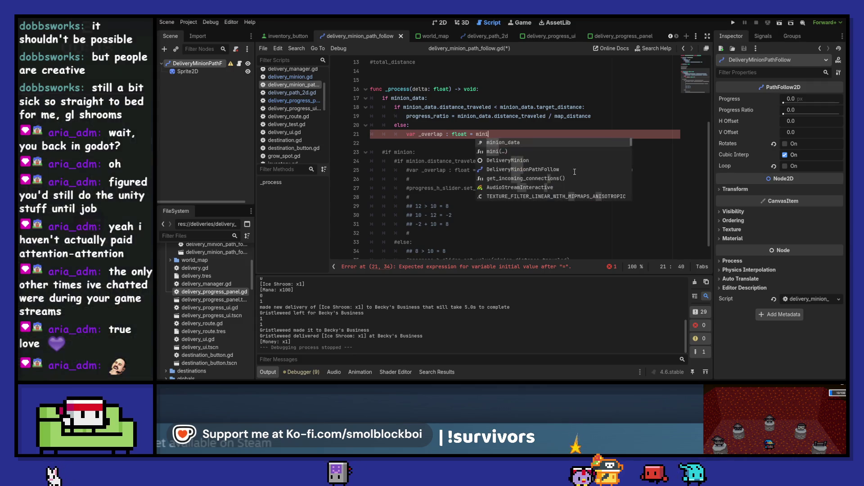
pyautogui.write('tar')
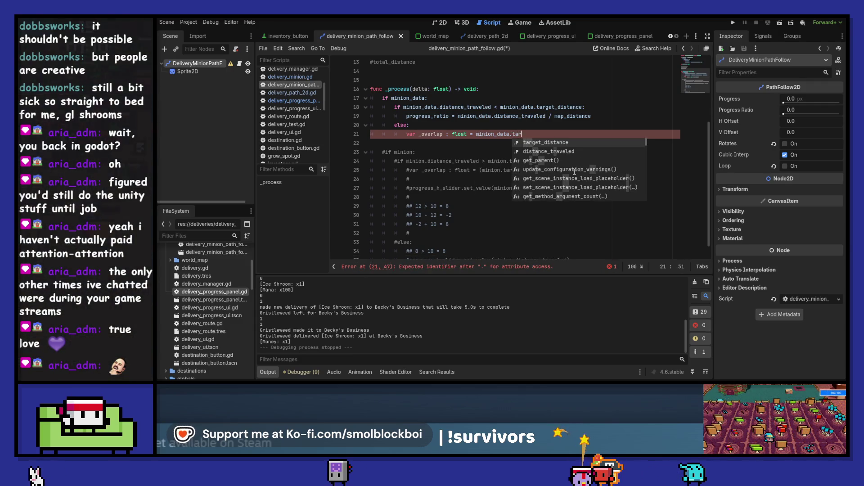
pyautogui.press('Return')
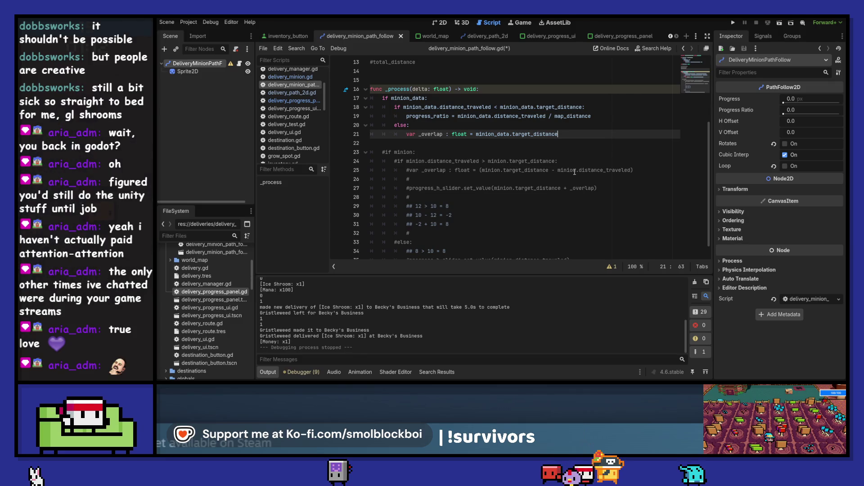
# Step: Make progress_ratio divide by minion_data.target_distance instead of map_distance
pyautogui.scroll(4, 575, 172)
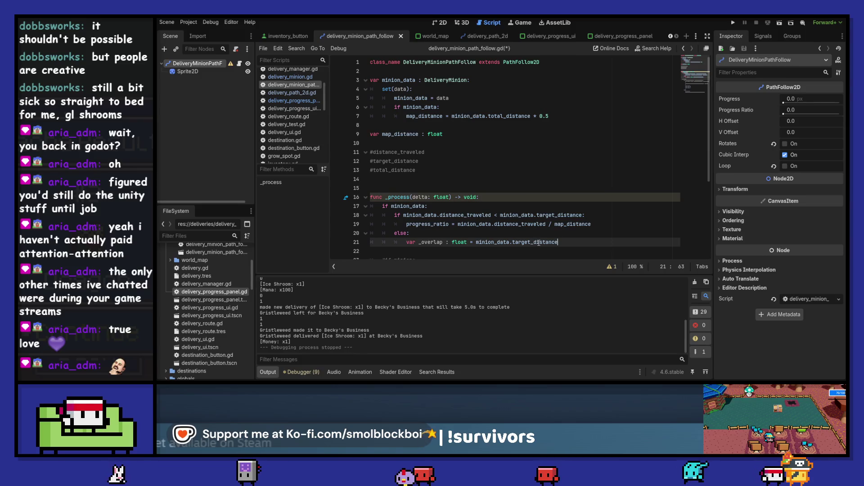
pyautogui.doubleClick(600, 225)
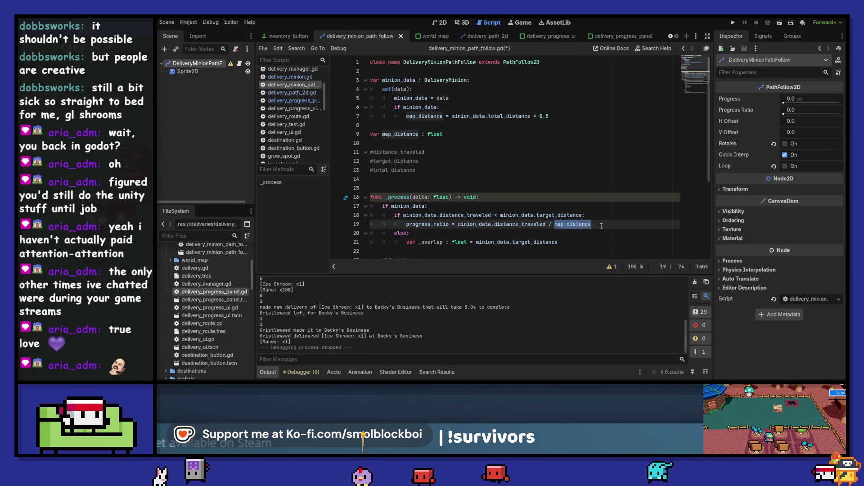
pyautogui.write('target_distance')
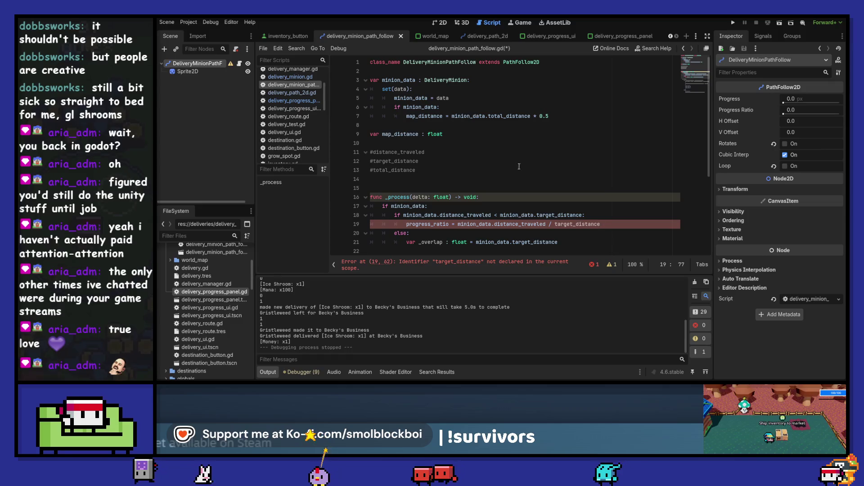
pyautogui.doubleClick(517, 215)
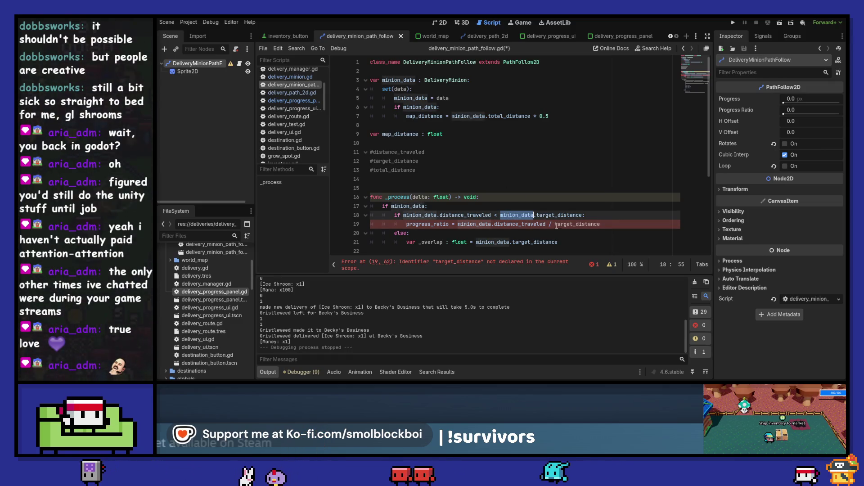
pyautogui.click(554, 225)
pyautogui.write('.')
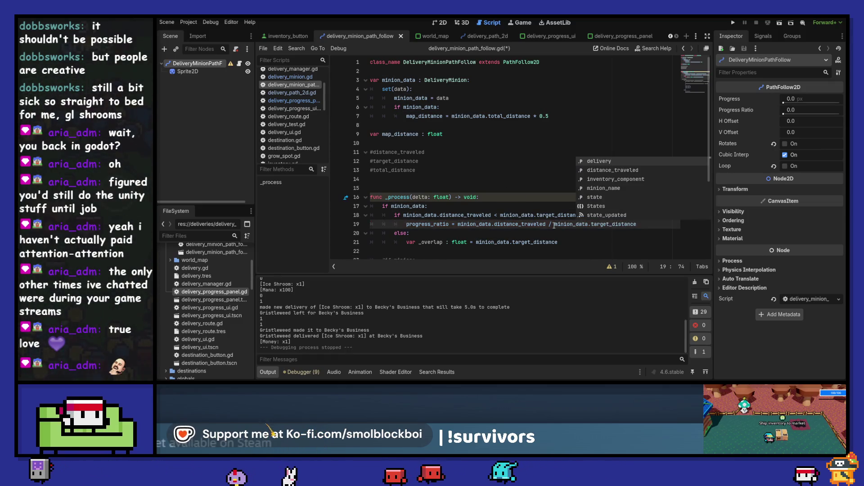
pyautogui.press('Escape')
pyautogui.press('Down')
# Step: Comment out the else branch, save the script, and run the game
pyautogui.hotkey('shift', 'Down')
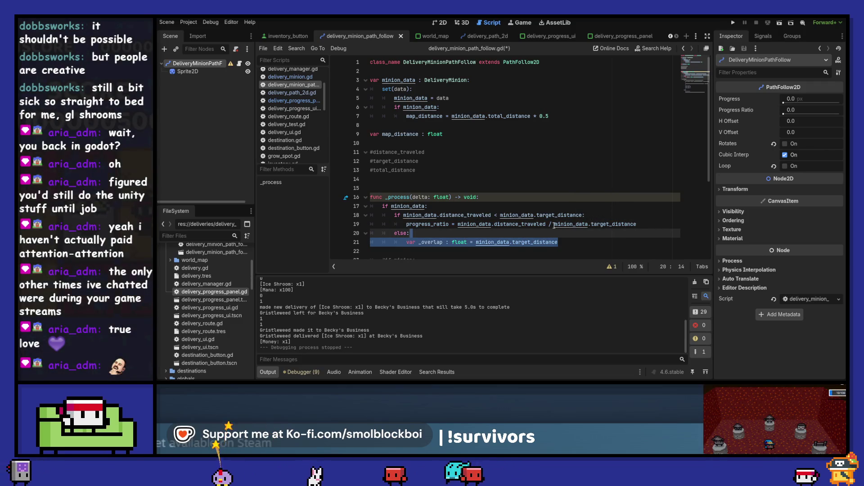
pyautogui.hotkey('ctrl', 'k')
pyautogui.hotkey('ctrl', 's')
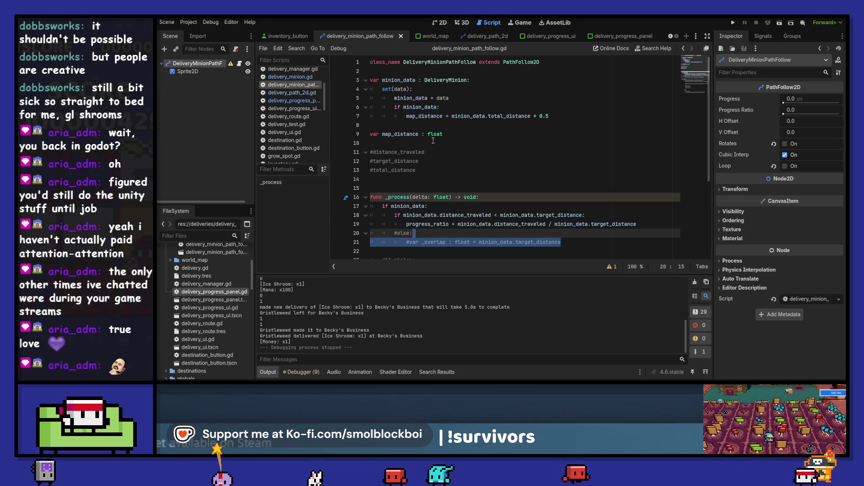
pyautogui.doubleClick(405, 134)
pyautogui.press('F5')
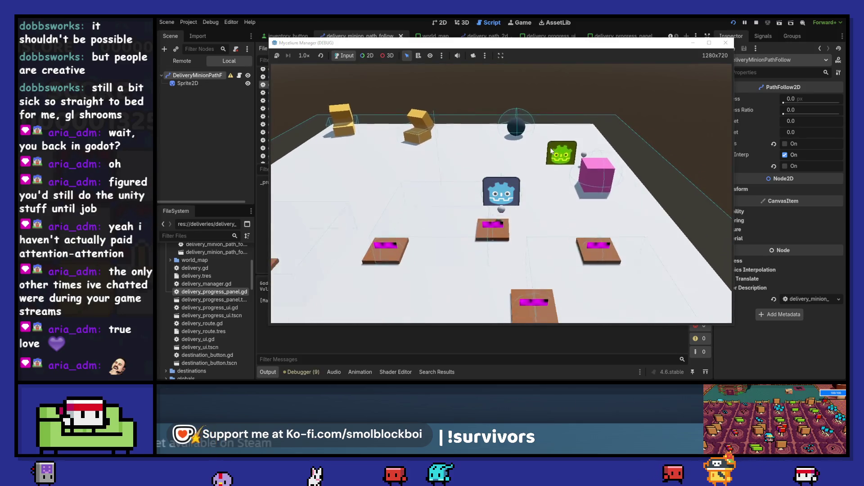
# Step: Send one Ice Shroom to Becky's Business, then stop the game with F8
pyautogui.click(548, 152)
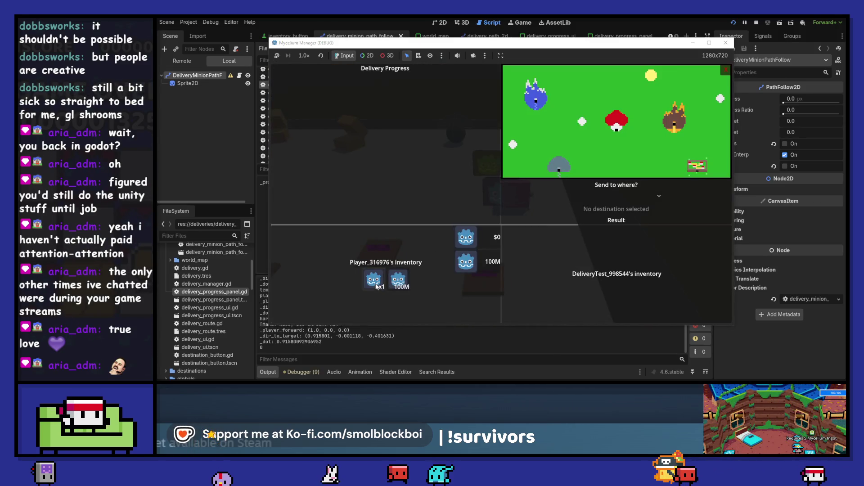
pyautogui.click(630, 197)
pyautogui.click(620, 215)
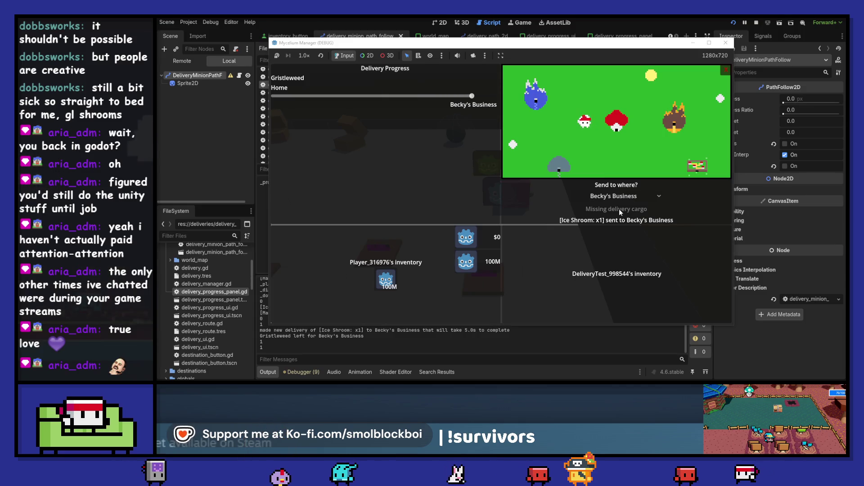
pyautogui.press('F8')
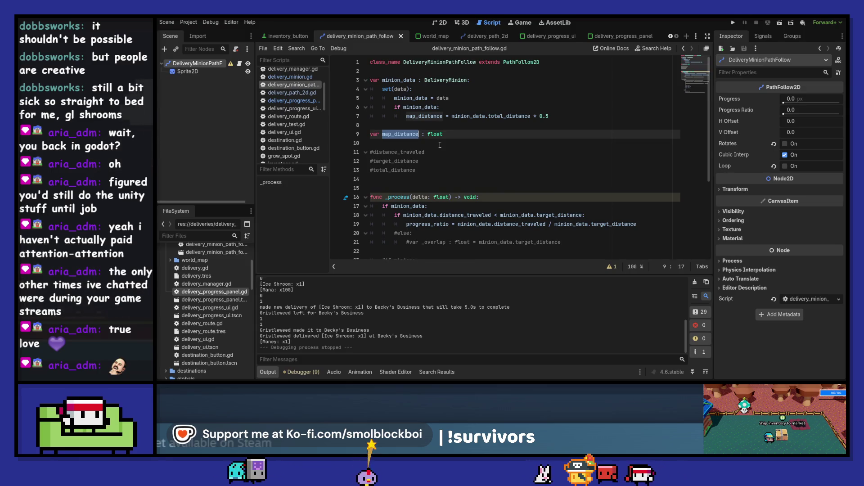
# Step: Delete the map_distance declaration and the minion_data setter block
pyautogui.moveTo(450, 136); pyautogui.dragTo(357, 128)
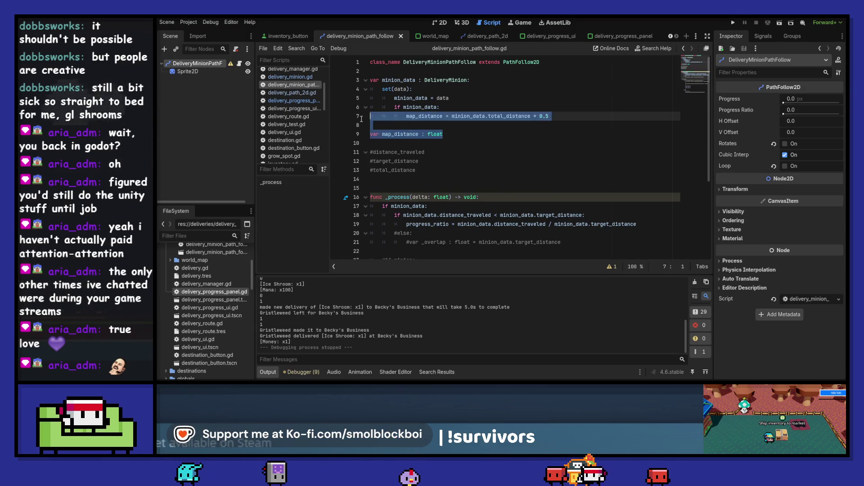
pyautogui.press('BackSpace')
pyautogui.press('BackSpace')
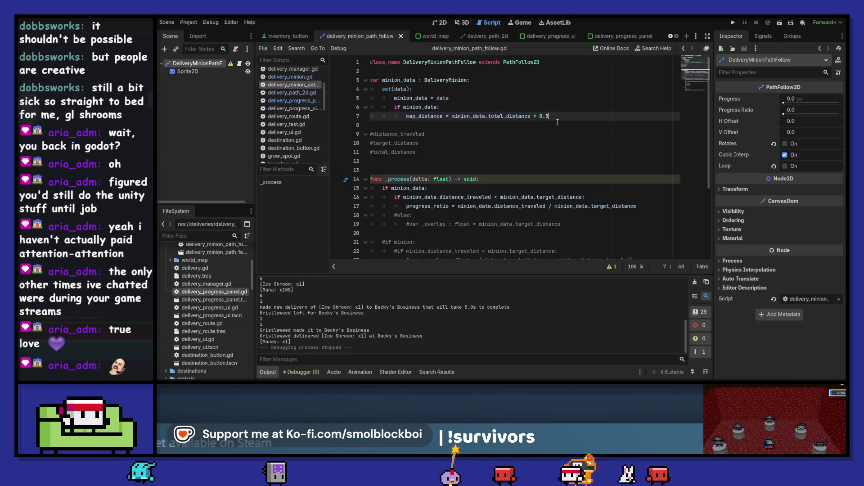
pyautogui.moveTo(570, 117); pyautogui.dragTo(467, 81)
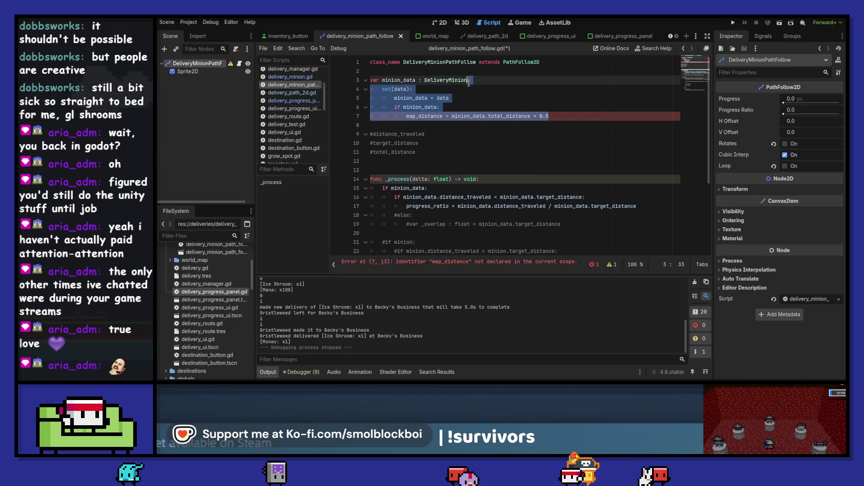
pyautogui.press('BackSpace')
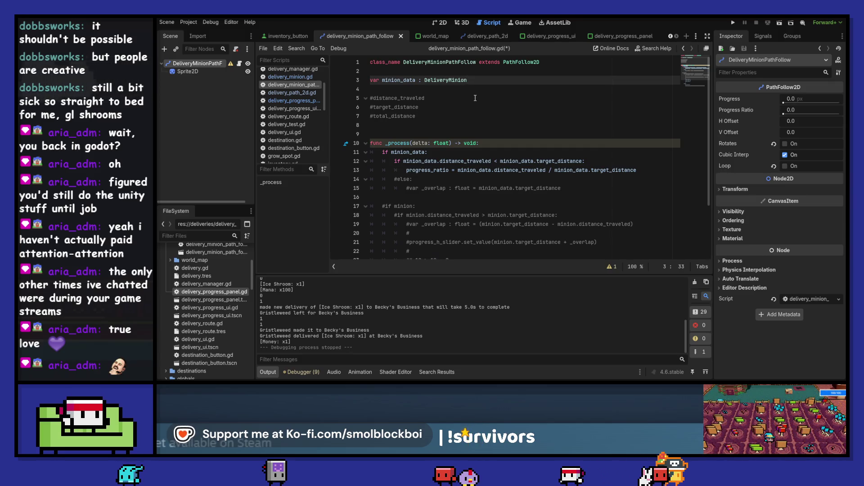
# Step: Uncomment the else branch, change the comparison from < to <=, and save
pyautogui.moveTo(486, 187); pyautogui.dragTo(489, 180)
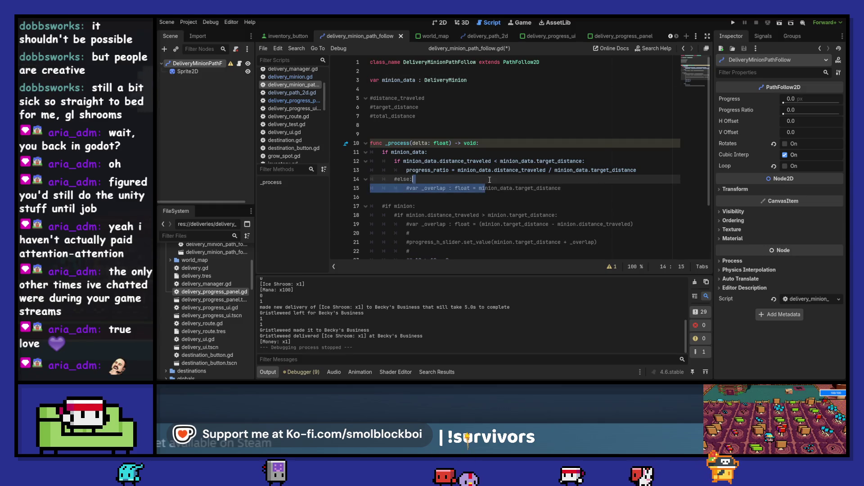
pyautogui.hotkey('ctrl', 'k')
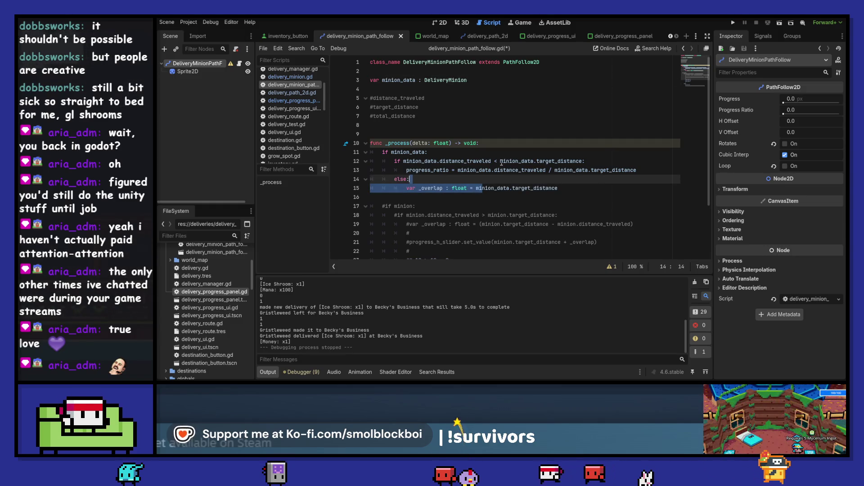
pyautogui.click(498, 161)
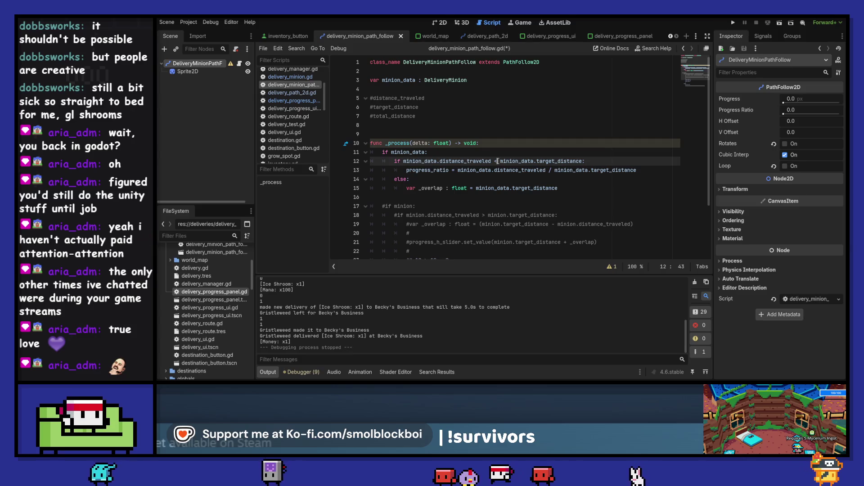
pyautogui.write('=')
pyautogui.click(575, 187)
pyautogui.hotkey('ctrl', 's')
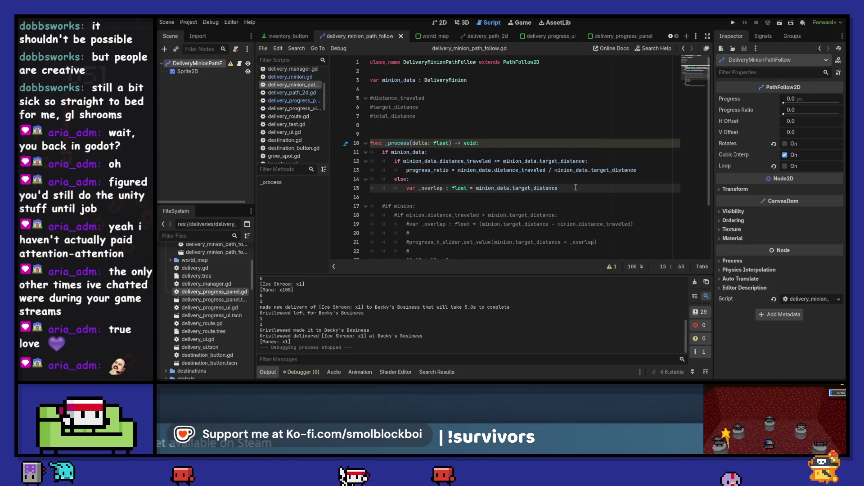
# Step: Replace the else body's _overlap line with progress_ratio = minion_data.total_distance
pyautogui.hotkey('ctrl', 'shift', 'Left')
pyautogui.hotkey('ctrl', 'shift', 'Left')
pyautogui.hotkey('ctrl', 'shift', 'Left')
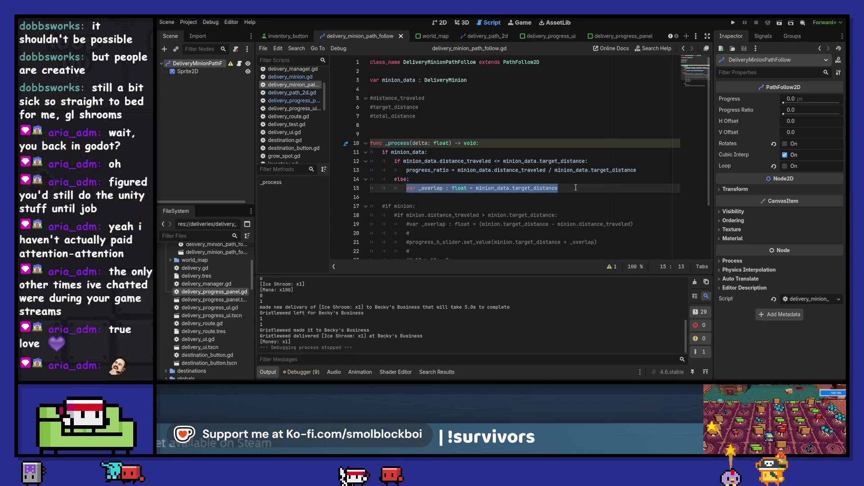
pyautogui.write('progre')
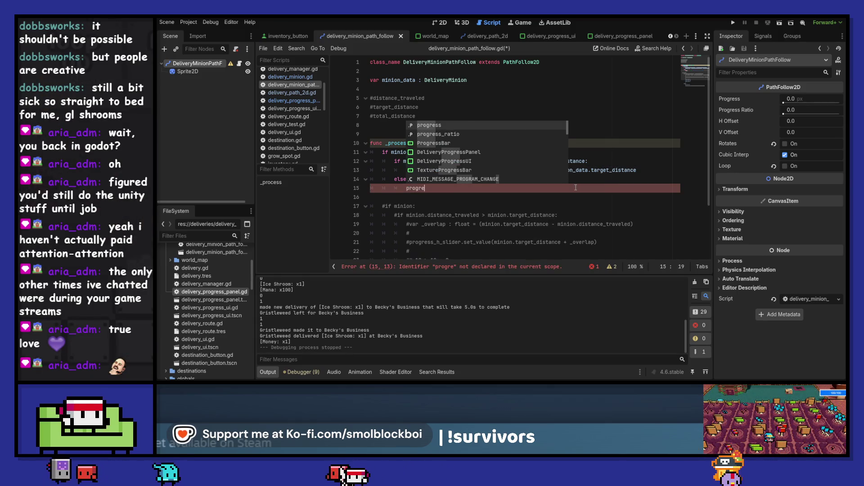
pyautogui.press('Down')
pyautogui.press('Return')
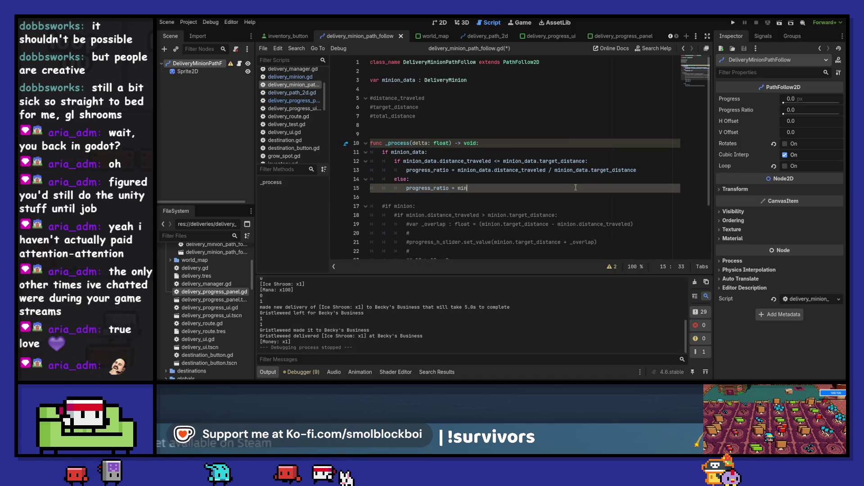
pyautogui.write('minion')
pyautogui.press('Return')
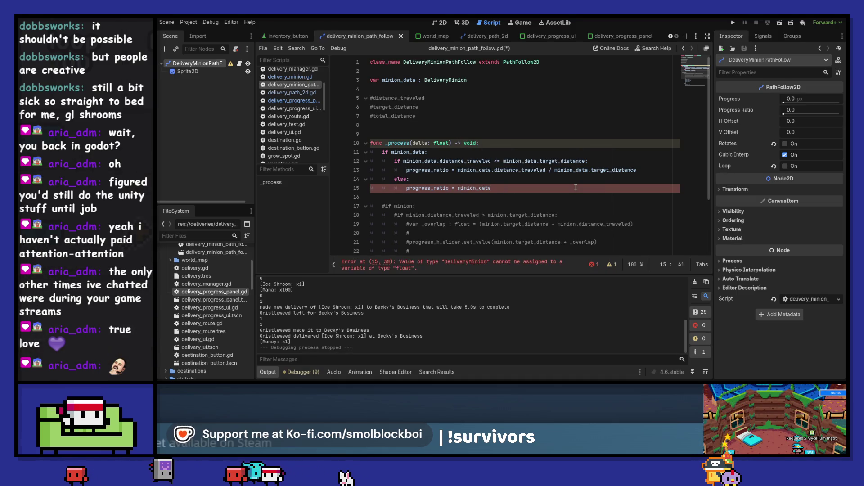
pyautogui.write('.tot')
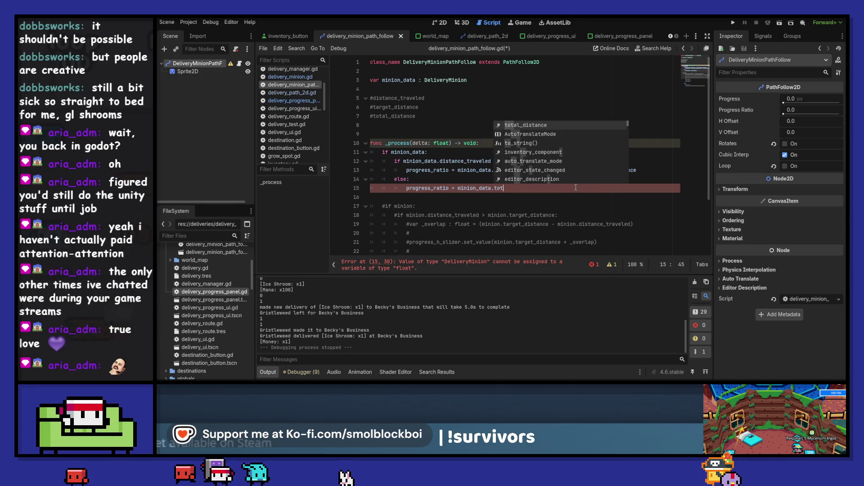
pyautogui.press('Return')
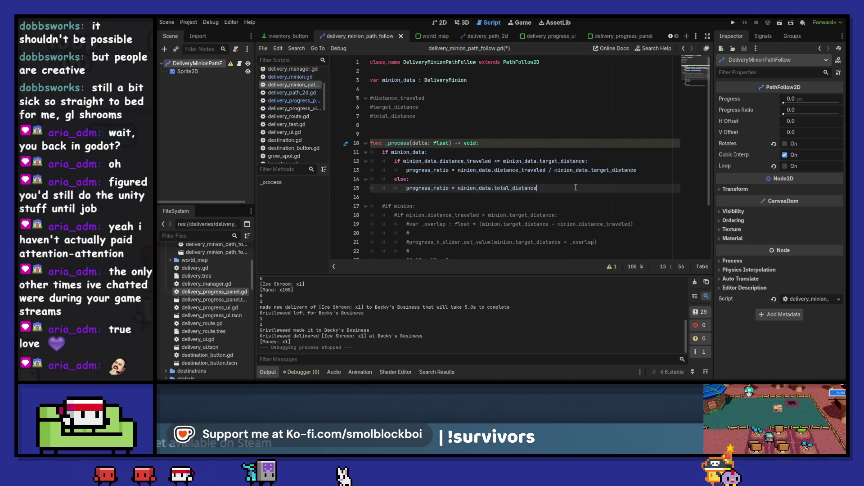
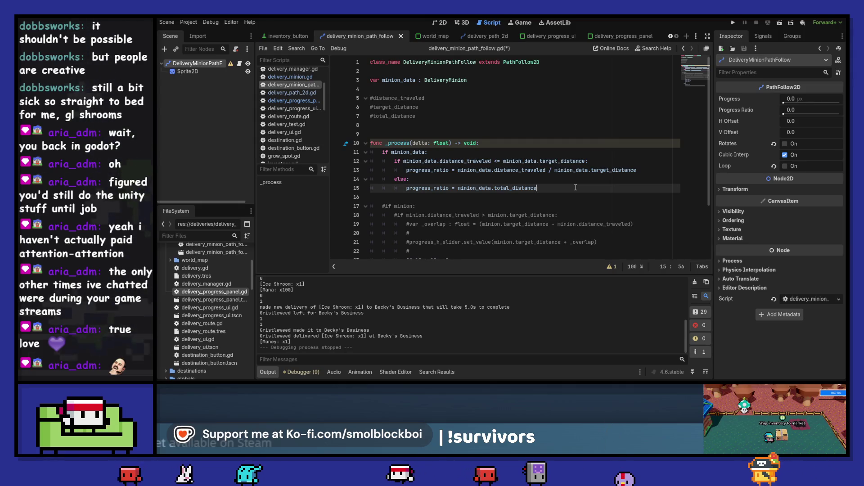
# Step: Make line 15 compute 1 - minion_data.total_distance / minion_data.distance_traveled
pyautogui.write('/ mini')
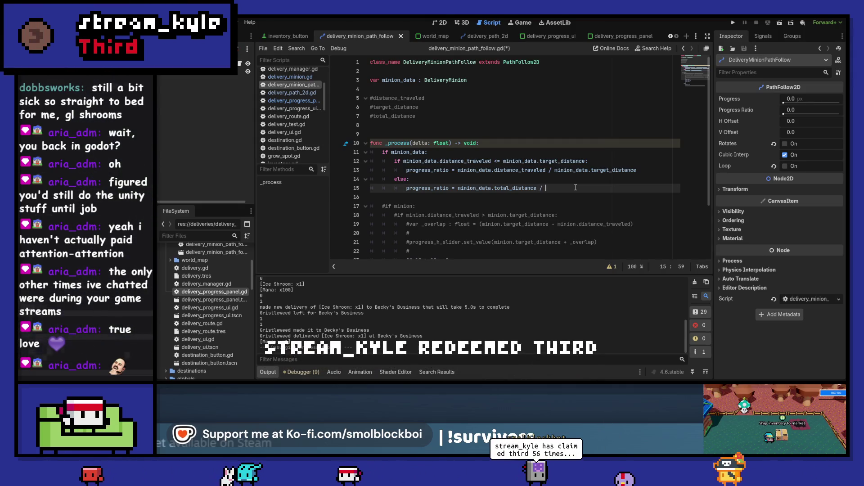
pyautogui.write('on_data.d')
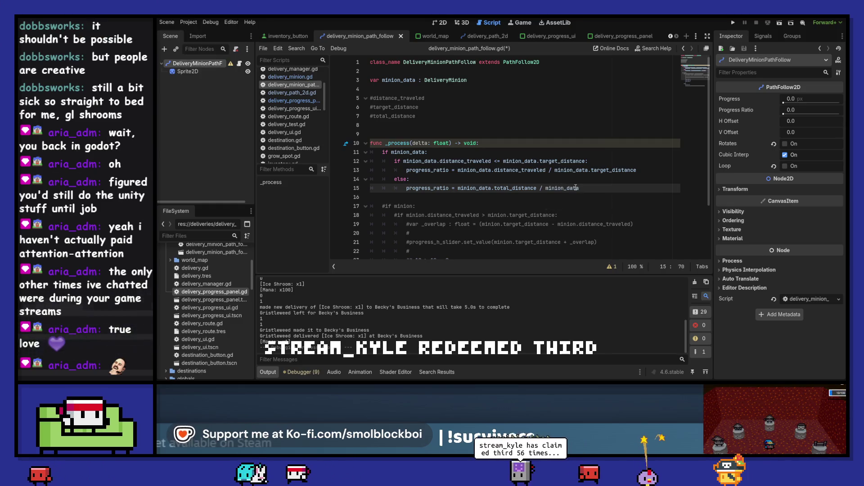
pyautogui.press('Down')
pyautogui.press('Return')
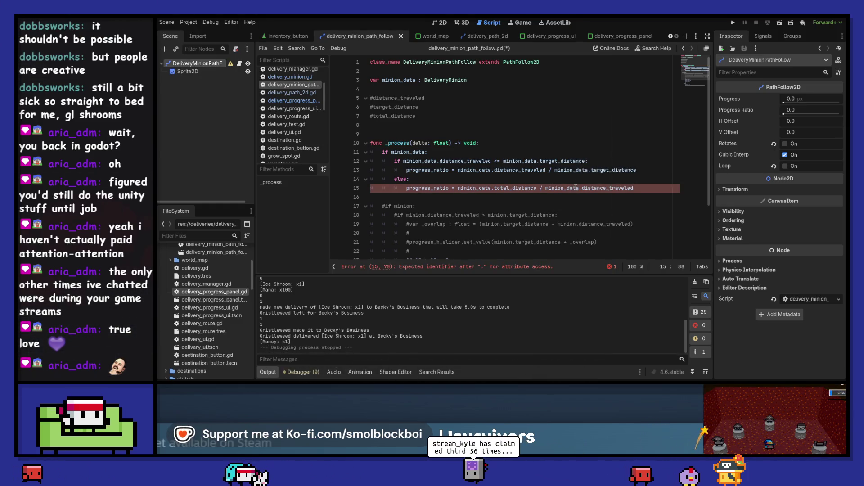
pyautogui.hotkey('ctrl', 'Left')
pyautogui.hotkey('ctrl', 'Left')
pyautogui.hotkey('ctrl', 'Left')
pyautogui.hotkey('ctrl', 'Left')
pyautogui.hotkey('ctrl', 'Left')
pyautogui.write('1 -')
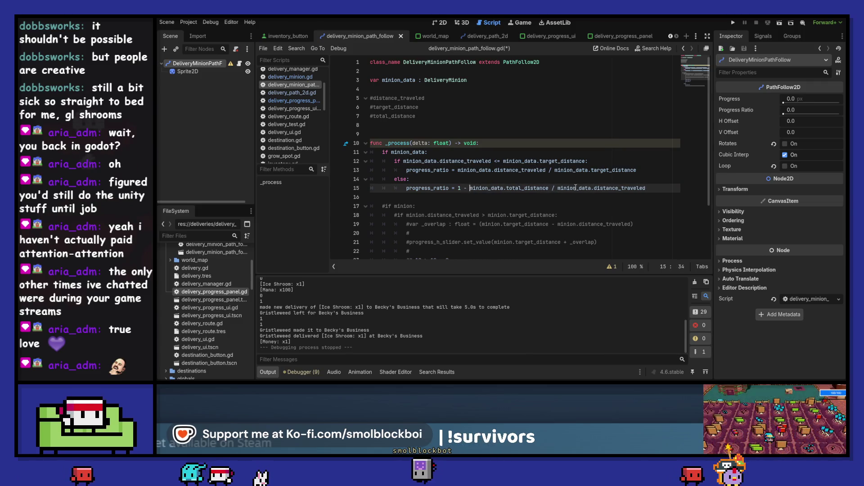
# Step: Wrap the ratio in parentheses divided by 100.0, save, and run the game
pyautogui.hotkey('shift', 'ctrl', 'Right')
pyautogui.hotkey('shift', 'ctrl', 'Right')
pyautogui.hotkey('shift', 'ctrl', 'Right')
pyautogui.write('(')
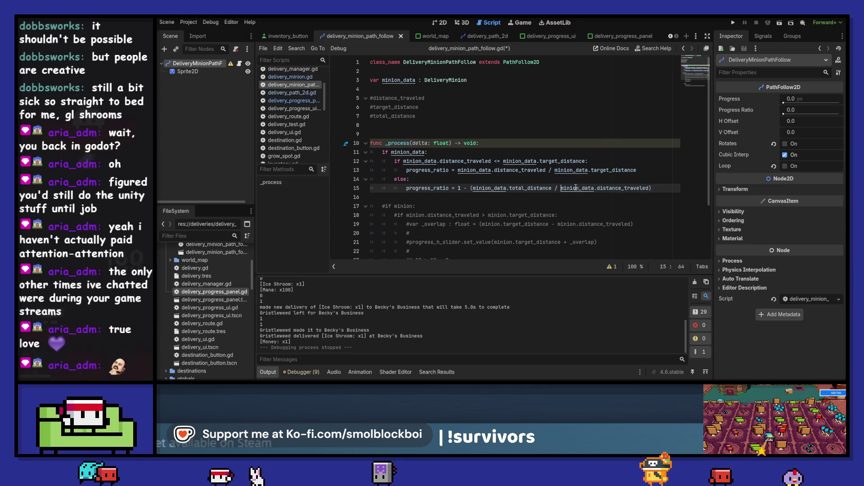
pyautogui.hotkey('ctrl', 'Left')
pyautogui.hotkey('ctrl', 'Left')
pyautogui.hotkey('ctrl', 'Left')
pyautogui.hotkey('shift', 'End')
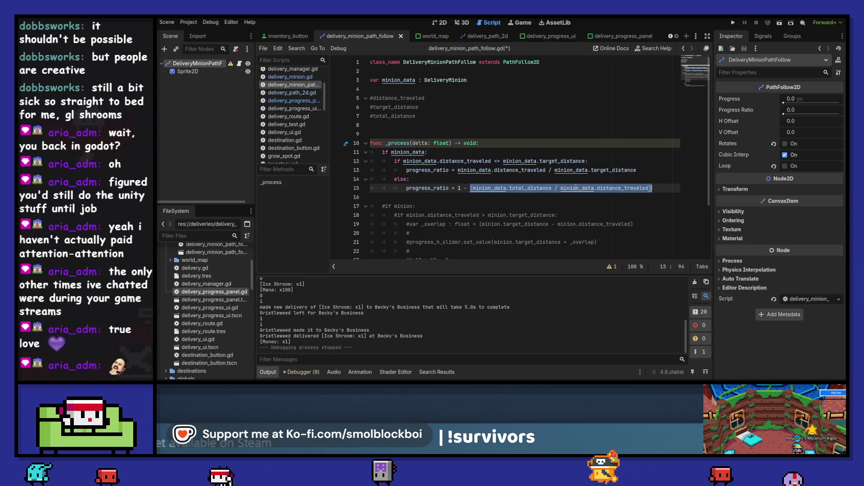
pyautogui.write('(')
pyautogui.write(' / 100.0')
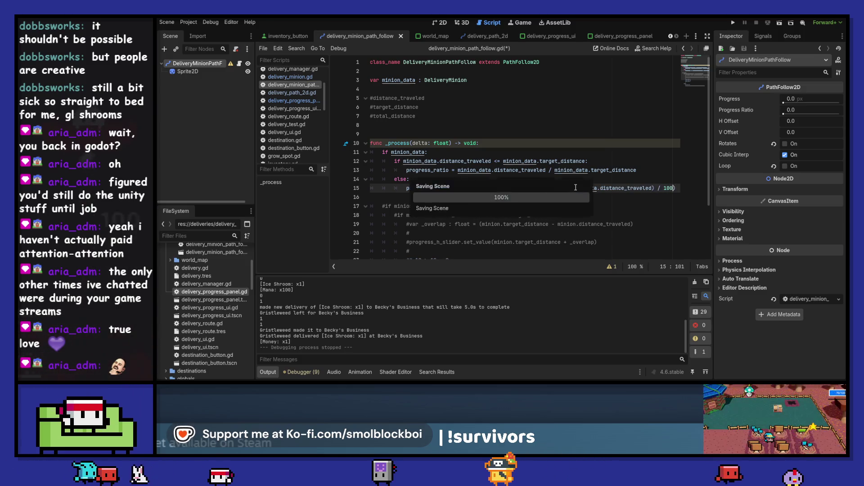
pyautogui.hotkey('ctrl', 's')
pyautogui.write('0')
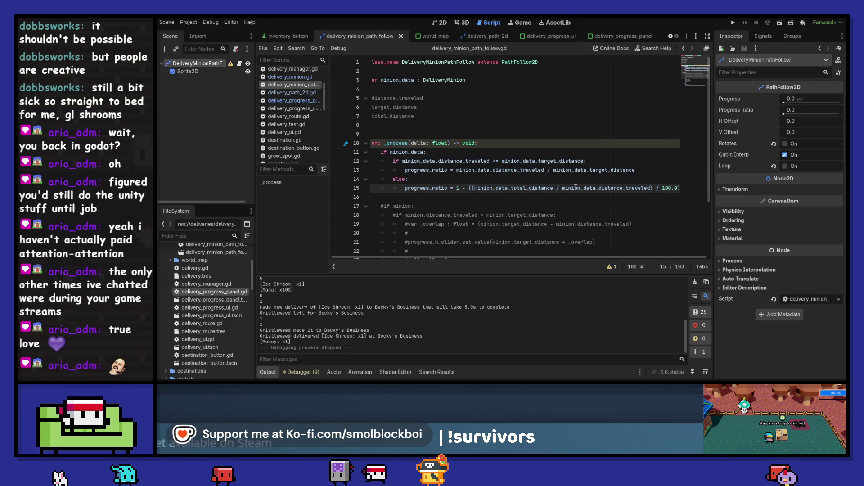
pyautogui.press('F5')
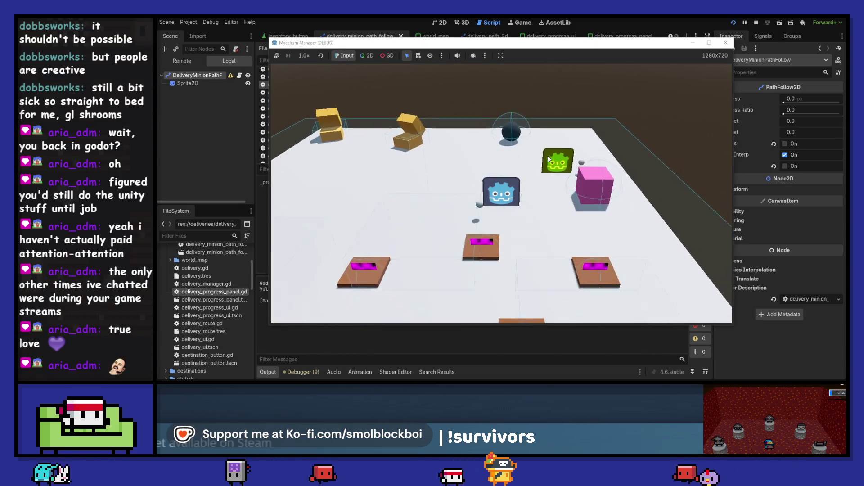
# Step: Send the minion's Ice Shroom delivery to Cramped Cavern Town, then close the game window
pyautogui.click(548, 159)
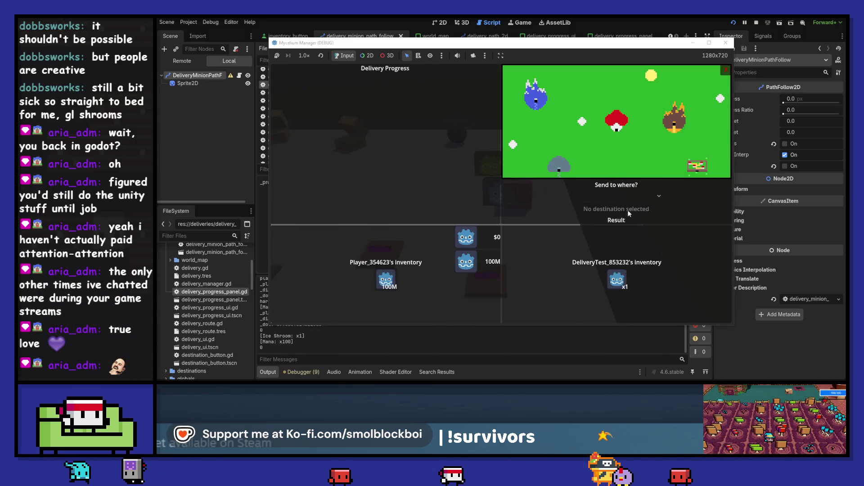
pyautogui.click(619, 197)
pyautogui.click(617, 224)
pyautogui.click(620, 209)
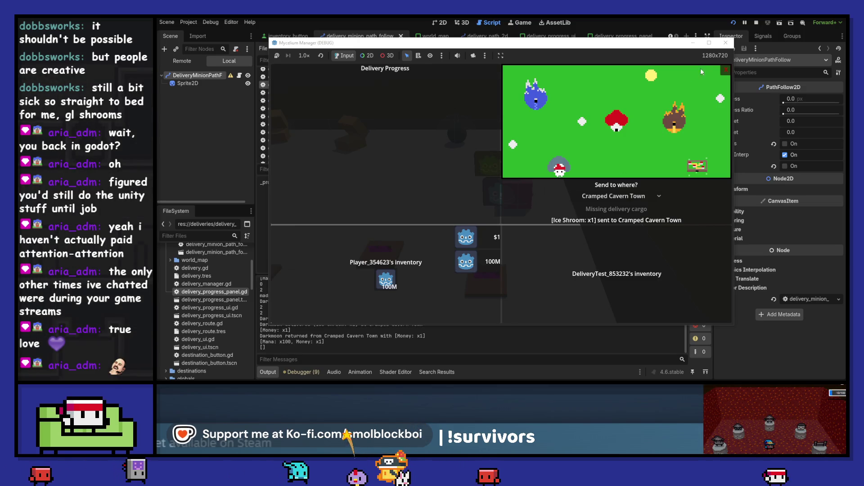
pyautogui.click(725, 44)
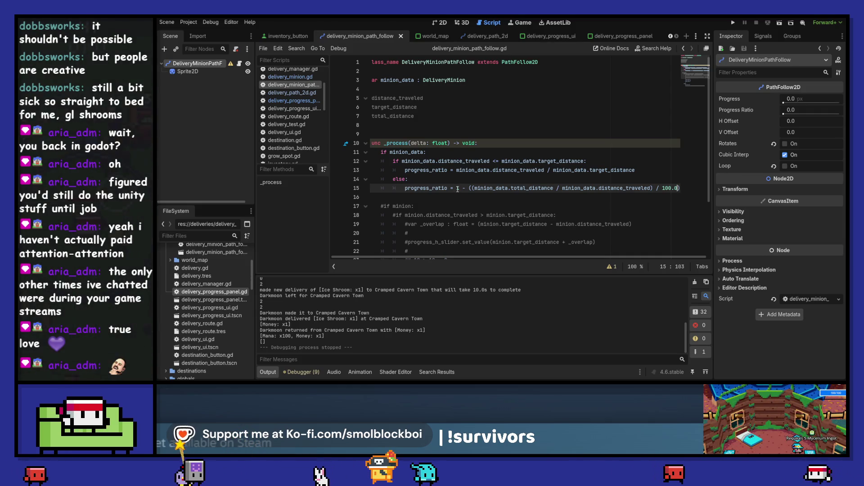
pyautogui.click(455, 198)
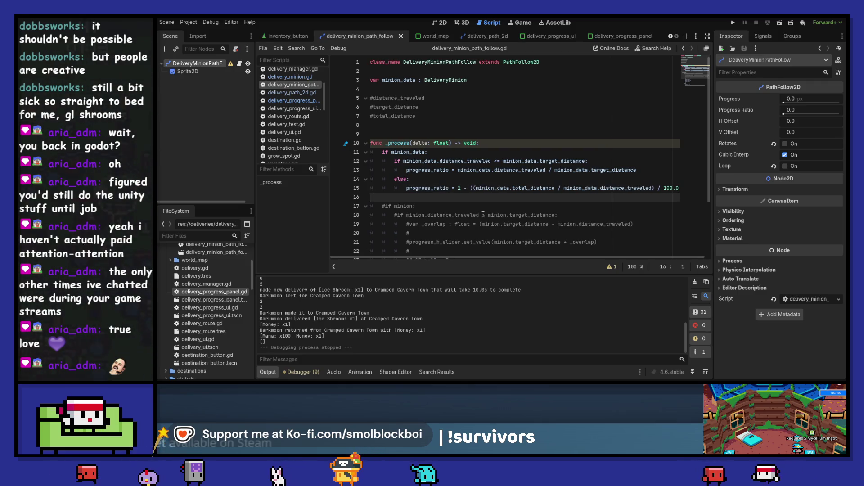
pyautogui.press('Return')
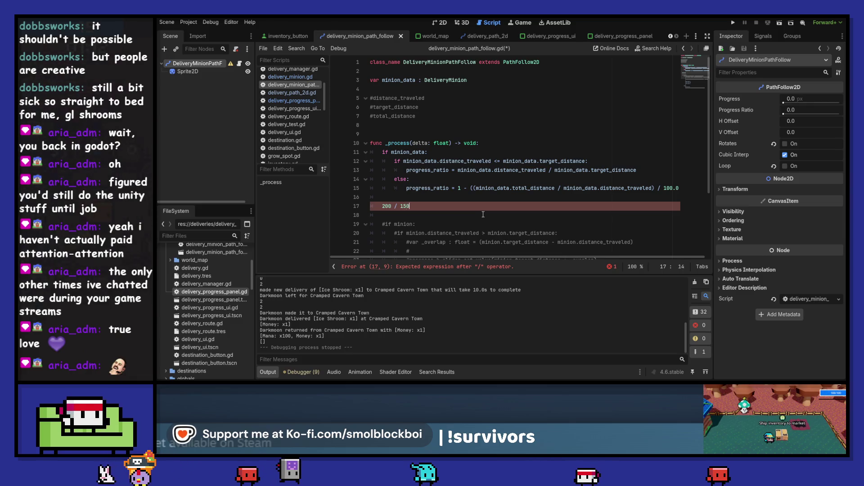
pyautogui.write('.0')
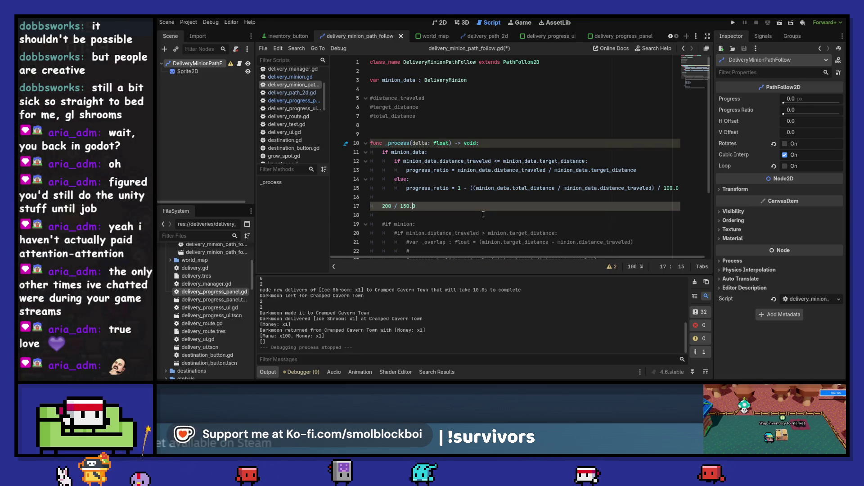
pyautogui.write('.0')
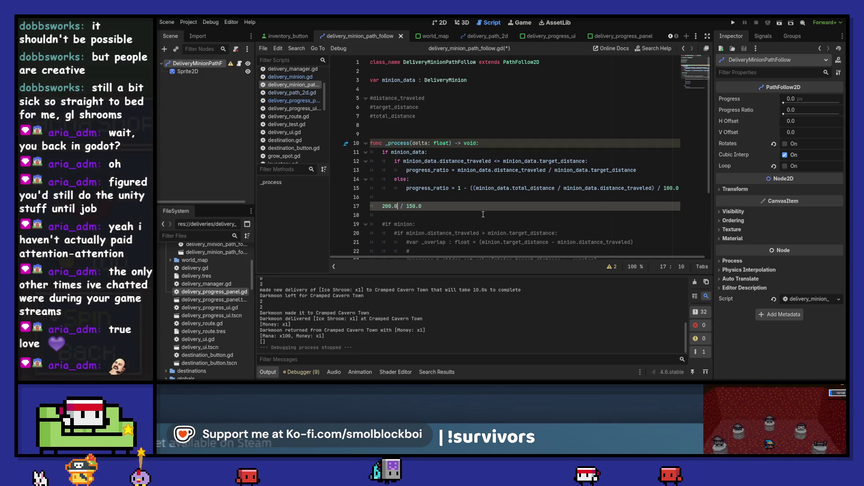
pyautogui.press('Left')
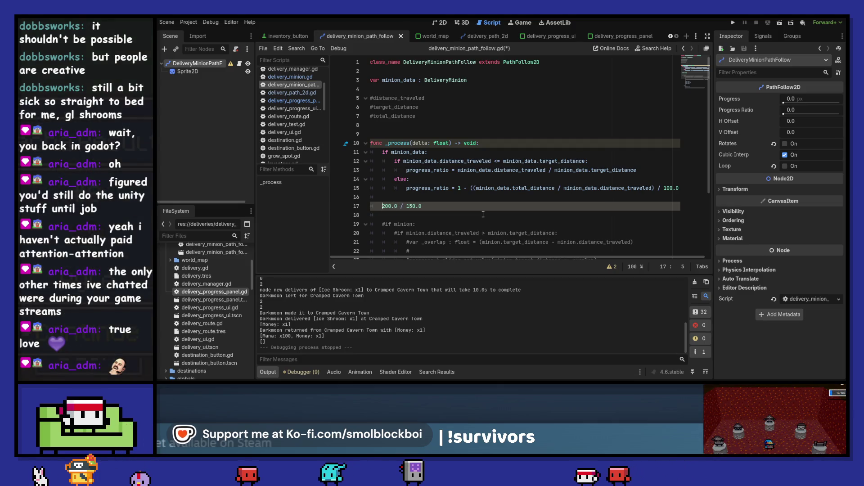
pyautogui.hotkey('shift', 'End')
pyautogui.hotkey('ctrl', 'z')
pyautogui.hotkey('ctrl', 'z')
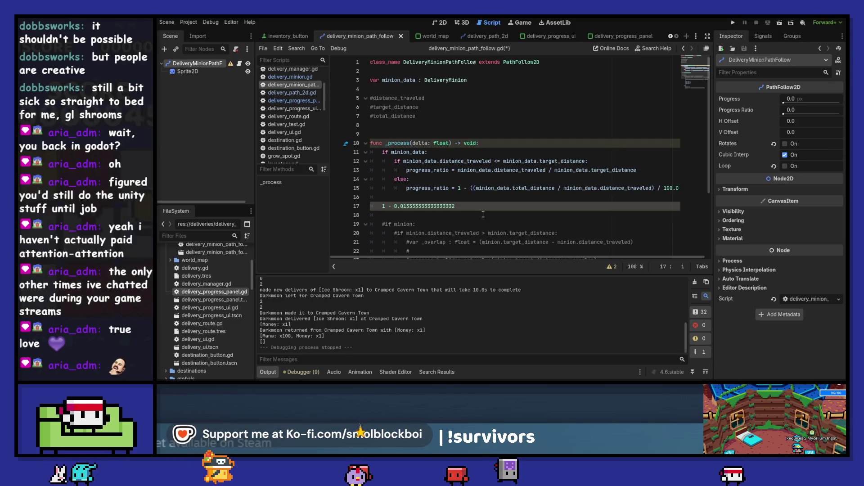
pyautogui.hotkey('shift', 'End')
pyautogui.hotkey('ctrl', 'shift', 'e')
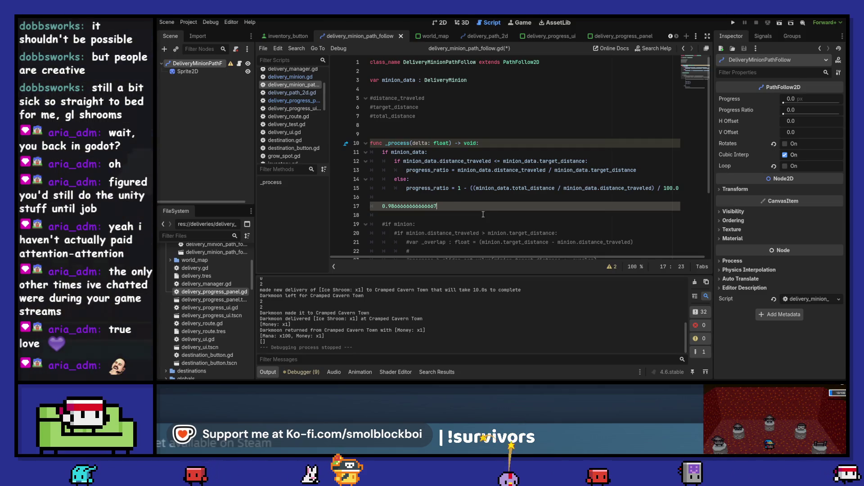
pyautogui.hotkey('ctrl', 'z')
pyautogui.hotkey('ctrl', 'z')
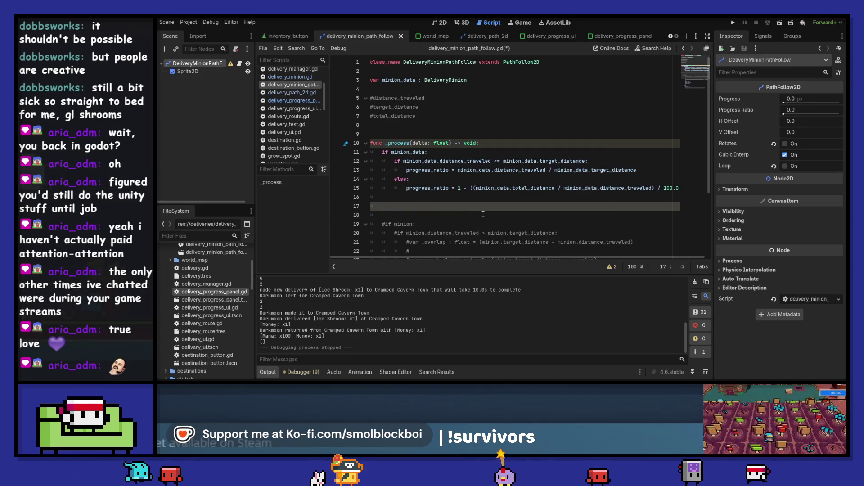
pyautogui.hotkey('ctrl', 'z')
pyautogui.hotkey('ctrl', 'z')
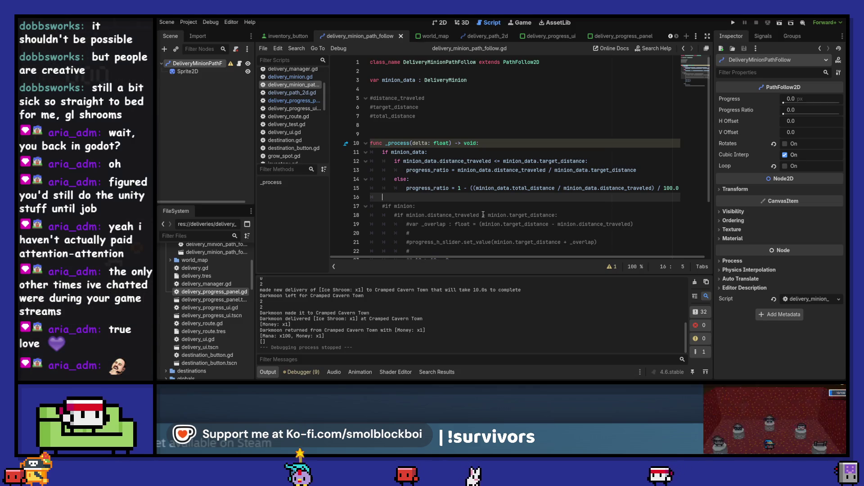
pyautogui.press('Up')
pyautogui.press('Up')
pyautogui.press('Up')
# Step: Insert a remap() call above the progress_ratio assignment in the if branch
pyautogui.press('Home')
pyautogui.press('Return')
pyautogui.press('Up')
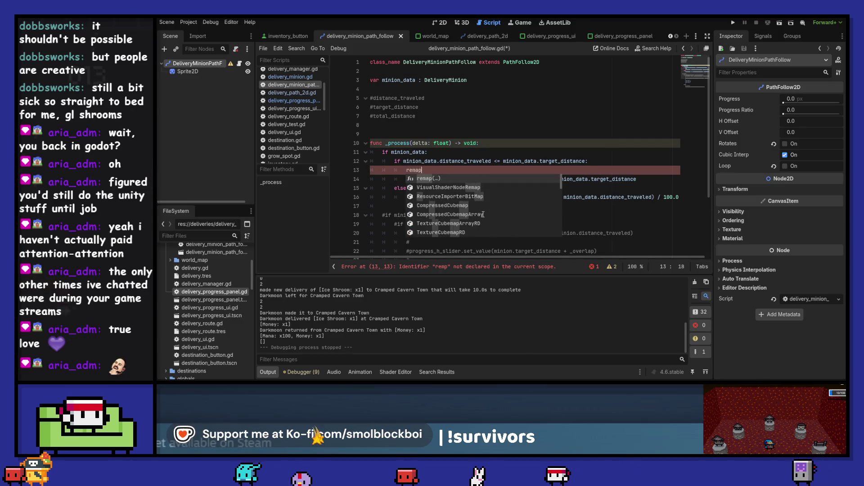
pyautogui.press('Return')
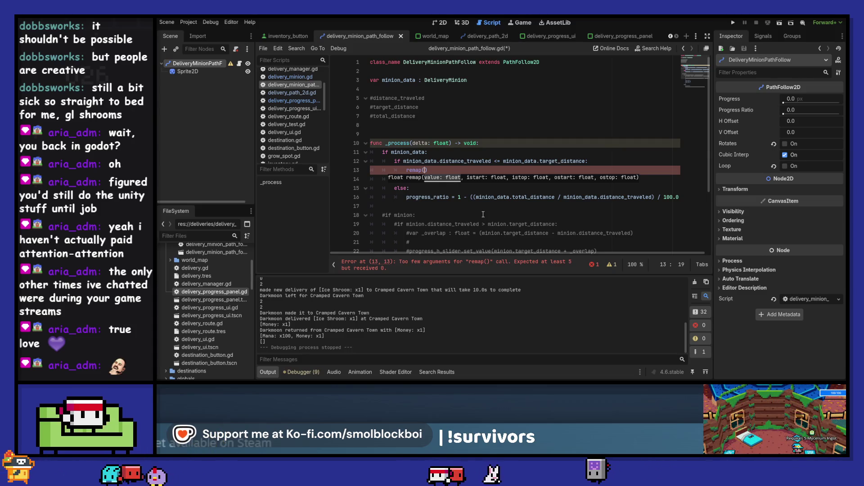
pyautogui.press('Escape')
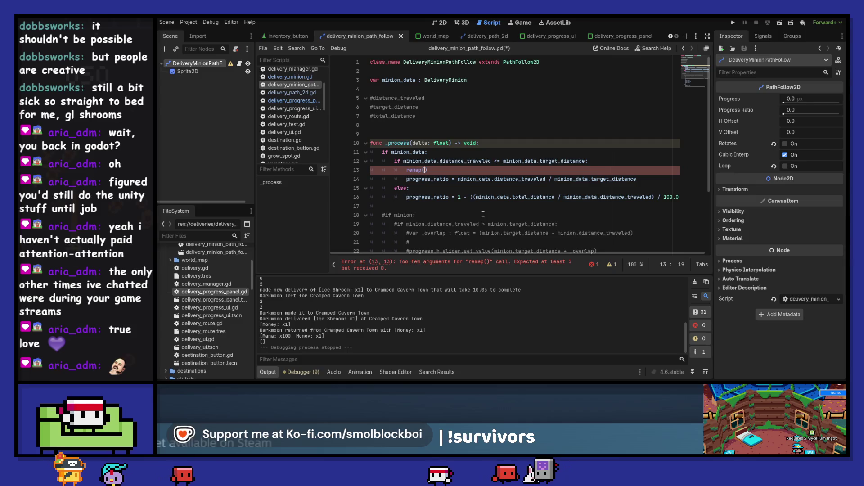
# Step: Add blank lines above _process and below minion_data for a new variable
pyautogui.press('Up')
pyautogui.press('Up')
pyautogui.press('Up')
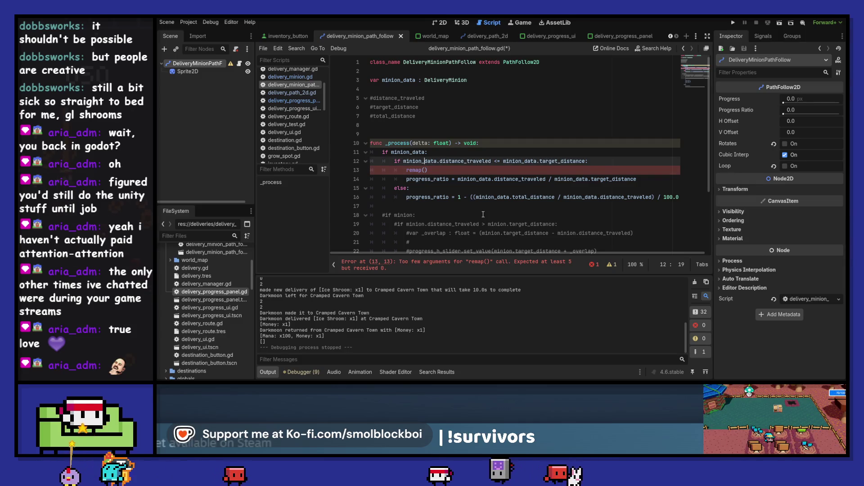
pyautogui.press('Return')
pyautogui.press('Up')
pyautogui.press('Up')
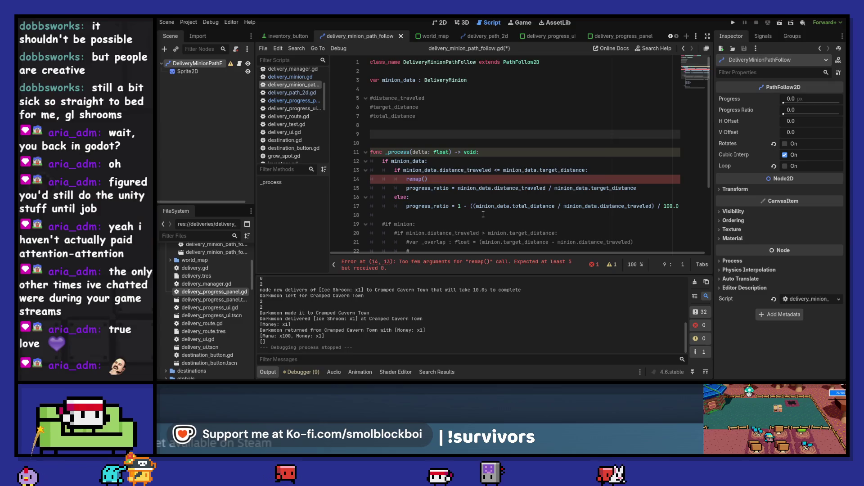
pyautogui.press('Up')
pyautogui.press('Up')
pyautogui.press('Up')
pyautogui.press('Return')
pyautogui.press('Return')
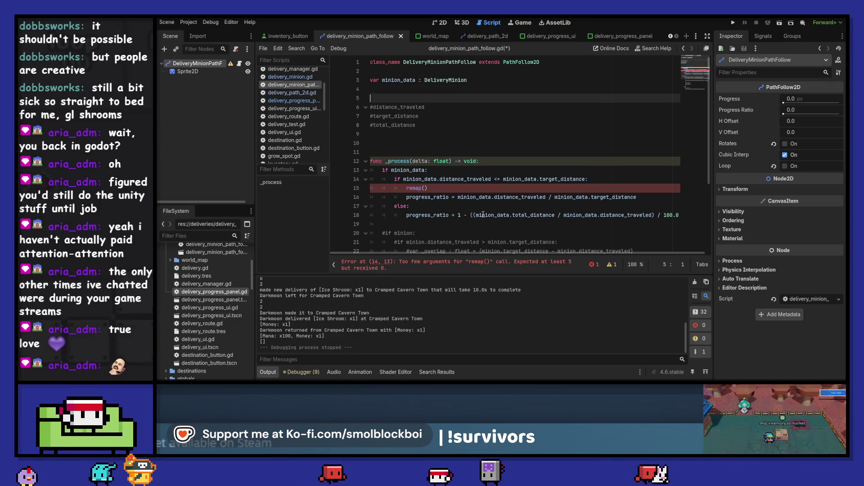
pyautogui.press('Up')
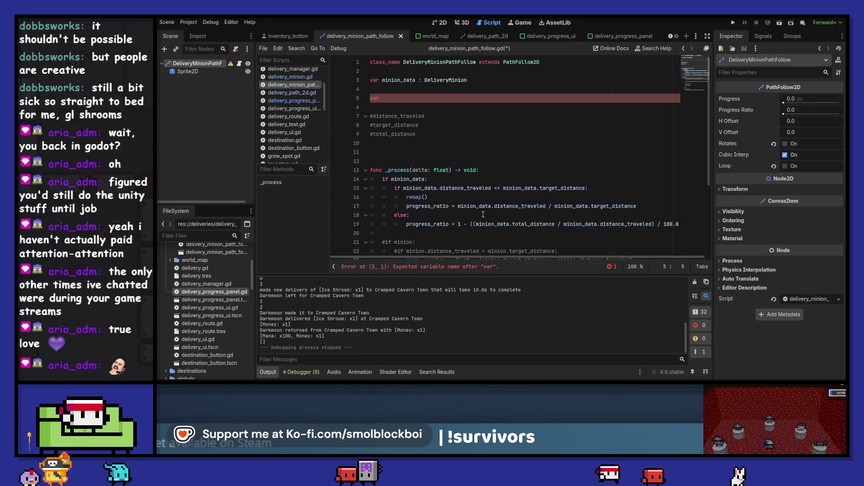
# Step: Declare var path_point : float and add path_point as remap's first argument
pyautogui.write('oint : float')
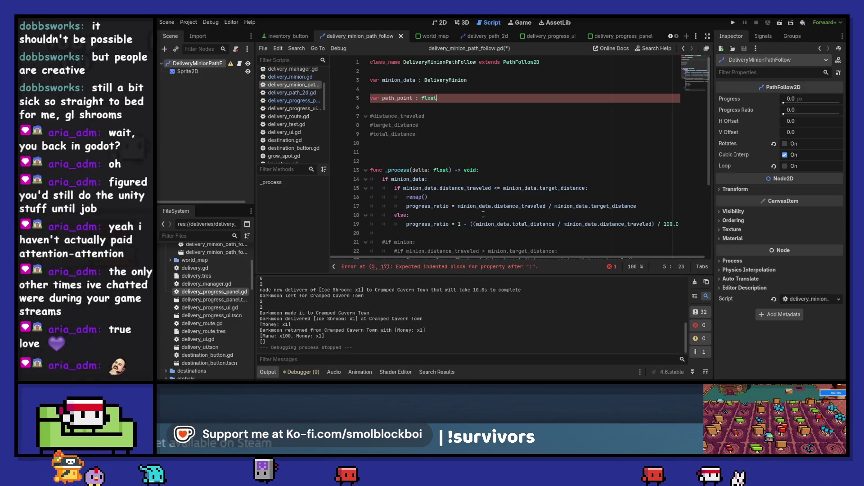
pyautogui.press('Escape')
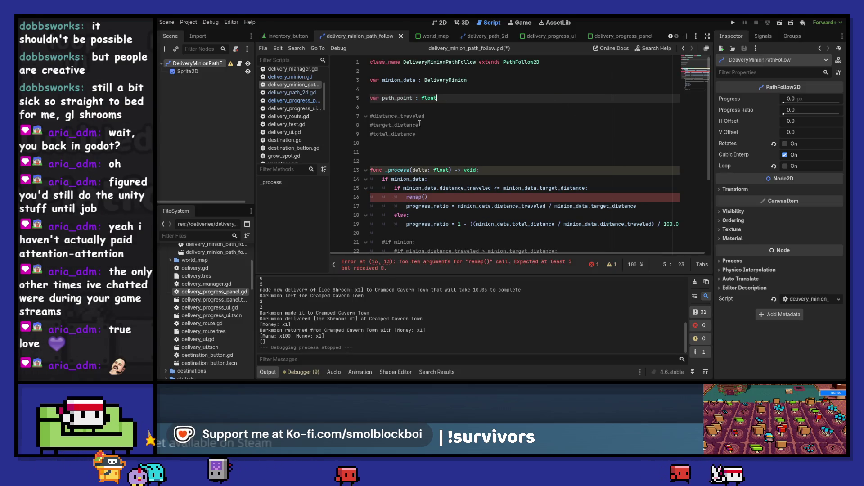
pyautogui.click(424, 197)
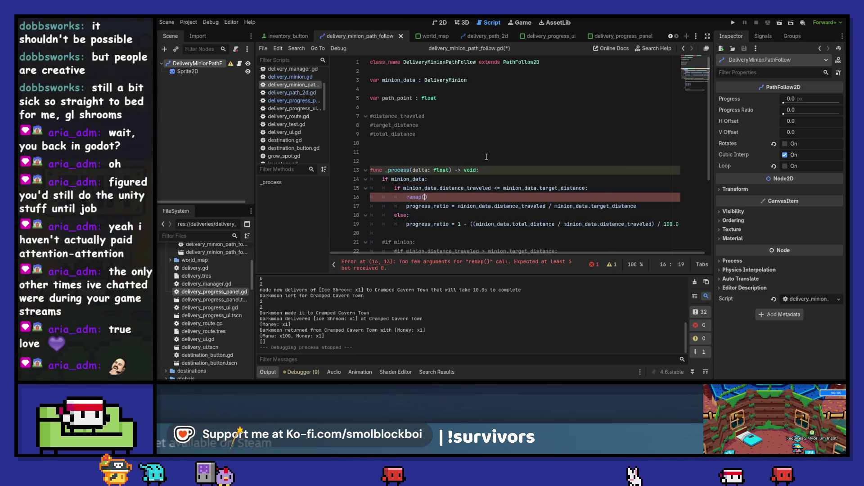
pyautogui.write(',')
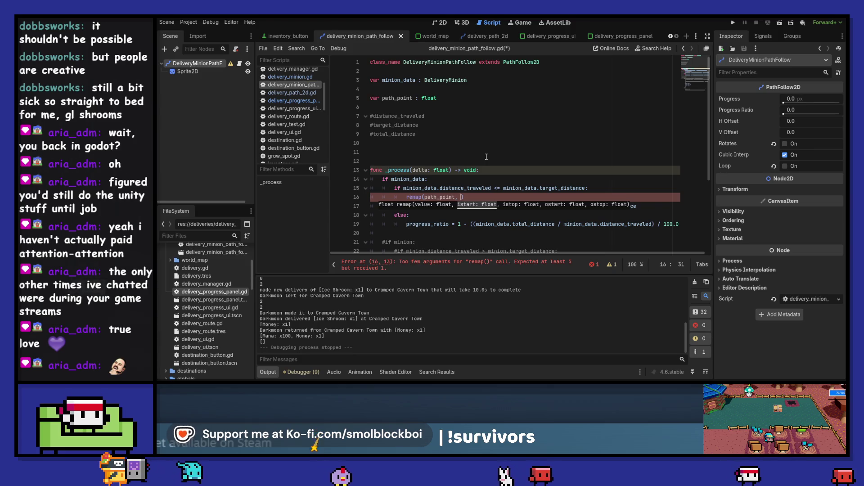
pyautogui.write('0m')
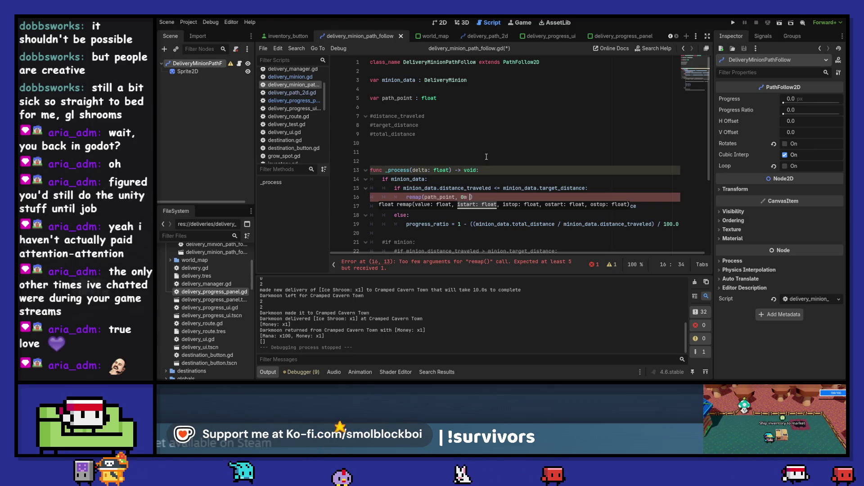
pyautogui.press('BackSpace')
pyautogui.press('BackSpace')
pyautogui.press('BackSpace')
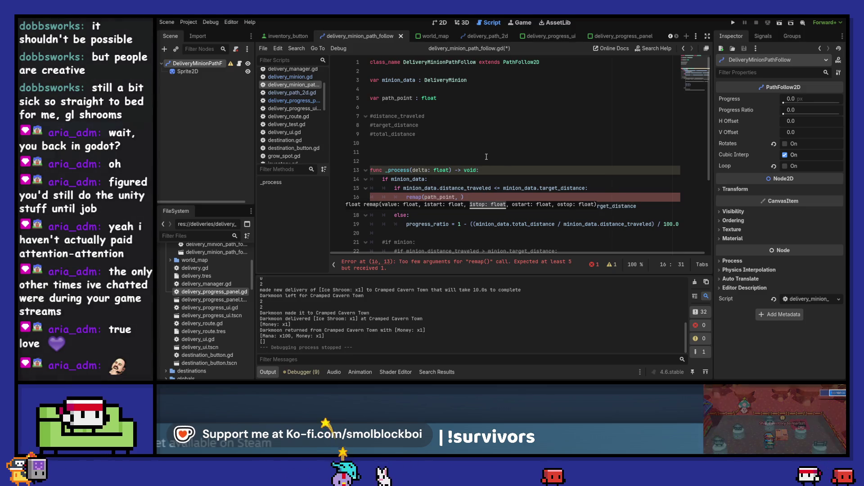
pyautogui.click(416, 198)
pyautogui.keyDown('ctrl'); pyautogui.click(415, 201); pyautogui.keyUp('ctrl')
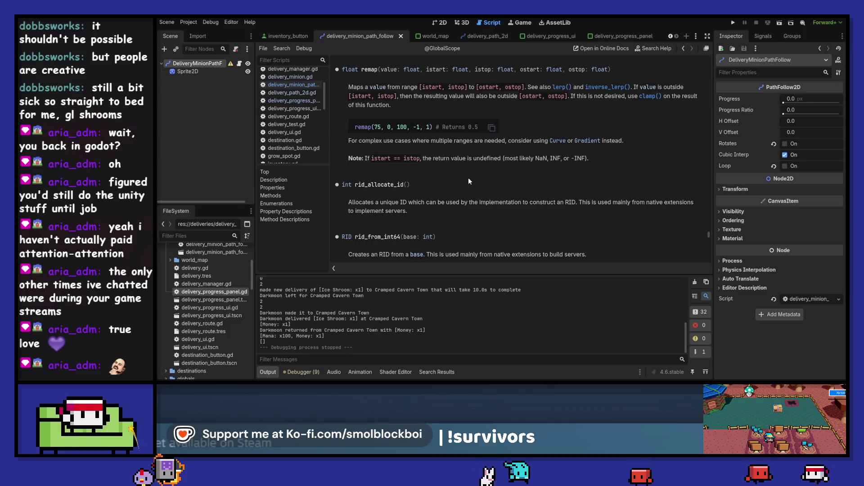
# Step: Make the call read remap(path_point, 0), checking remap's docs before returning to the script
pyautogui.click(684, 49)
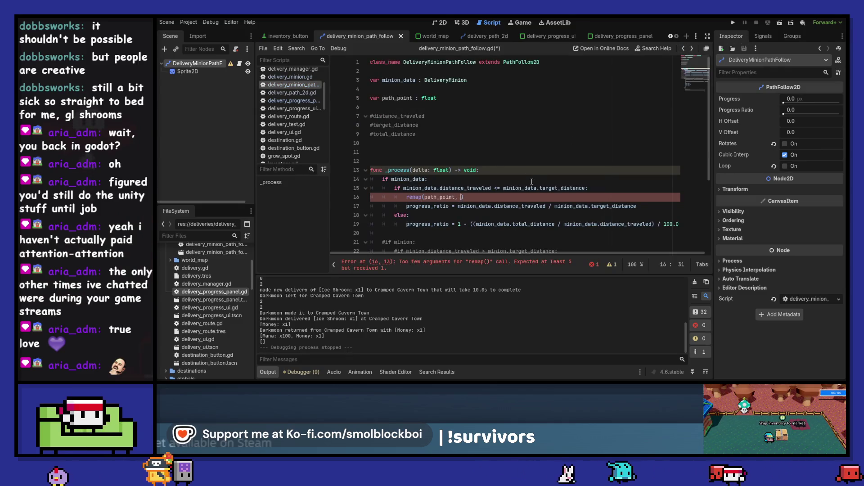
pyautogui.write('0')
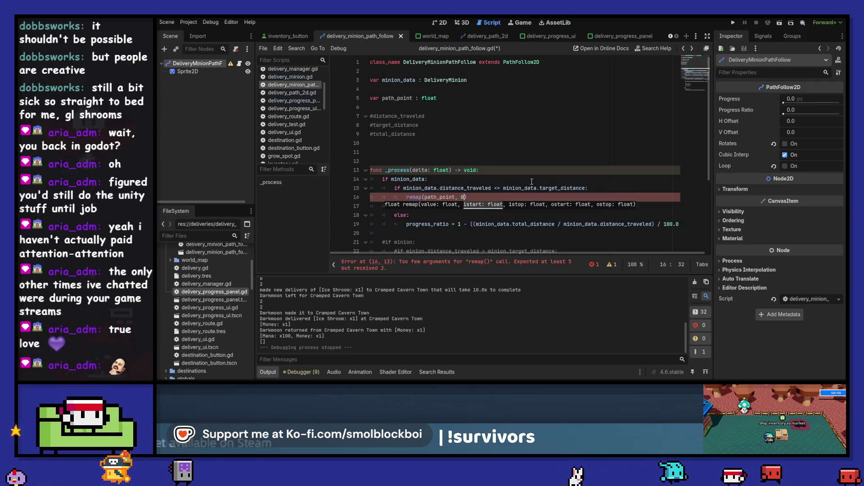
pyautogui.keyDown('ctrl'); pyautogui.click(417, 199); pyautogui.keyUp('ctrl')
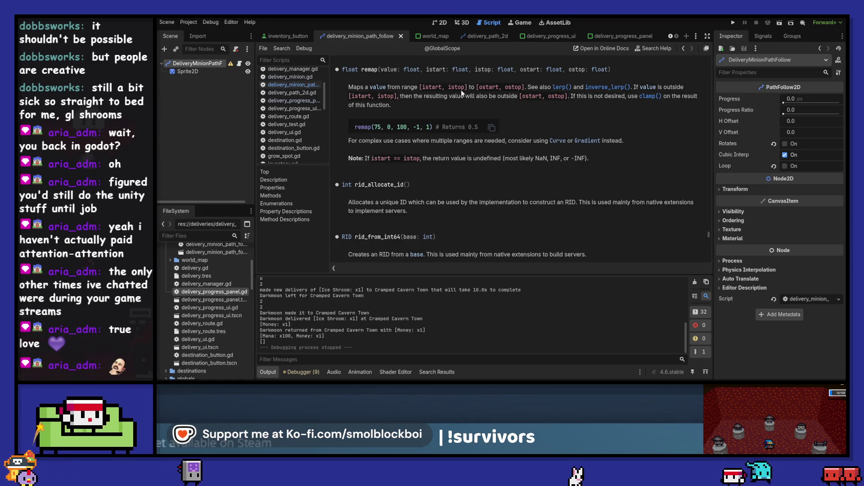
pyautogui.click(684, 49)
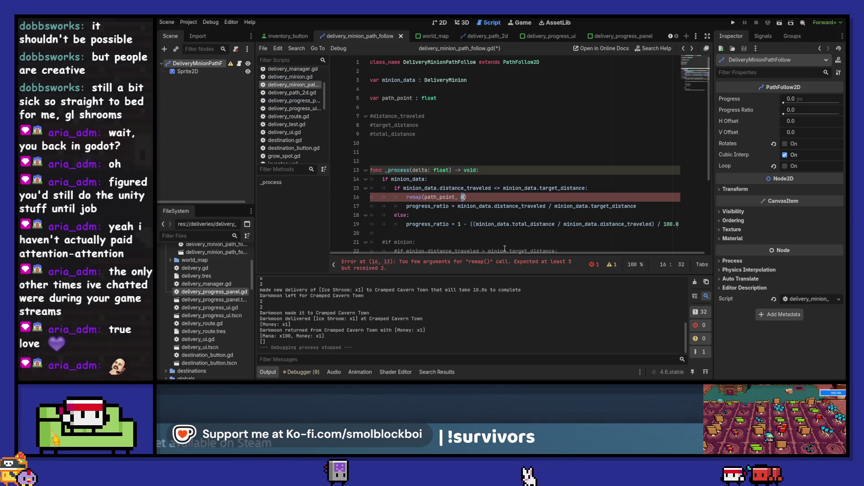
# Step: Replace the 0 with minion_data.distance_traveled and add minion_data.target_distance as arguments
pyautogui.write('on_data.')
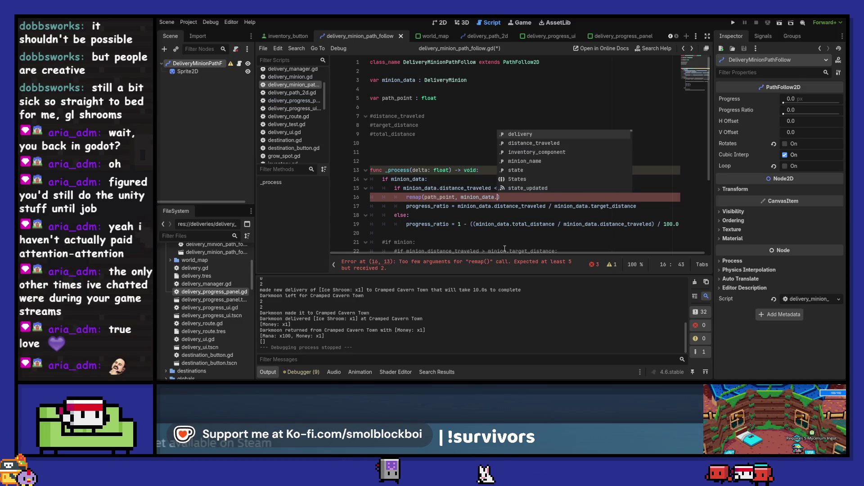
pyautogui.write('di')
pyautogui.press('Return')
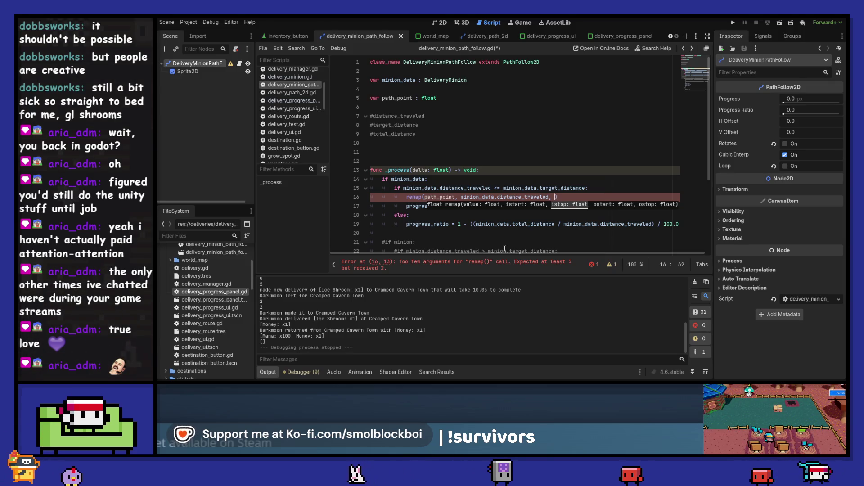
pyautogui.write('ion_data.tar')
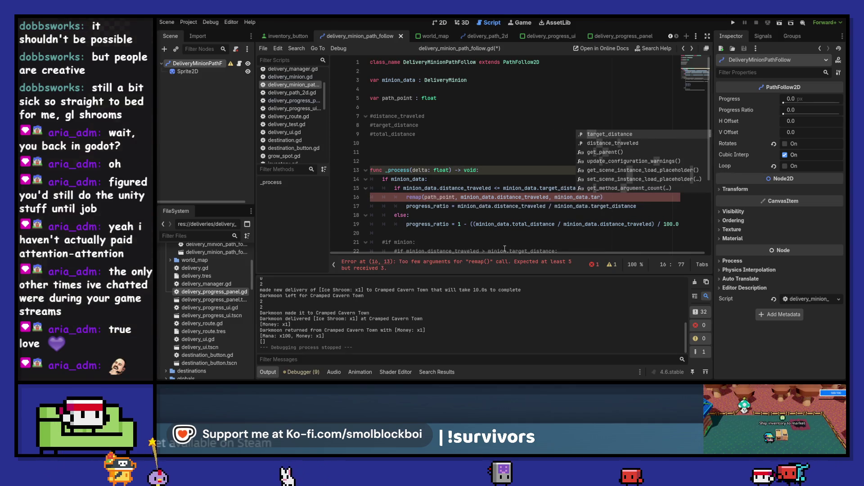
pyautogui.press('Return')
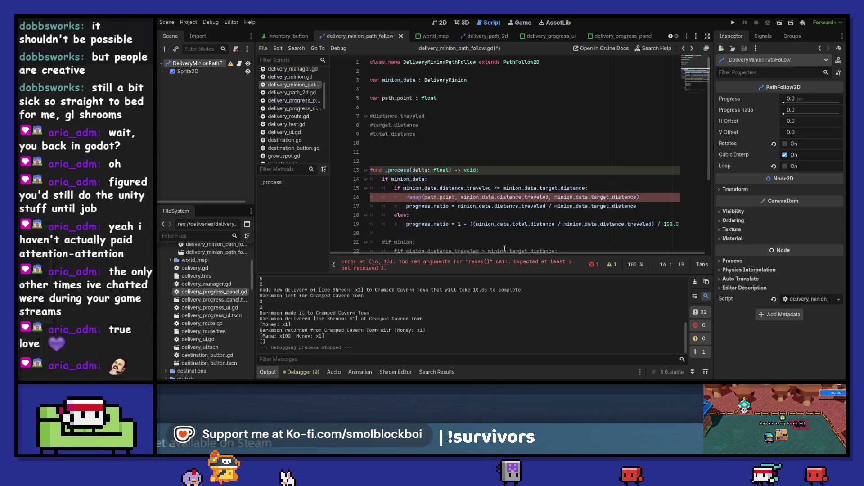
# Step: Spread remap's arguments over separate lines, ending with the 0.0, 1.0 output range
pyautogui.press('Return')
pyautogui.hotkey('ctrl', 'Right')
pyautogui.press('Return')
pyautogui.press('Delete')
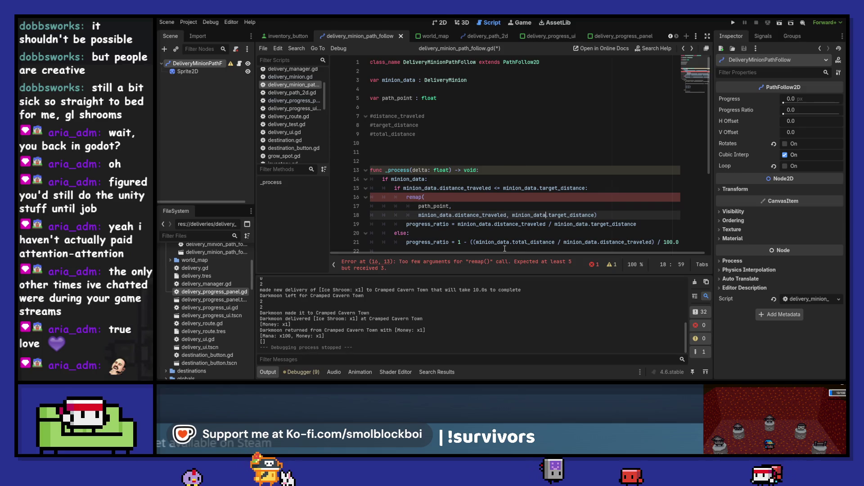
pyautogui.press('Return')
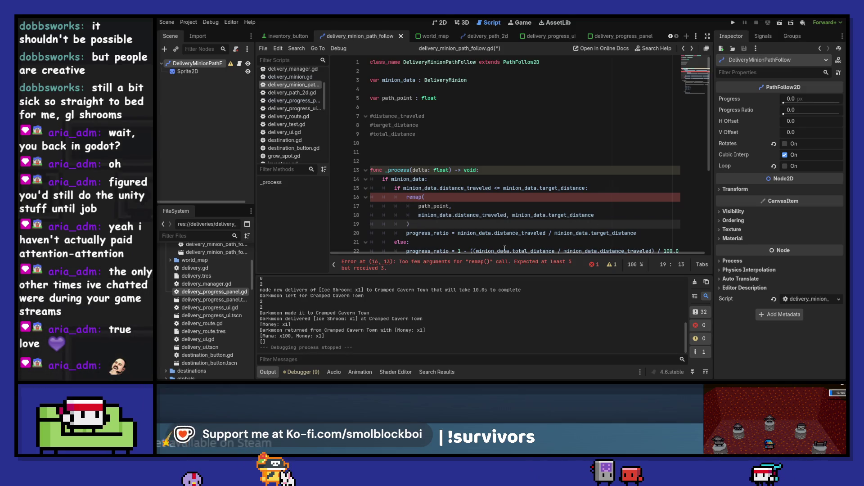
pyautogui.press('Up')
pyautogui.press('End')
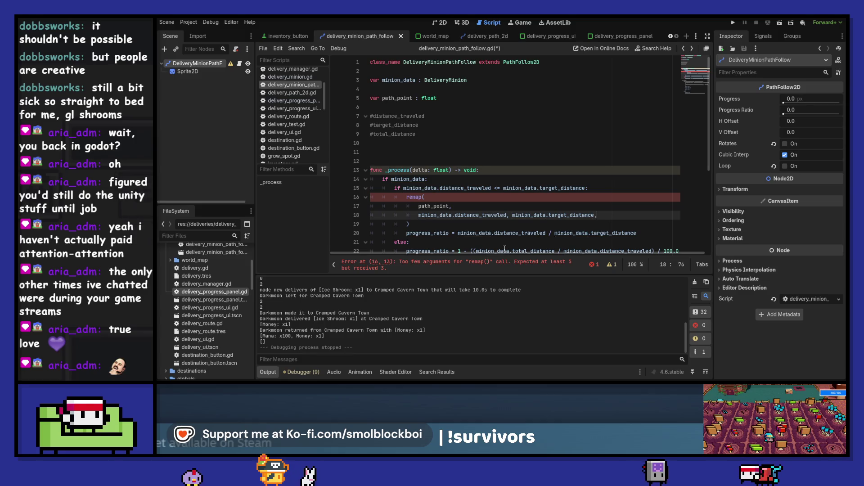
pyautogui.press('Return')
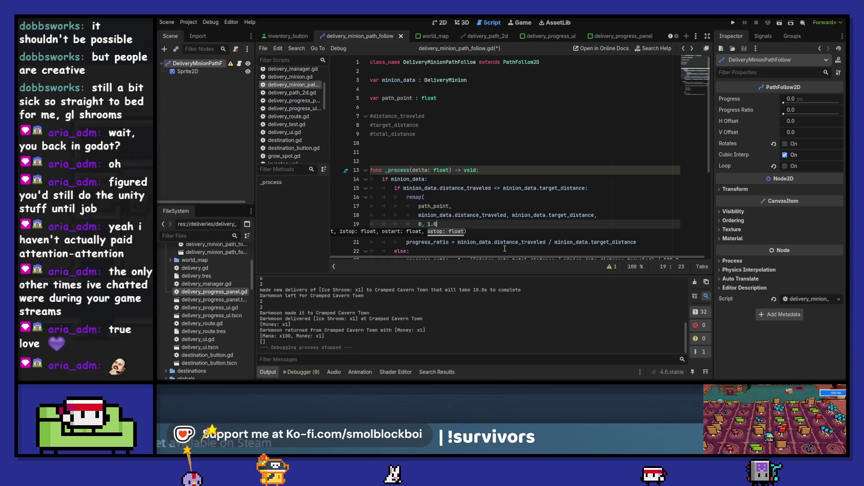
pyautogui.press('Left')
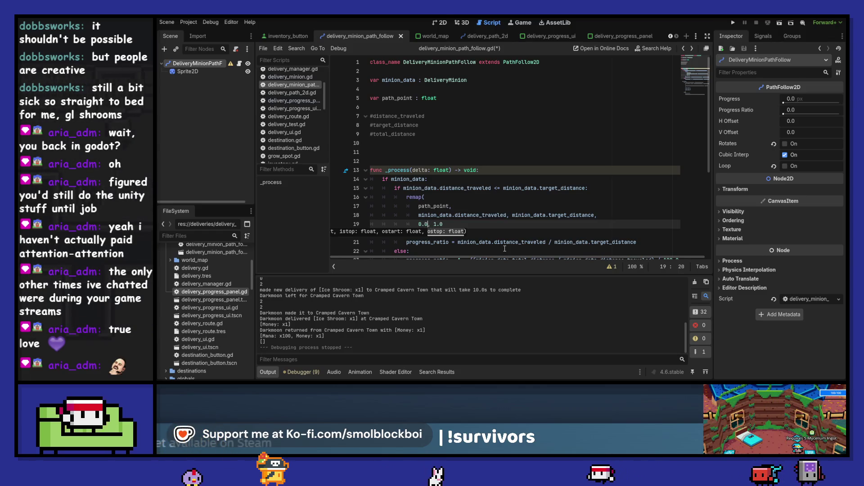
pyautogui.scroll(-1, 473, 207)
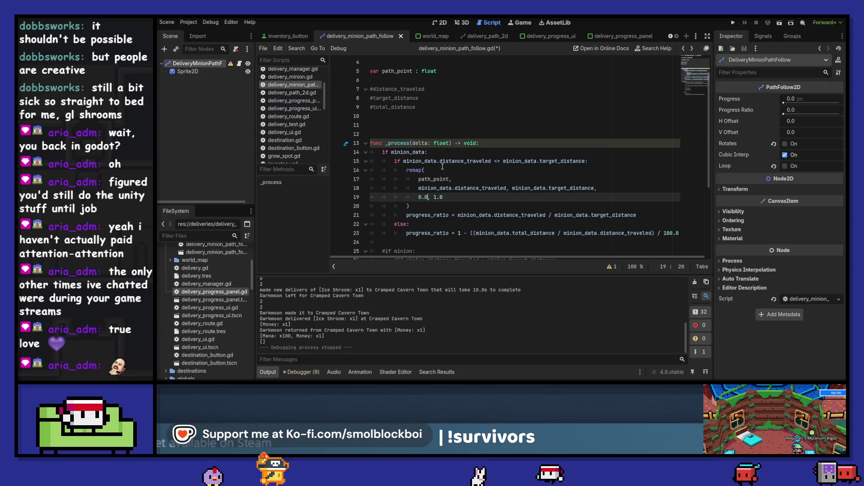
# Step: Assign the remap result to progress_ratio in the if branch and comment out the old formula
pyautogui.doubleClick(439, 215)
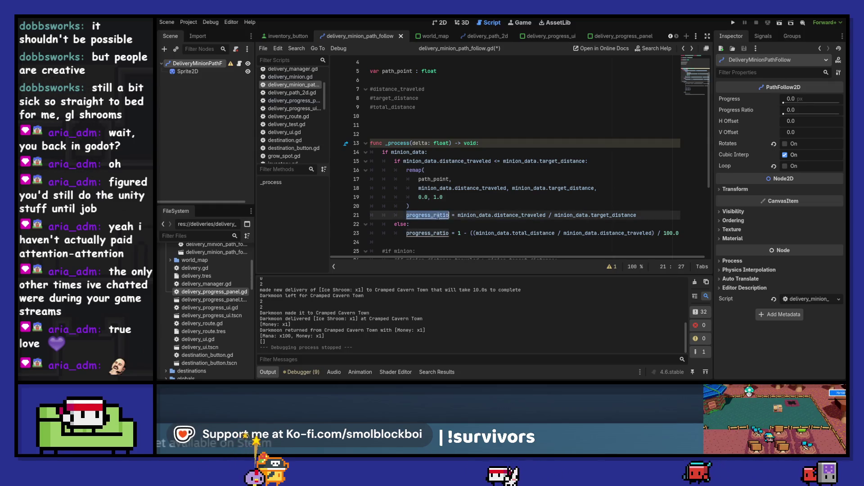
pyautogui.click(407, 170)
pyautogui.hotkey('ctrl', 'v')
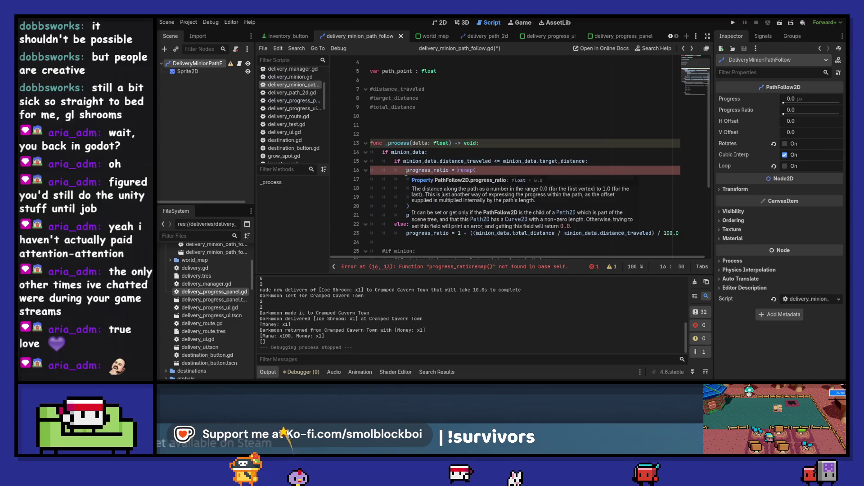
pyautogui.write('=')
pyautogui.click(456, 216)
pyautogui.hotkey('ctrl', 'k')
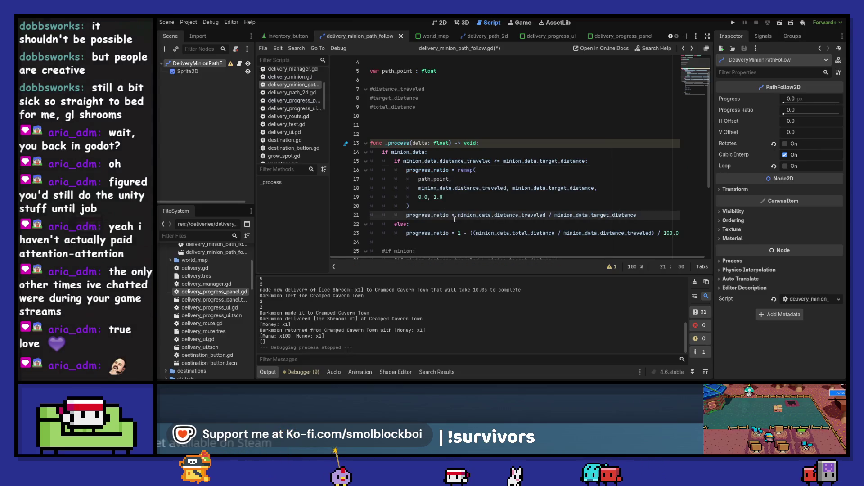
# Step: Copy the progress_ratio remap block into the else branch, comment out its old calculation, and save
pyautogui.moveTo(410, 206); pyautogui.dragTo(352, 169)
pyautogui.hotkey('ctrl', 'c')
pyautogui.click(411, 233)
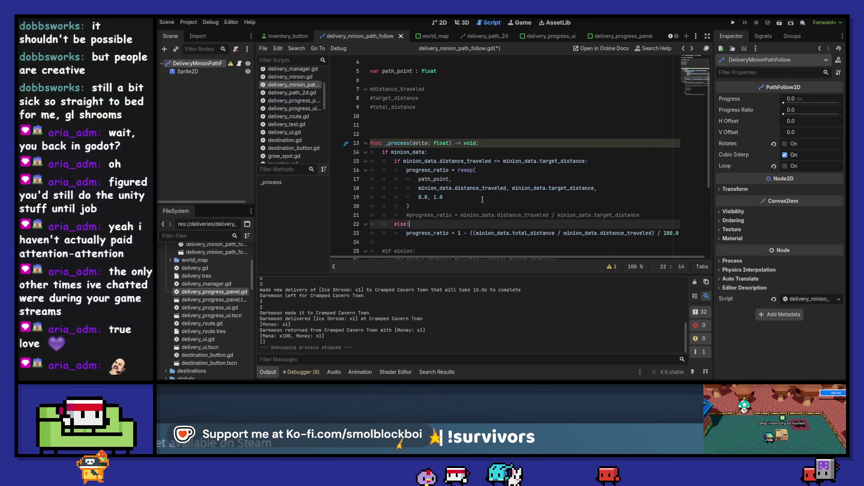
pyautogui.scroll(-2, 450, 216)
pyautogui.press('Return')
pyautogui.press('Up')
pyautogui.hotkey('shift', 'Home')
pyautogui.hotkey('ctrl', 'v')
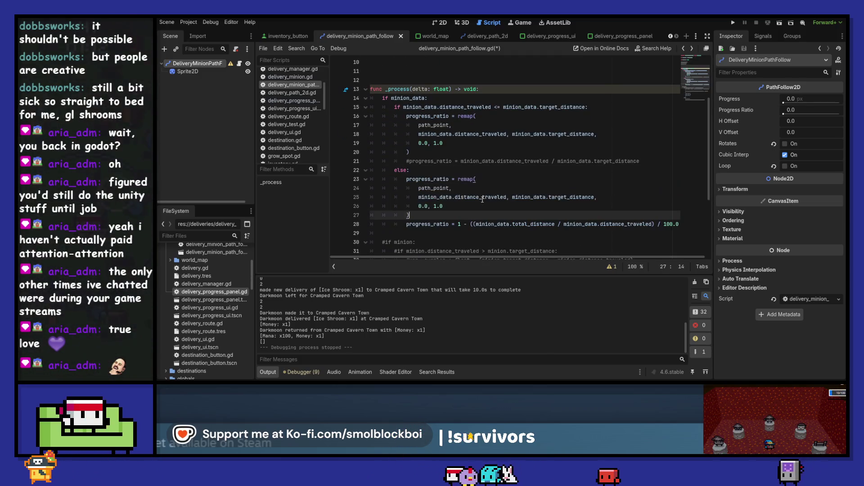
pyautogui.press('Down')
pyautogui.hotkey('ctrl', 'k')
pyautogui.hotkey('ctrl', 's')
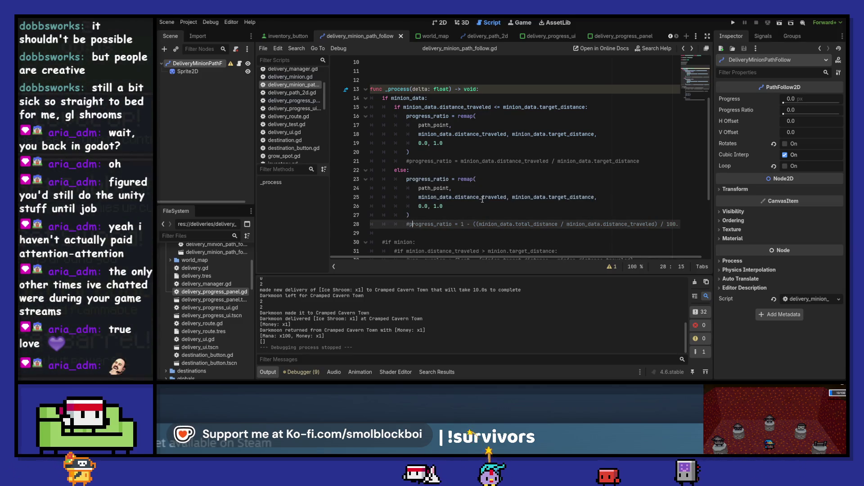
# Step: Open an empty line before minion_data in the else-branch remap call
pyautogui.press('Up')
pyautogui.press('Up')
pyautogui.press('Up')
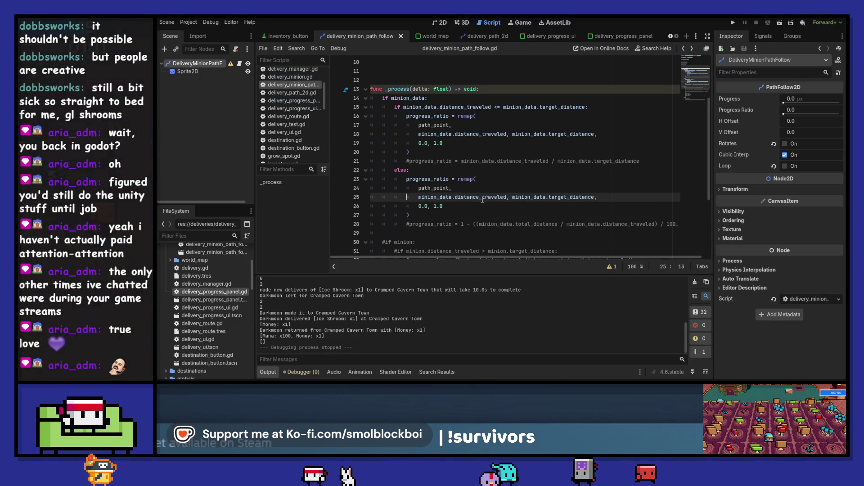
pyautogui.press('Right')
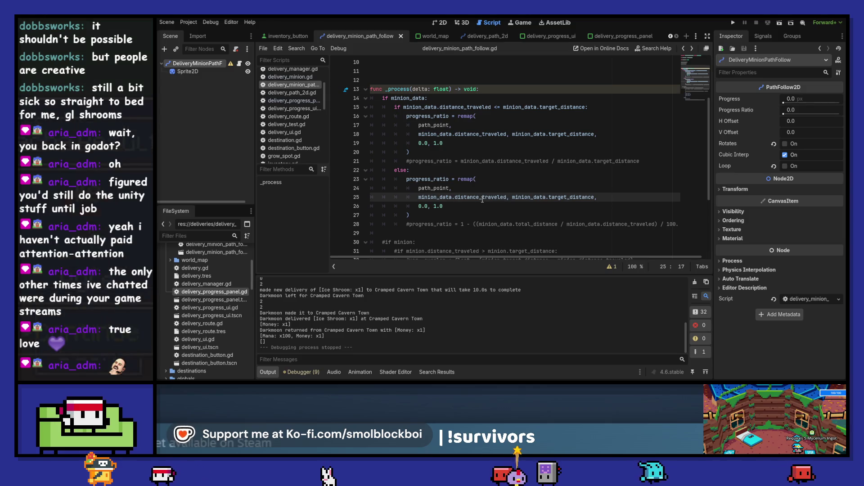
pyautogui.press('Return')
pyautogui.press('Up')
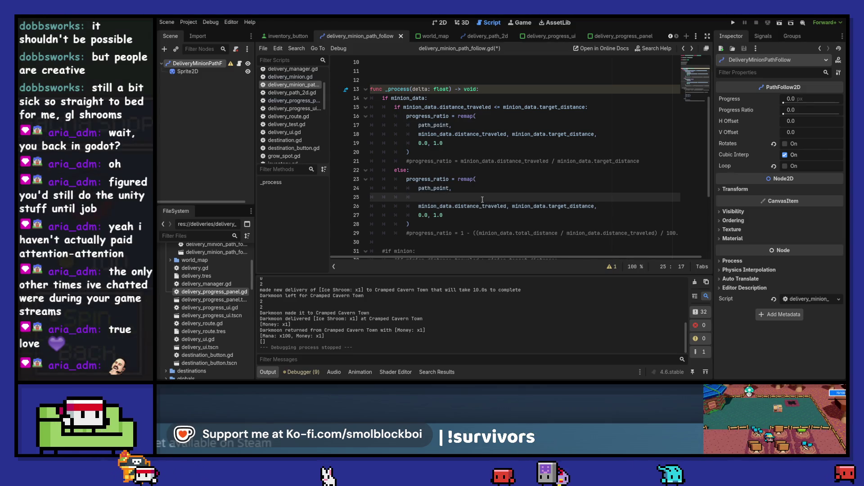
# Step: Comment out the old arguments and write (minion_data.total_distance - minion_data.distance_traveled) above them
pyautogui.hotkey('ctrl', 'shift', 'k')
pyautogui.write('#')
pyautogui.press('Up')
pyautogui.press('End')
pyautogui.press('Return')
pyautogui.write('minion_data.')
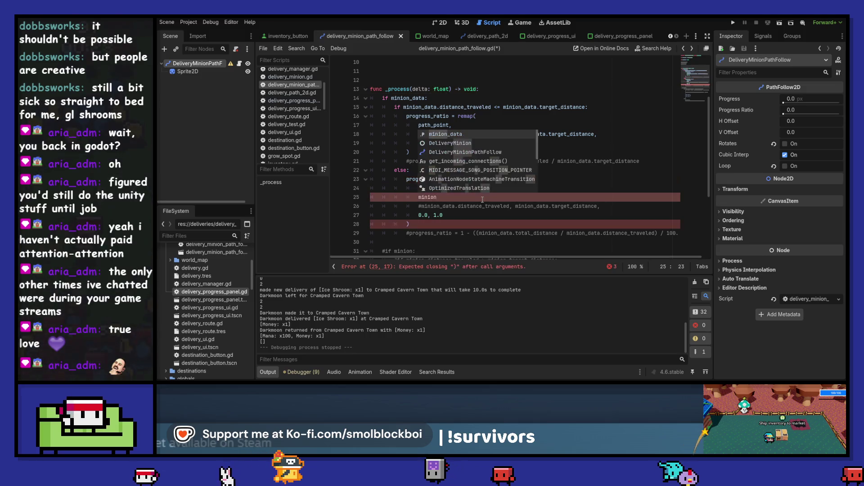
pyautogui.write('total_distance - min')
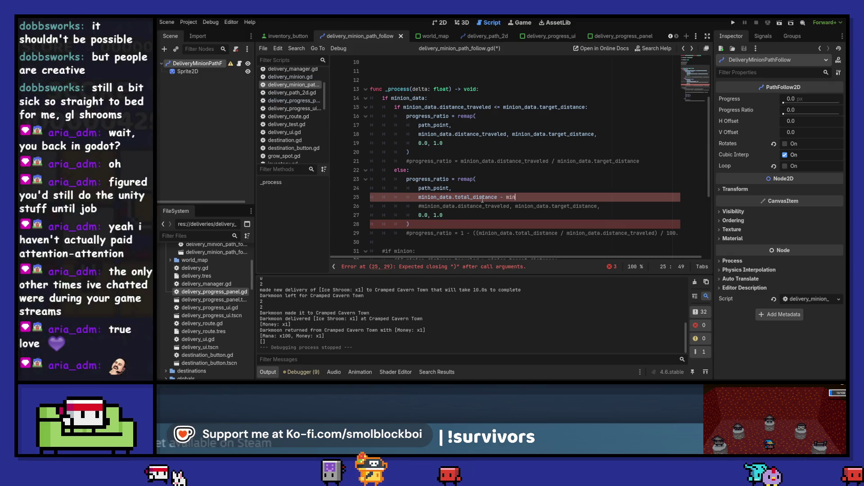
pyautogui.write('ion_data.distance_traveled')
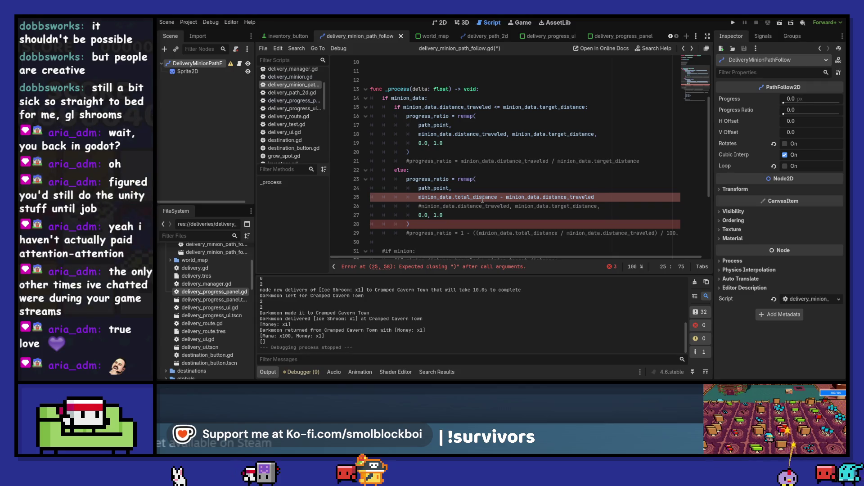
pyautogui.hotkey('shift', 'Home')
pyautogui.write('(')
pyautogui.press('Right')
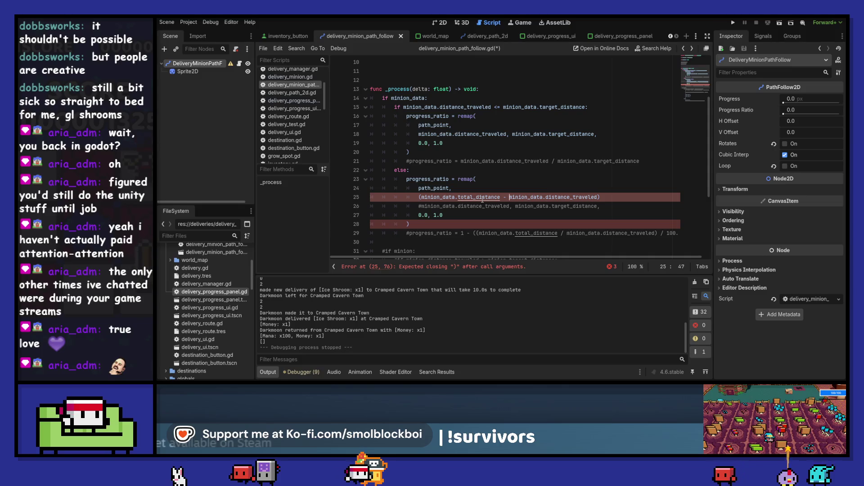
pyautogui.hotkey('ctrl', 'Left')
pyautogui.hotkey('ctrl', 'Left')
pyautogui.hotkey('ctrl', 'Left')
# Step: Change the else-branch output range to 1.0, 0.0
pyautogui.press('Down')
pyautogui.press('Down')
pyautogui.press('Left')
pyautogui.press('Left')
pyautogui.press('Left')
pyautogui.press('Delete')
pyautogui.write('0')
pyautogui.press('Left')
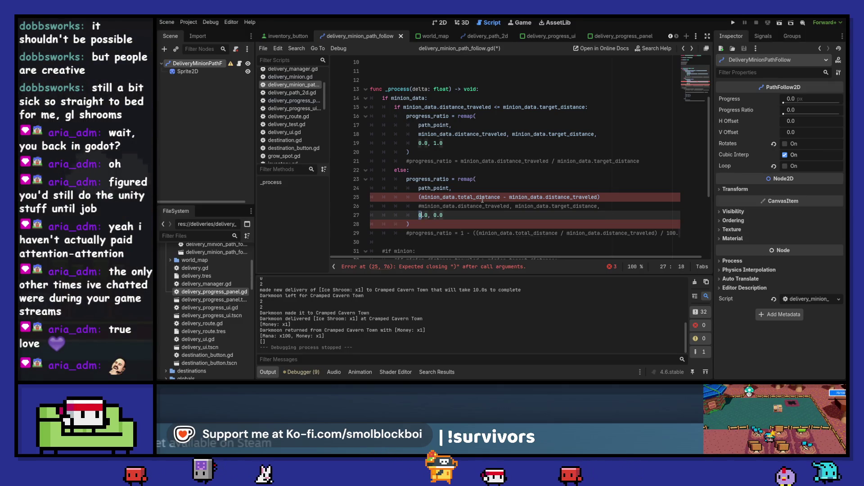
pyautogui.press('Left')
pyautogui.press('Left')
pyautogui.press('Left')
pyautogui.press('Delete')
pyautogui.write('1')
# Step: Turn the subtraction into separate arguments: minion_data.total_distance, minion_data.distance_traveled,
pyautogui.press('Up')
pyautogui.press('Up')
pyautogui.hotkey('ctrl', 'Right')
pyautogui.hotkey('ctrl', 'Right')
pyautogui.press('End')
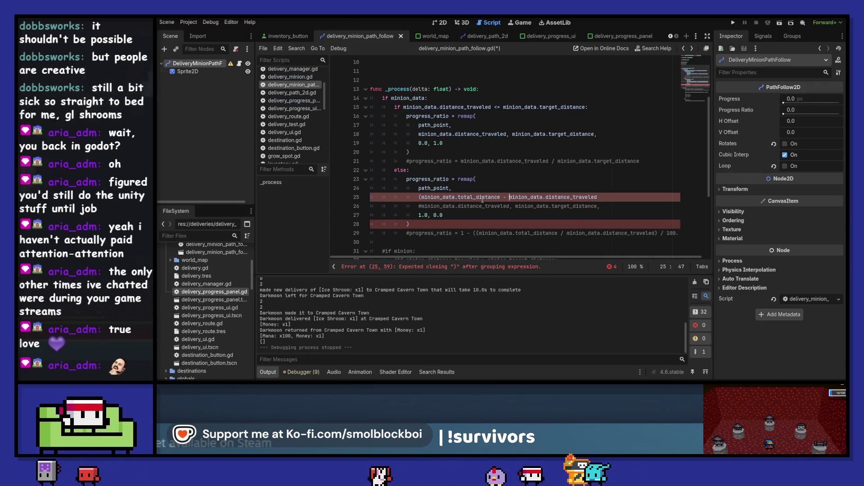
pyautogui.press('BackSpace')
pyautogui.press('BackSpace')
pyautogui.press('BackSpace')
pyautogui.write(',')
pyautogui.press('Home')
pyautogui.press('Right')
pyautogui.press('BackSpace')
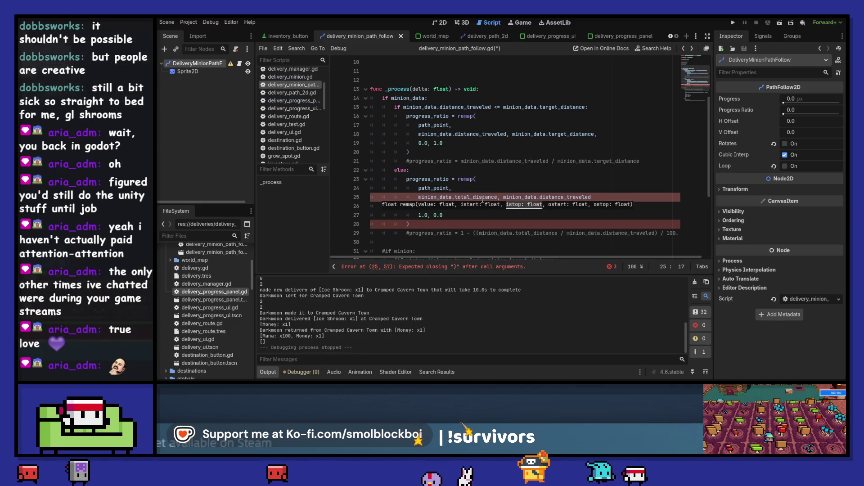
pyautogui.press('Escape')
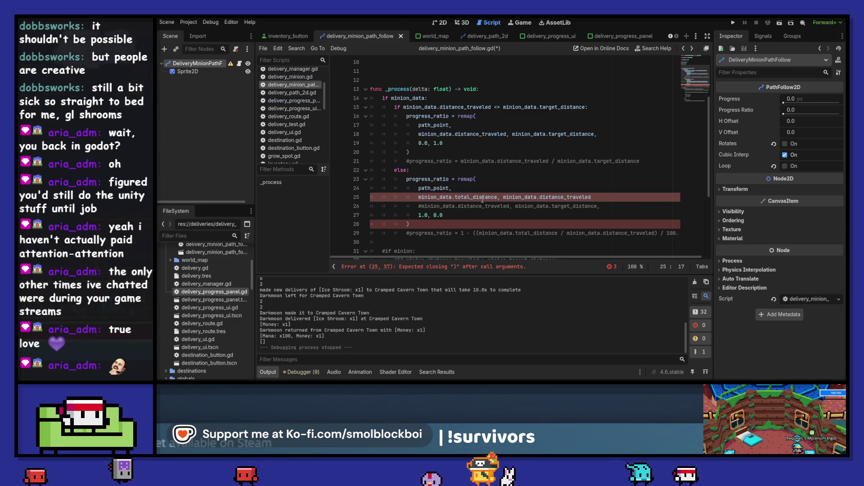
pyautogui.hotkey('ctrl', 'Right')
pyautogui.hotkey('ctrl', 'Right')
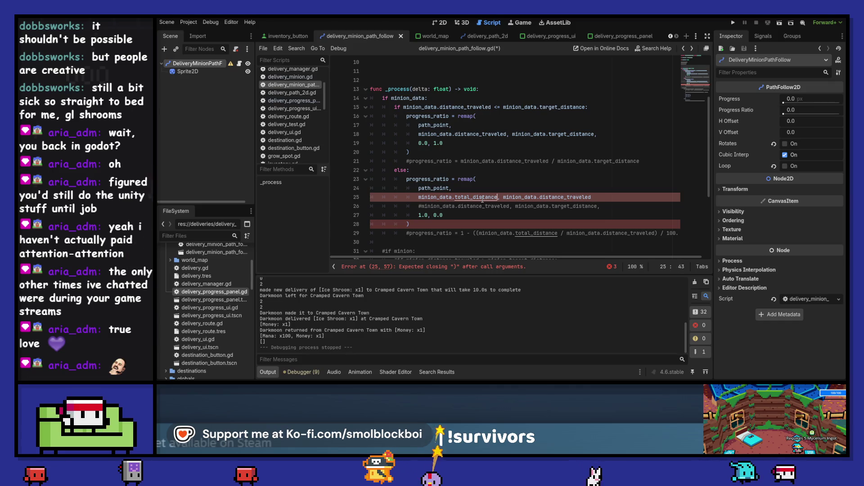
pyautogui.press('End')
pyautogui.write(',')
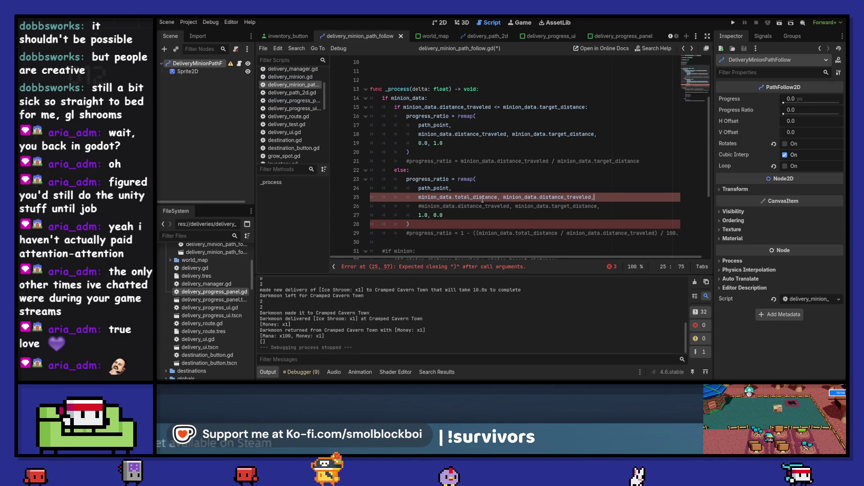
# Step: Delete the old commented arguments line, save the script, and run the game
pyautogui.press('Down')
pyautogui.hotkey('ctrl', 'shift', 'k')
pyautogui.hotkey('ctrl', 's')
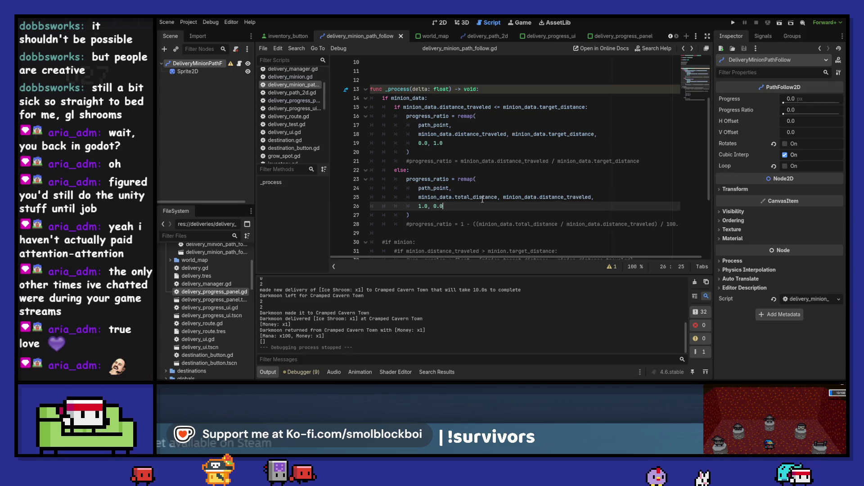
pyautogui.press('F5')
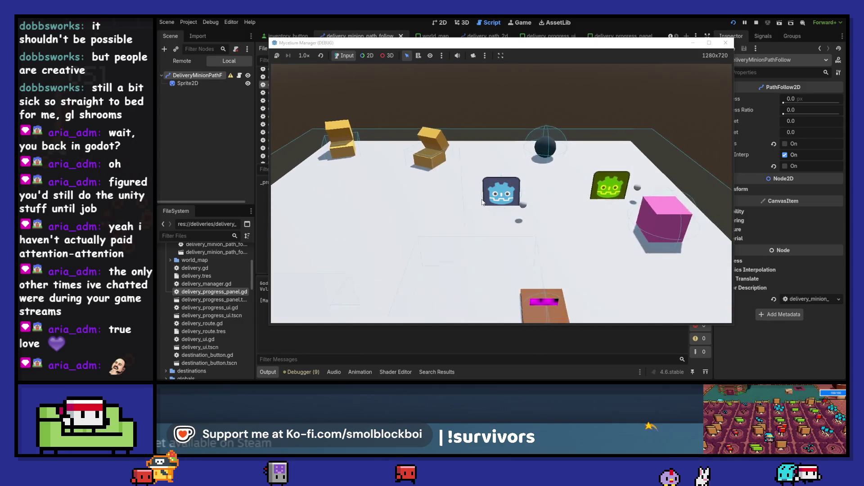
# Step: Harvest an Ice Shroom, send it to Green Grasslands Village, and stop the run
pyautogui.press('d')
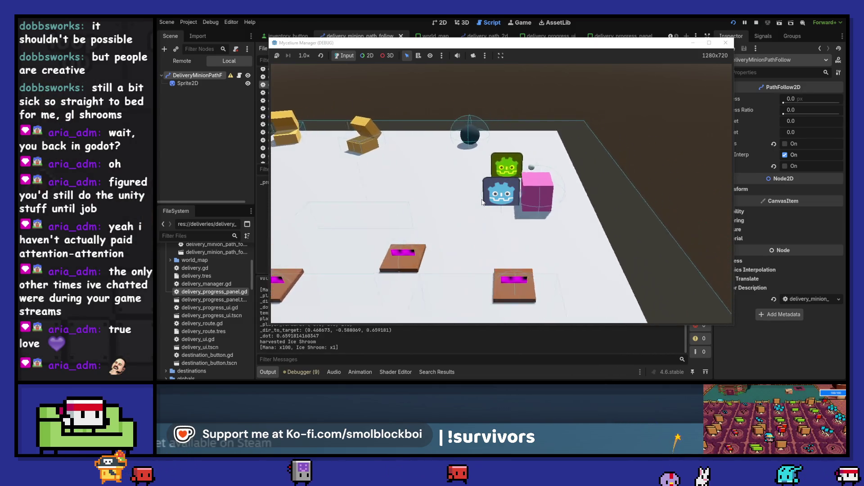
pyautogui.press('e')
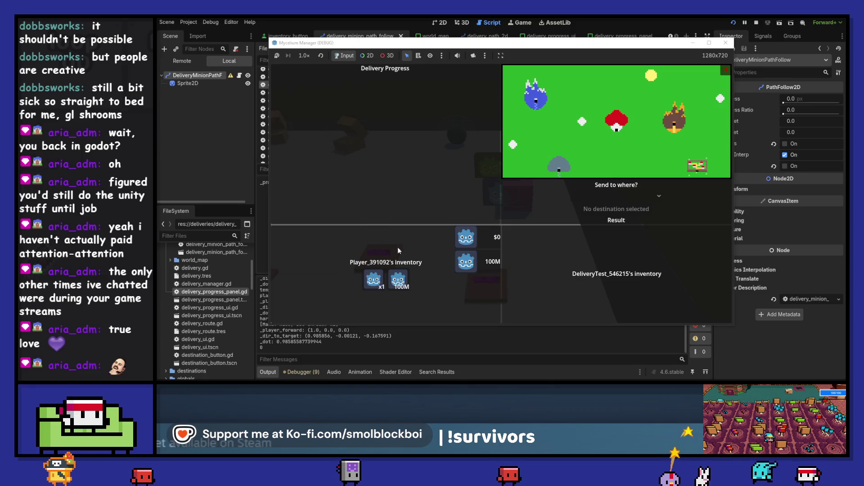
pyautogui.click(374, 279)
pyautogui.click(603, 198)
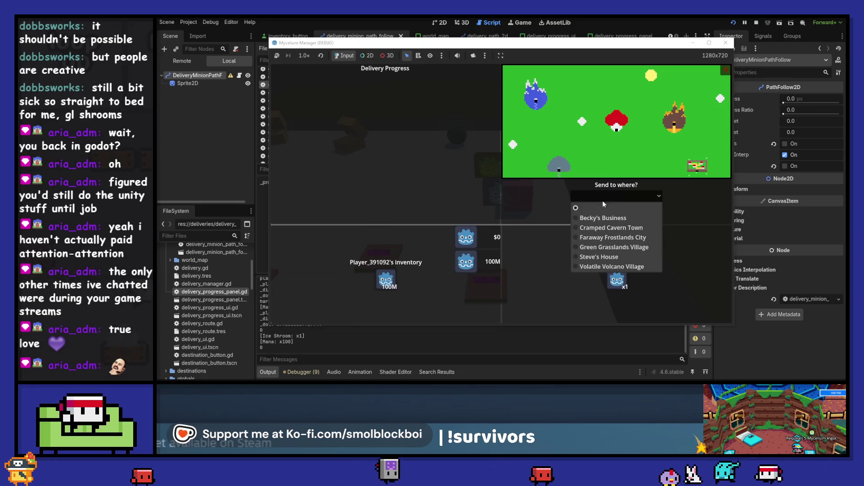
pyautogui.click(599, 247)
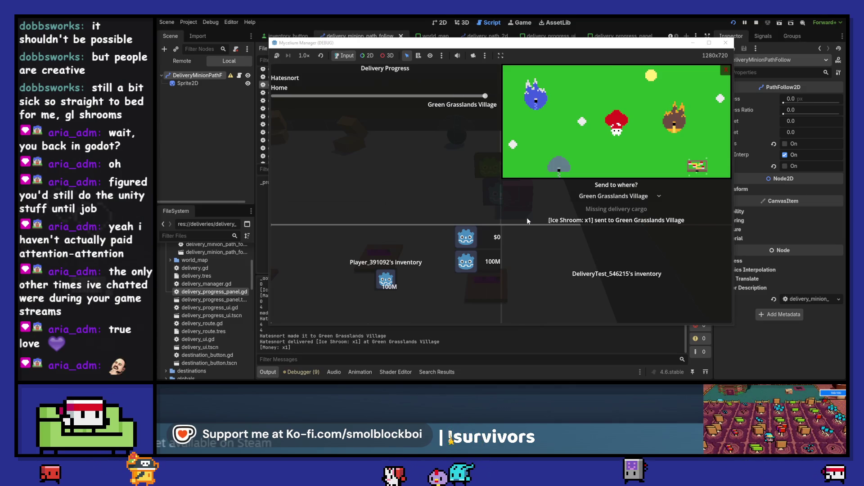
pyautogui.click(726, 43)
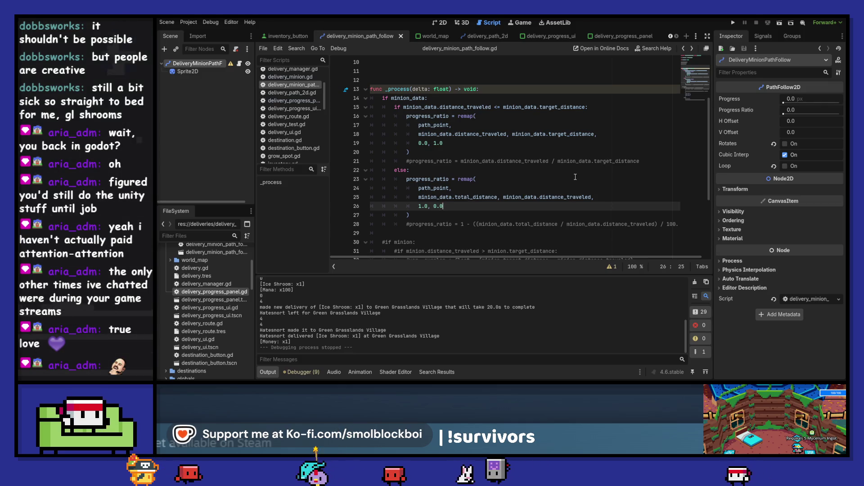
# Step: Save the script after a no-op edit on line 20
pyautogui.click(434, 152)
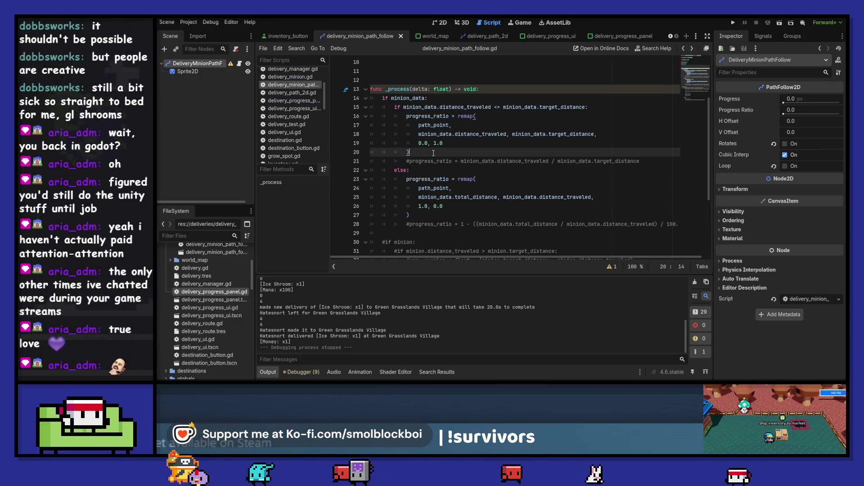
pyautogui.press('Return')
pyautogui.press('BackSpace')
pyautogui.hotkey('ctrl', 's')
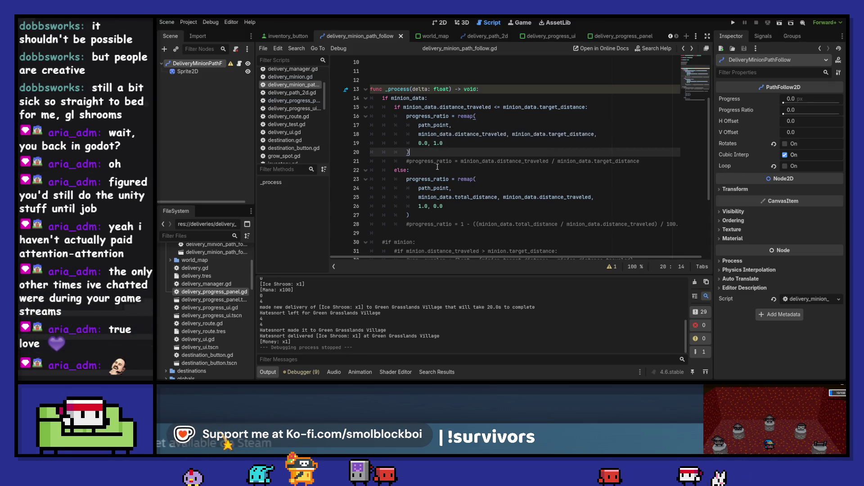
pyautogui.scroll(3, 438, 167)
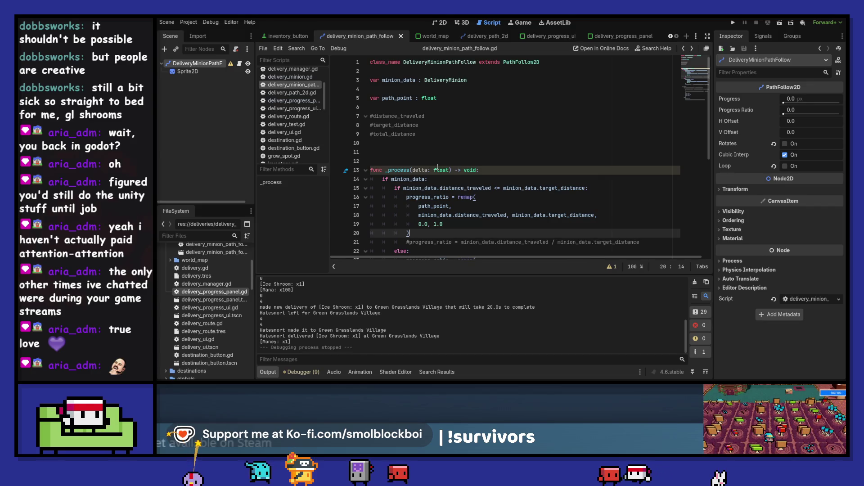
pyautogui.scroll(-1, 437, 166)
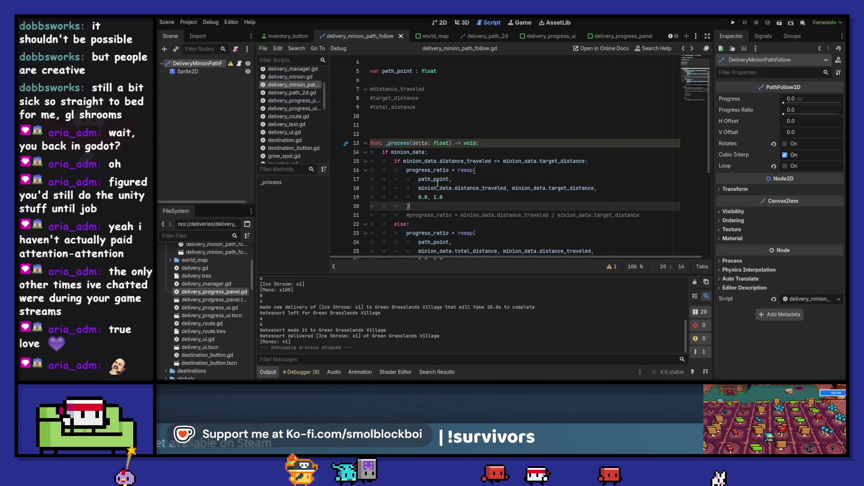
pyautogui.scroll(-3, 437, 183)
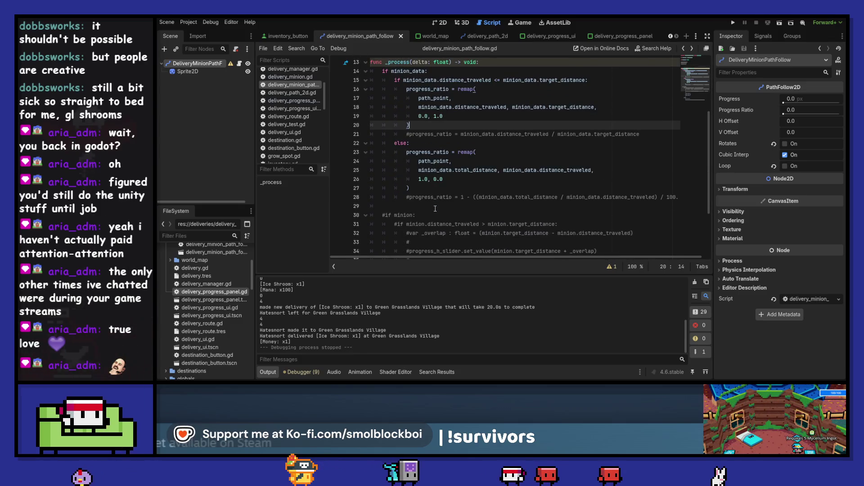
# Step: Add print(path_point) after the else-branch remap block, save, and run the project
pyautogui.click(434, 191)
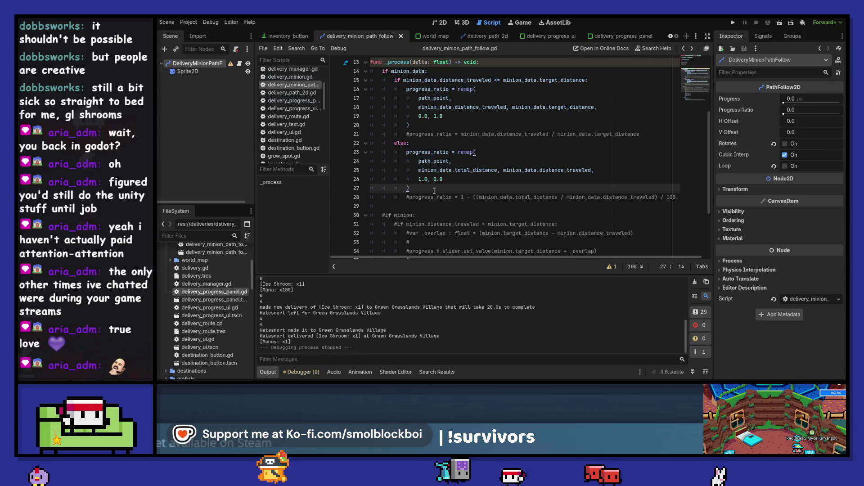
pyautogui.press('Return')
pyautogui.press('BackSpace')
pyautogui.press('BackSpace')
pyautogui.write('pr')
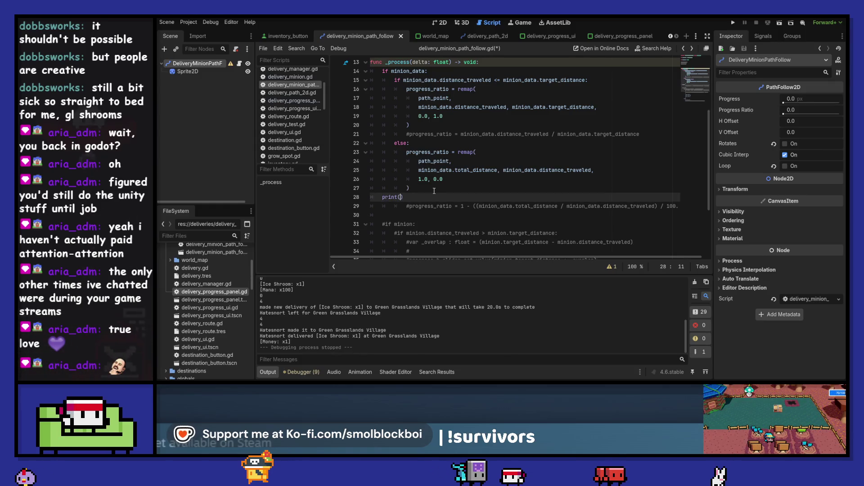
pyautogui.write('int(path_')
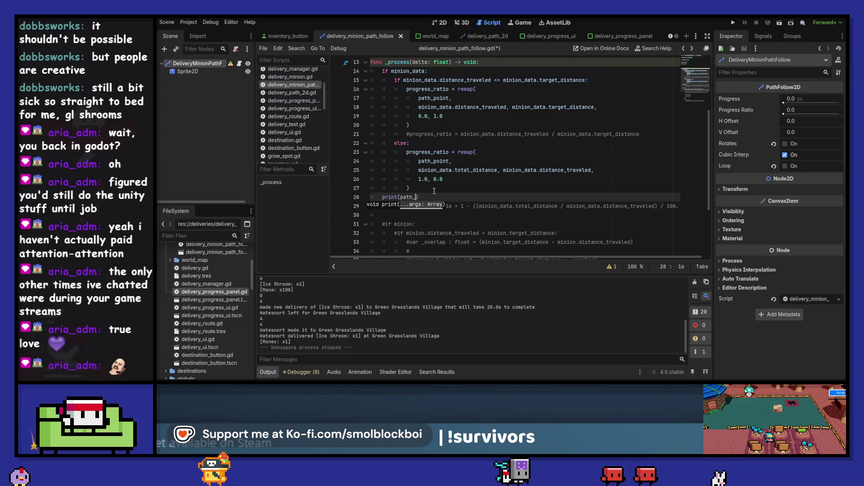
pyautogui.write('h')
pyautogui.press('Return')
pyautogui.hotkey('ctrl', 's')
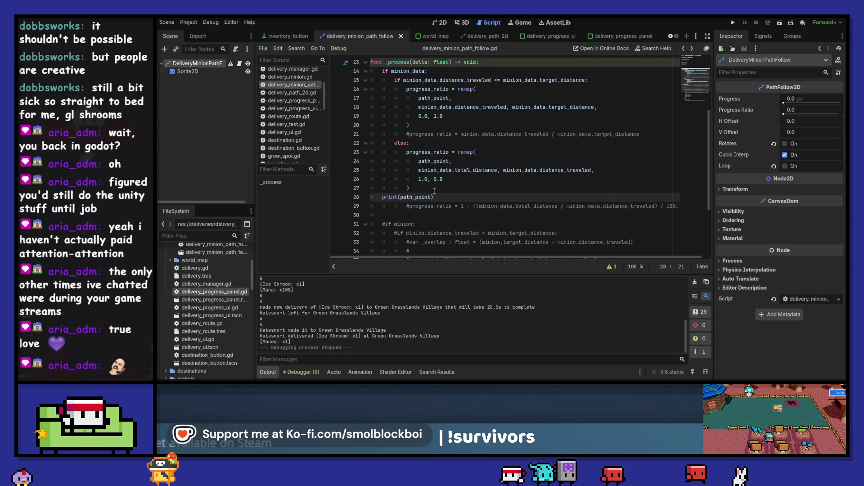
pyautogui.press('F5')
# Step: Harvest an Ice Shroom, send it to Cramped Cavern Town, then stop the game to read path_point output
pyautogui.press('d')
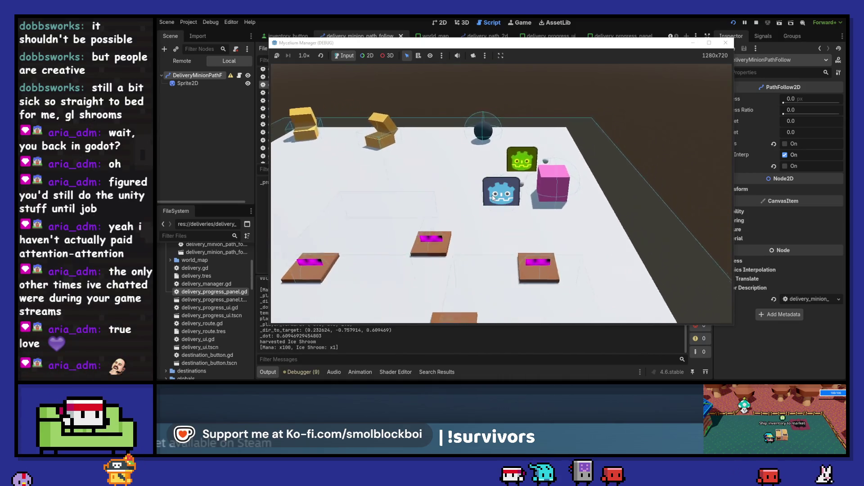
pyautogui.press('e')
pyautogui.click(379, 282)
pyautogui.click(616, 196)
pyautogui.click(599, 226)
pyautogui.click(615, 209)
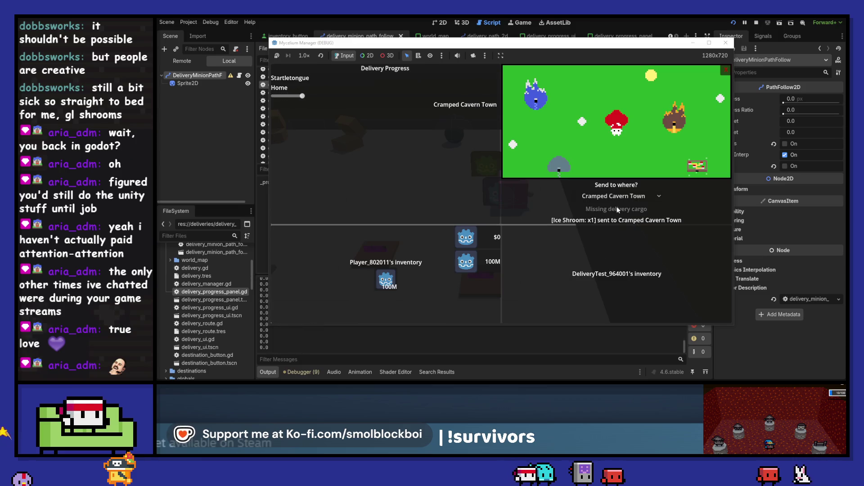
pyautogui.click(725, 45)
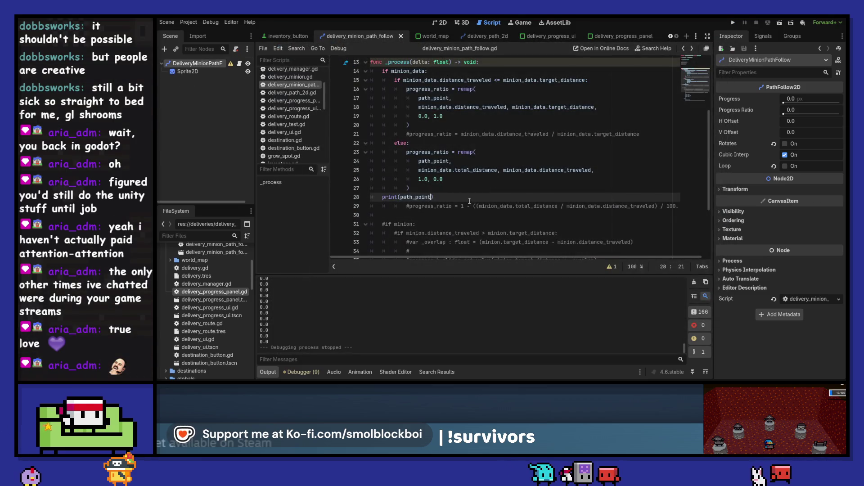
pyautogui.scroll(1, 469, 201)
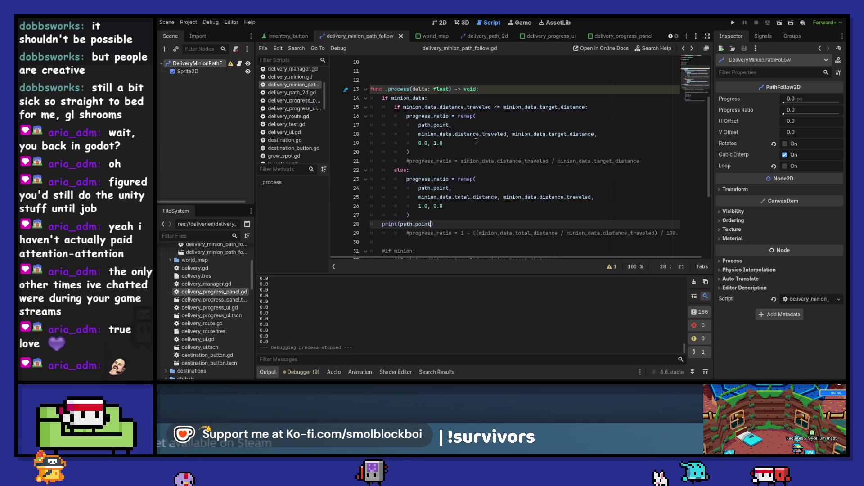
pyautogui.keyDown('ctrl'); pyautogui.click(466, 117); pyautogui.keyUp('ctrl')
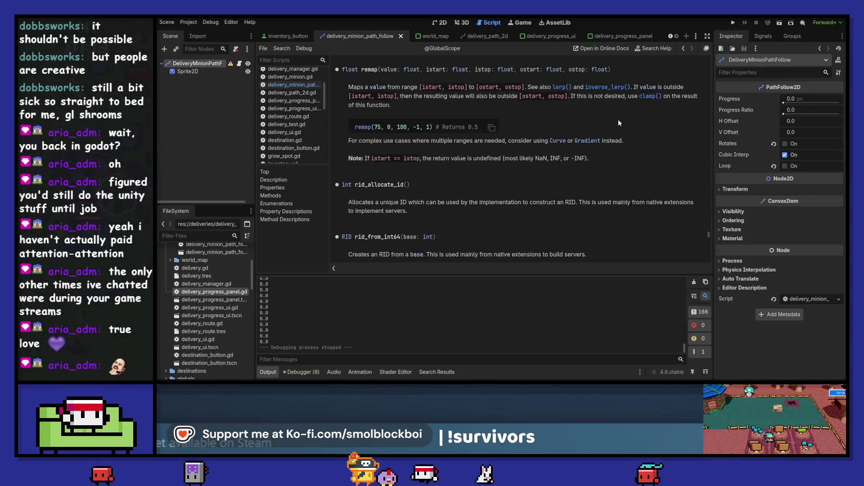
# Step: Return from the remap documentation to delivery_minion_path_follow.gd
pyautogui.click(684, 49)
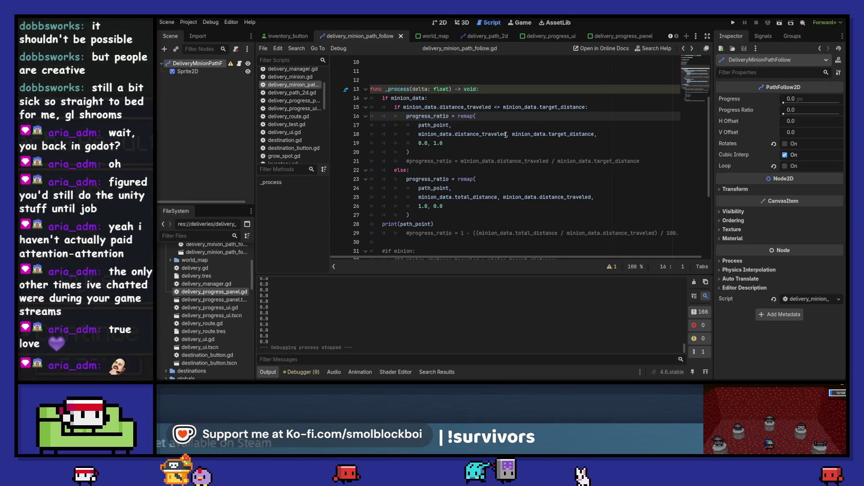
# Step: Change the remap source ranges to 0–target_distance and total_distance–target_distance
pyautogui.moveTo(507, 135)
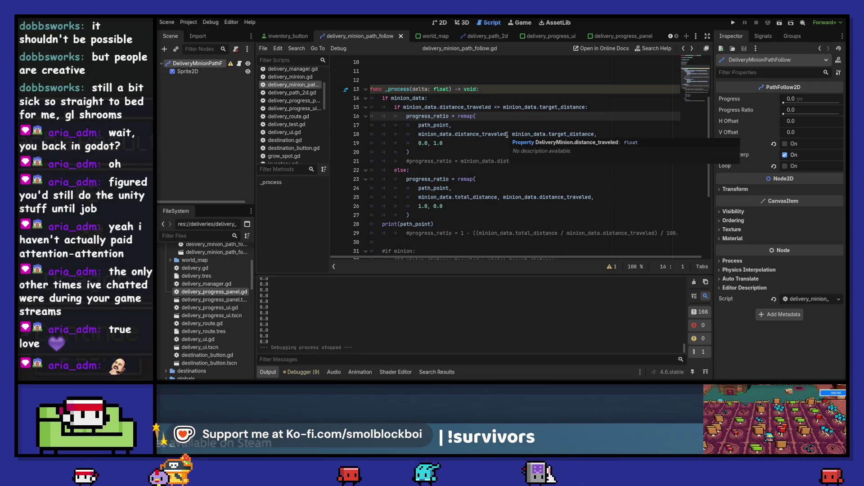
pyautogui.moveTo(507, 135); pyautogui.dragTo(416, 135)
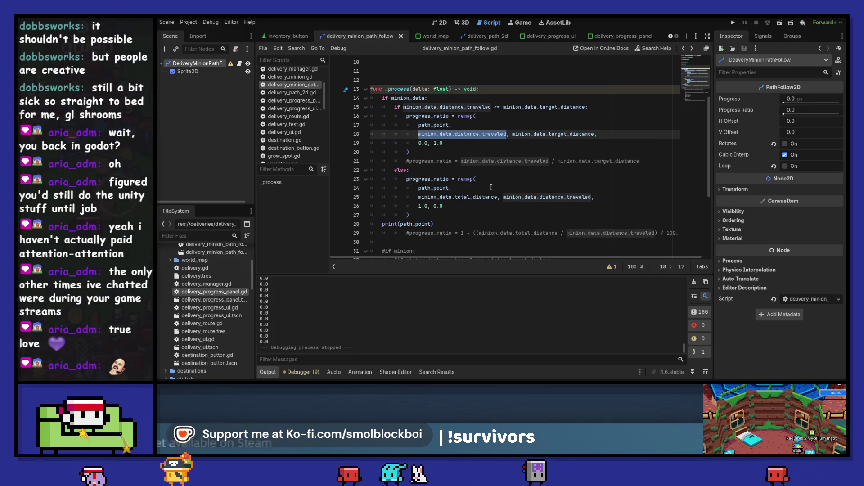
pyautogui.write('0')
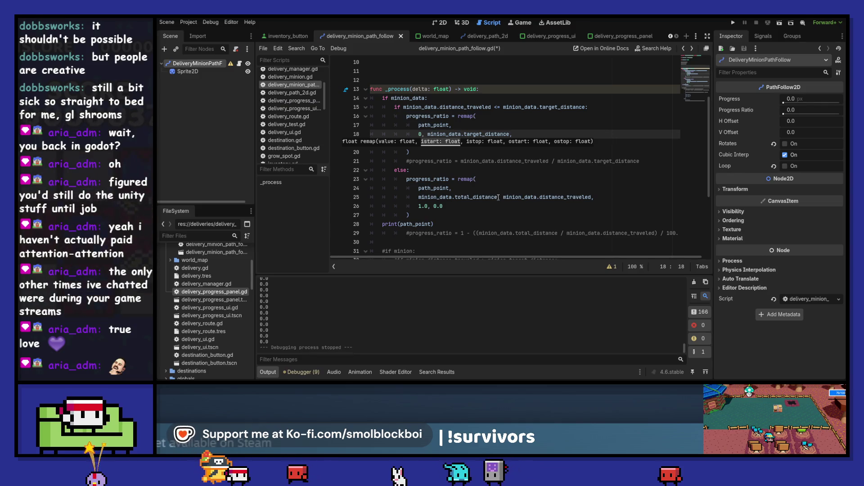
pyautogui.moveTo(498, 199); pyautogui.dragTo(419, 198)
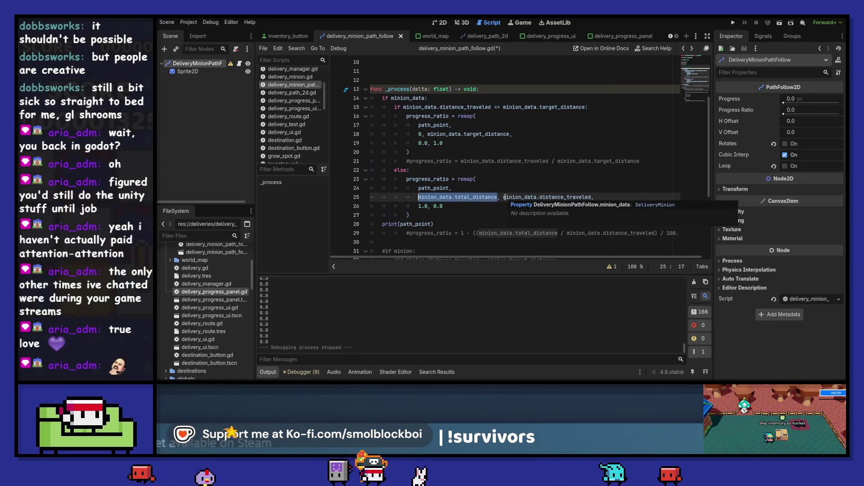
pyautogui.scroll(3, 505, 198)
pyautogui.click(558, 188)
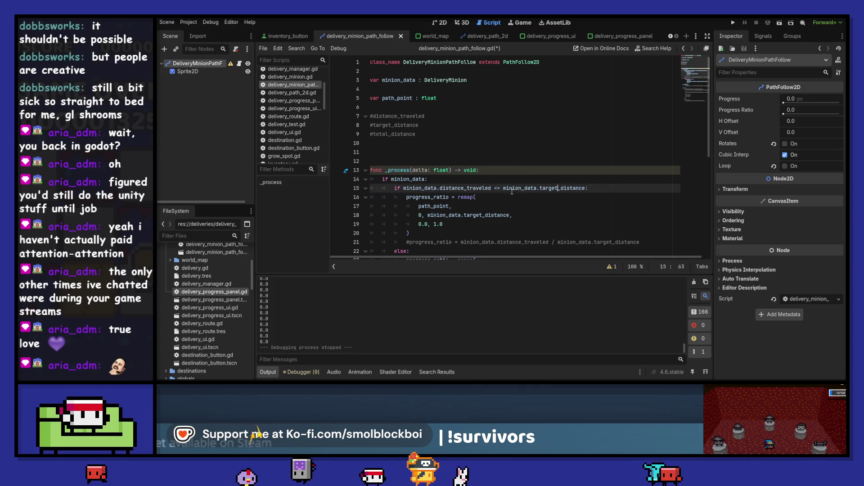
pyautogui.moveTo(503, 189); pyautogui.dragTo(585, 191)
pyautogui.hotkey('ctrl', 'c')
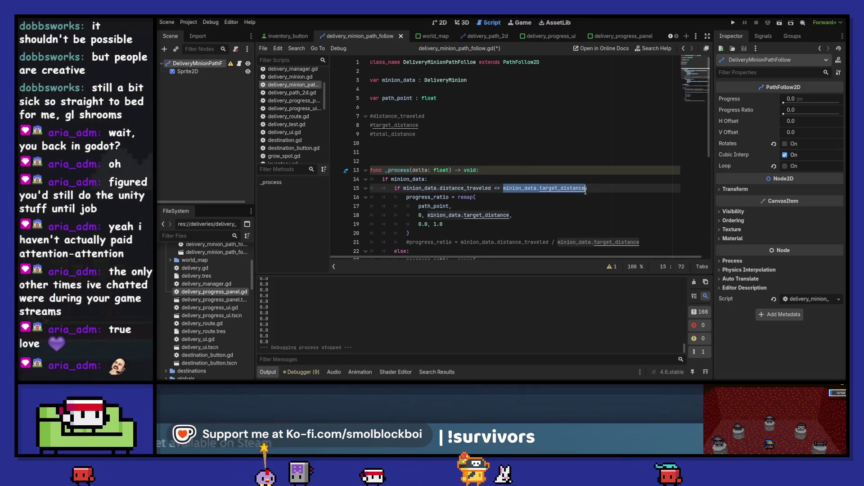
pyautogui.scroll(-3, 585, 191)
pyautogui.moveTo(503, 198); pyautogui.dragTo(589, 198)
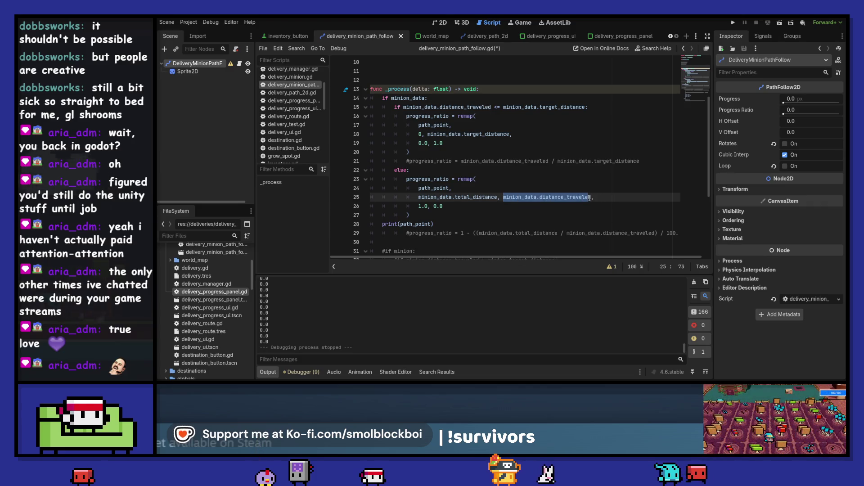
pyautogui.hotkey('ctrl', 'v')
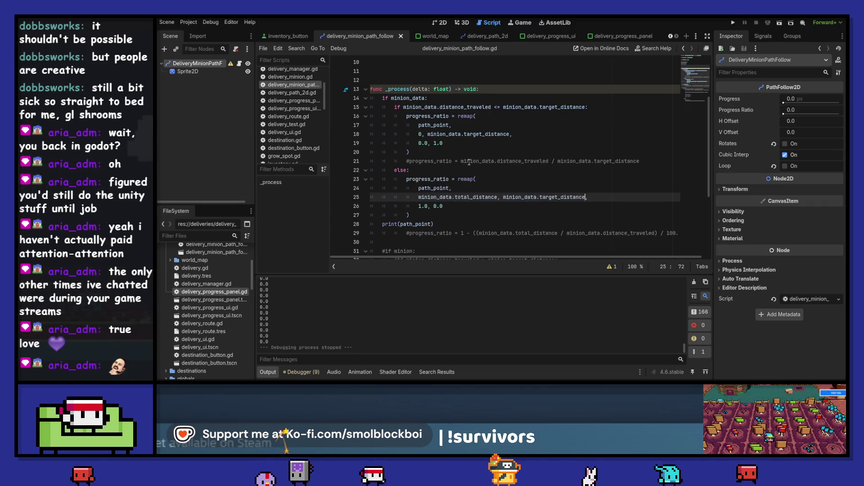
# Step: Replace path_point with minion_data.distance_traveled in both remap calls and save the script
pyautogui.moveTo(403, 107); pyautogui.dragTo(492, 107)
pyautogui.hotkey('ctrl', 'c')
pyautogui.doubleClick(431, 125)
pyautogui.hotkey('ctrl', 'v')
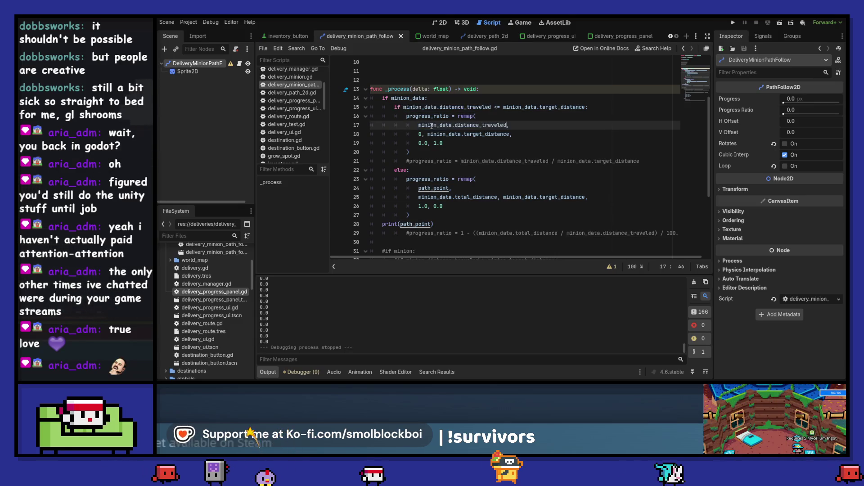
pyautogui.doubleClick(433, 188)
pyautogui.hotkey('ctrl', 'v')
pyautogui.hotkey('ctrl', 's')
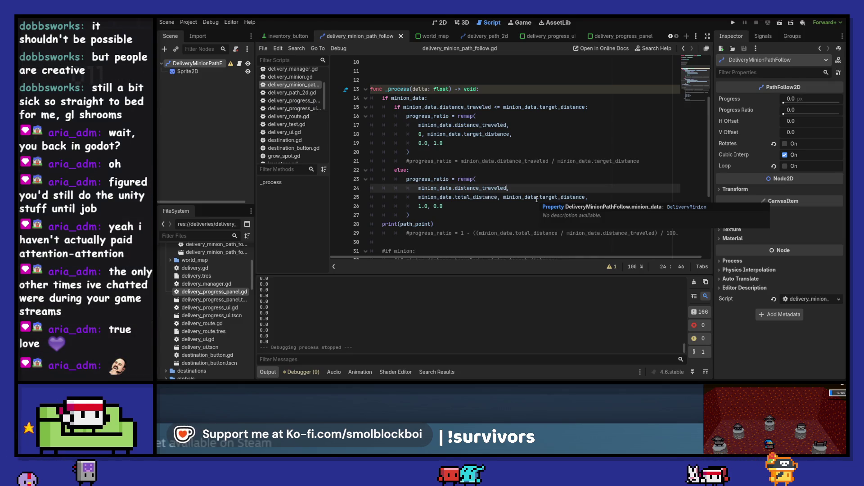
# Step: Run the game, send an Ice Shroom to Faraway Frostlands City, watch Darkmoon's progress bar, then stop
pyautogui.press('F5')
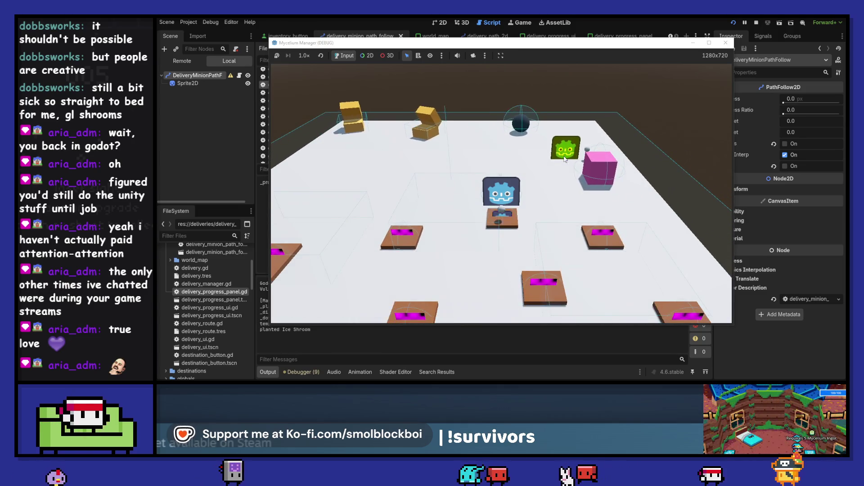
pyautogui.click(564, 159)
pyautogui.click(373, 280)
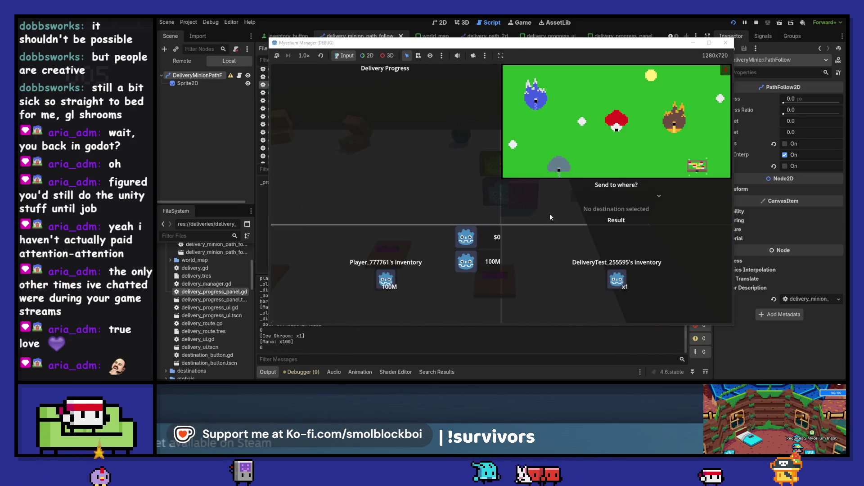
pyautogui.click(602, 197)
pyautogui.click(596, 237)
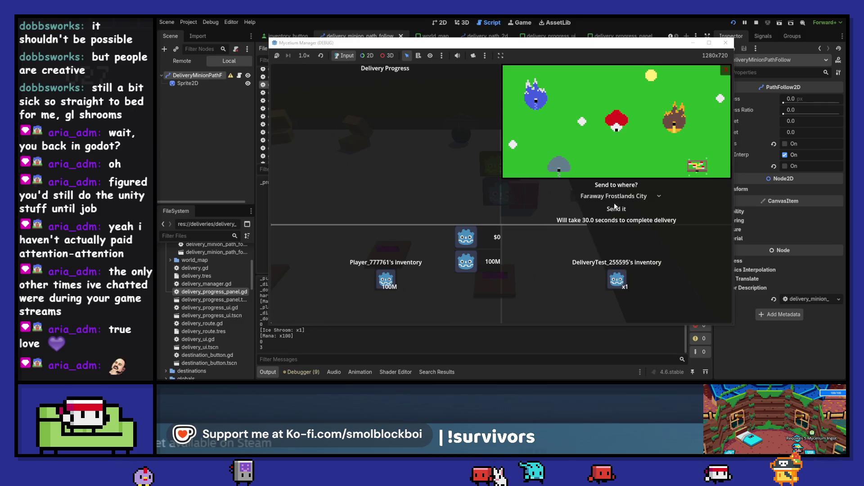
pyautogui.click(614, 205)
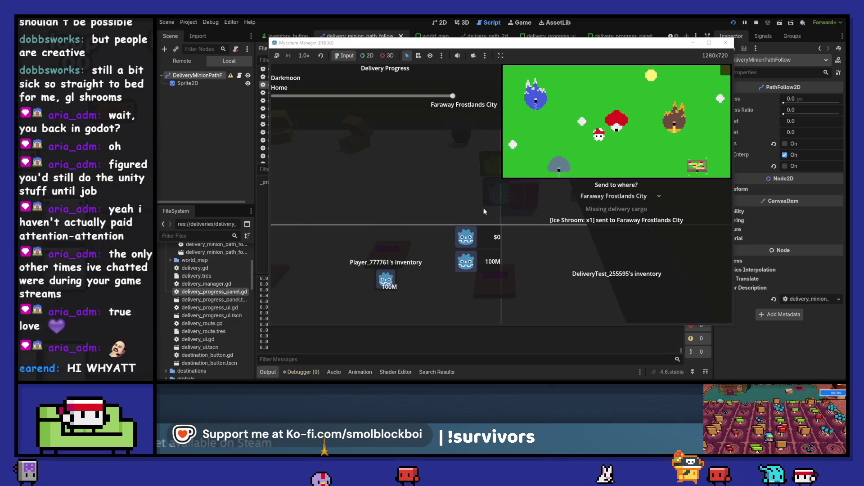
pyautogui.click(726, 43)
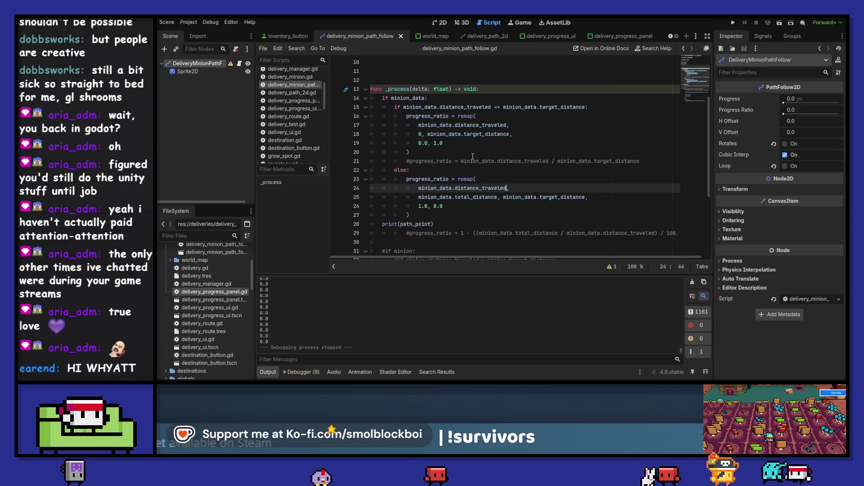
# Step: Delete the var path_point declaration and the print(path_point) line, then show the 2D workspace
pyautogui.scroll(3, 473, 157)
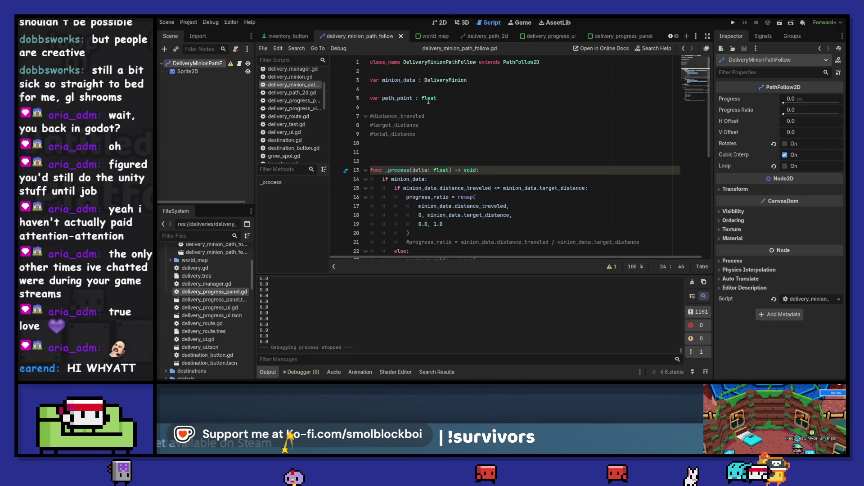
pyautogui.moveTo(447, 98); pyautogui.dragTo(352, 99)
pyautogui.press('BackSpace')
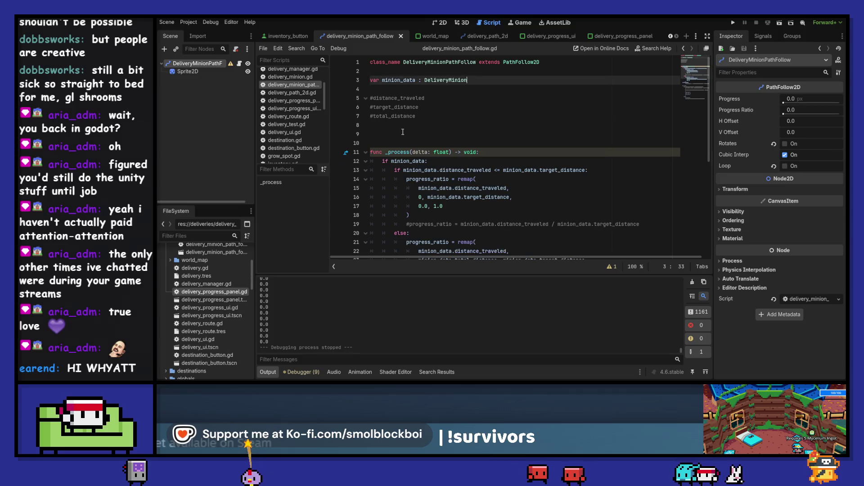
pyautogui.scroll(-6, 448, 152)
pyautogui.moveTo(433, 125); pyautogui.dragTo(343, 130)
pyautogui.press('BackSpace')
pyautogui.press('BackSpace')
pyautogui.scroll(5, 446, 204)
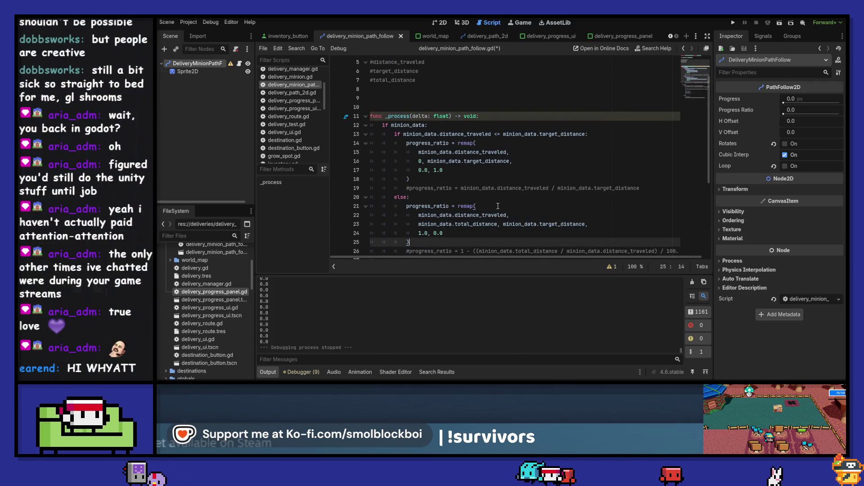
pyautogui.scroll(-1, 498, 205)
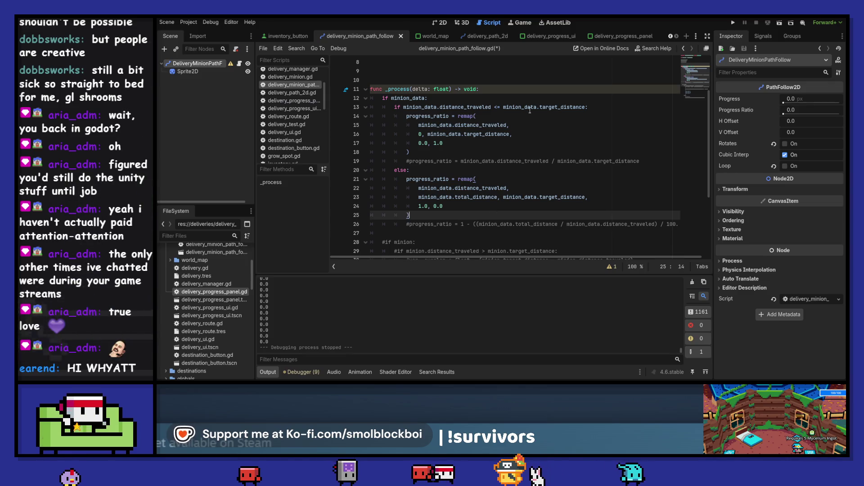
pyautogui.click(443, 23)
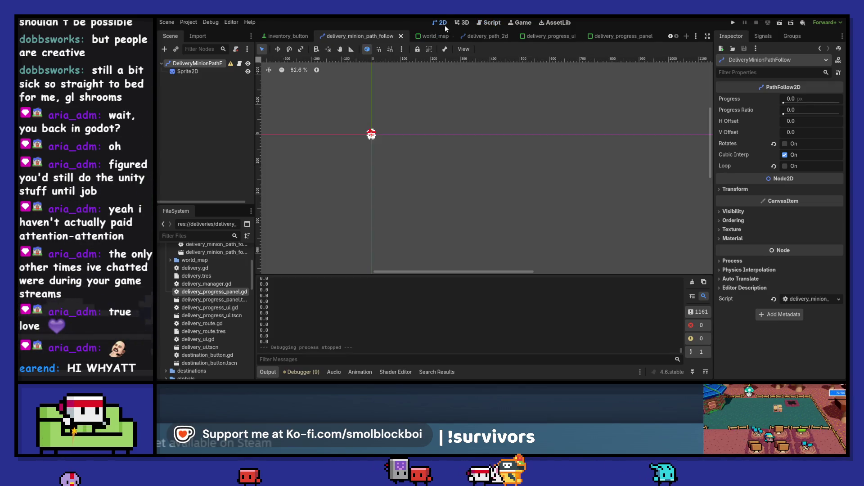
# Step: Relaunch the game, send an Ice Shroom to Cramped Cavern Town, and stop after Darkmoon returns with Money x1
pyautogui.press('F5')
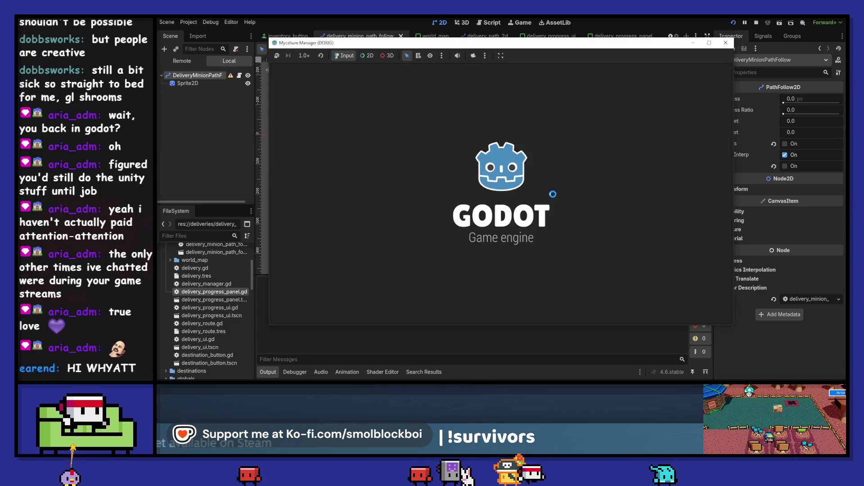
pyautogui.press('s')
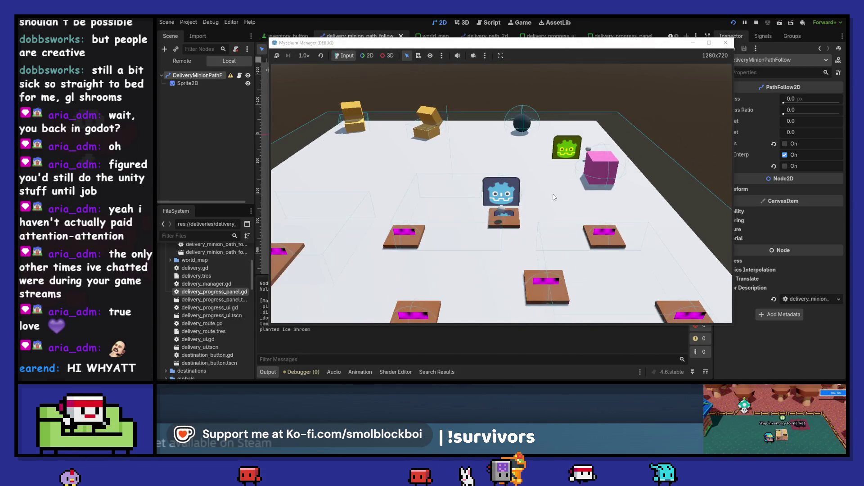
pyautogui.press('e')
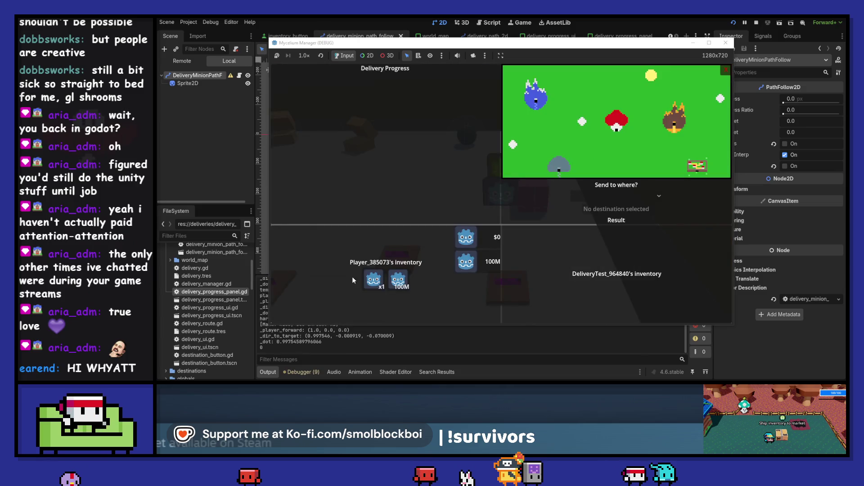
pyautogui.click(606, 195)
pyautogui.click(615, 222)
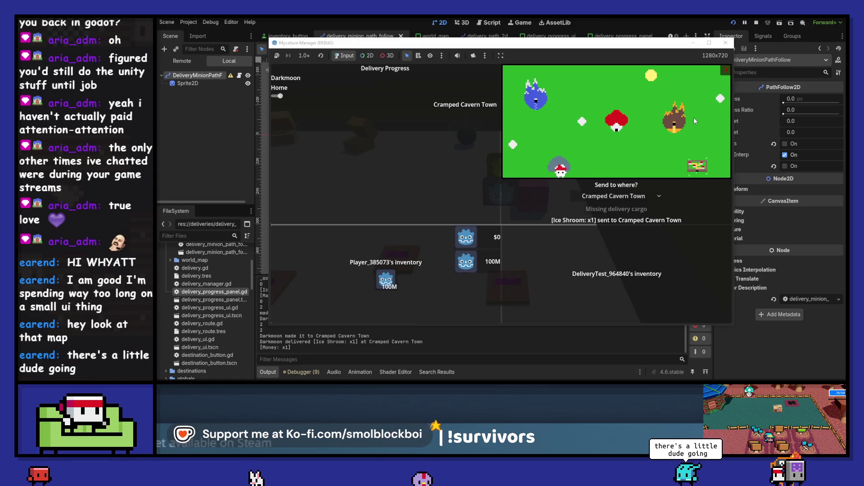
pyautogui.click(724, 69)
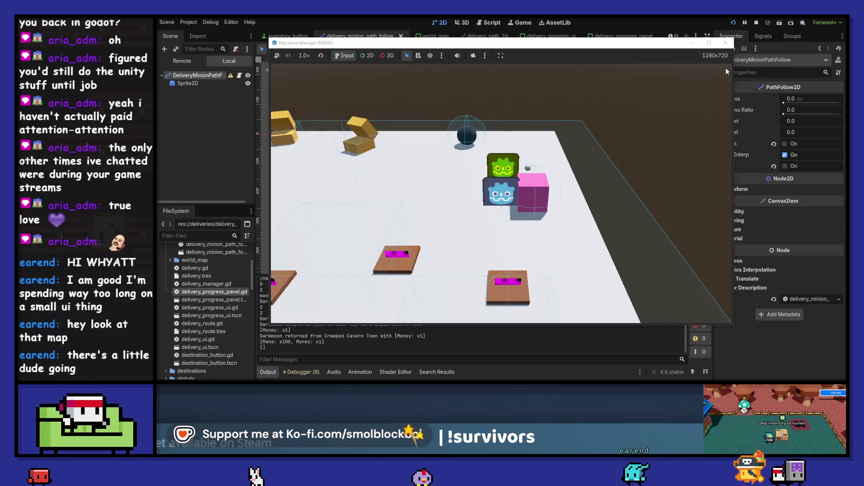
pyautogui.click(727, 43)
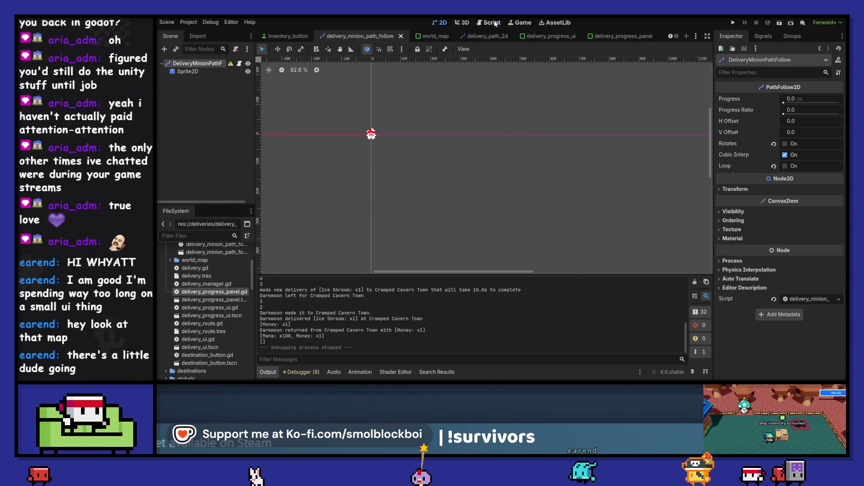
pyautogui.click(495, 23)
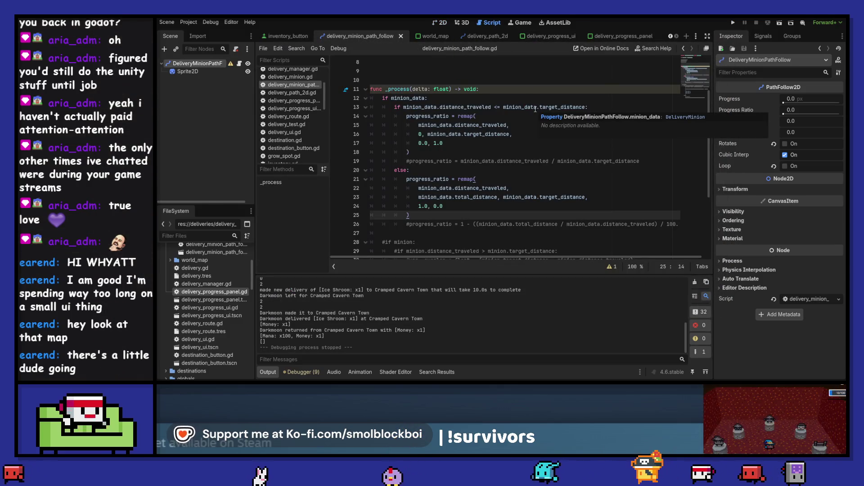
# Step: Review the world_map scene and script, then change line 24's remap output range to 0.0, 1.0
pyautogui.click(443, 24)
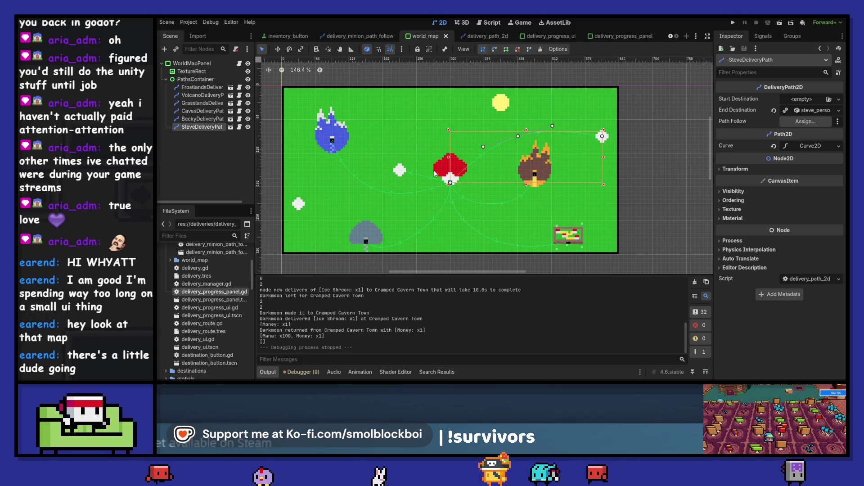
pyautogui.click(492, 23)
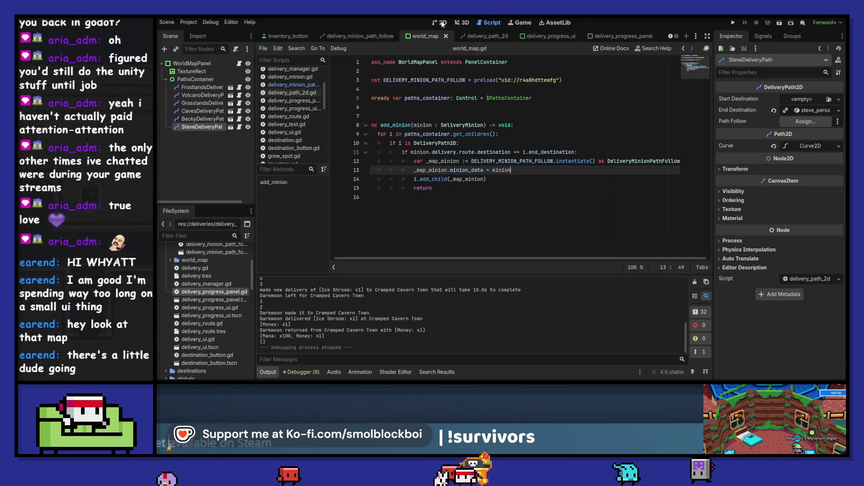
pyautogui.click(359, 37)
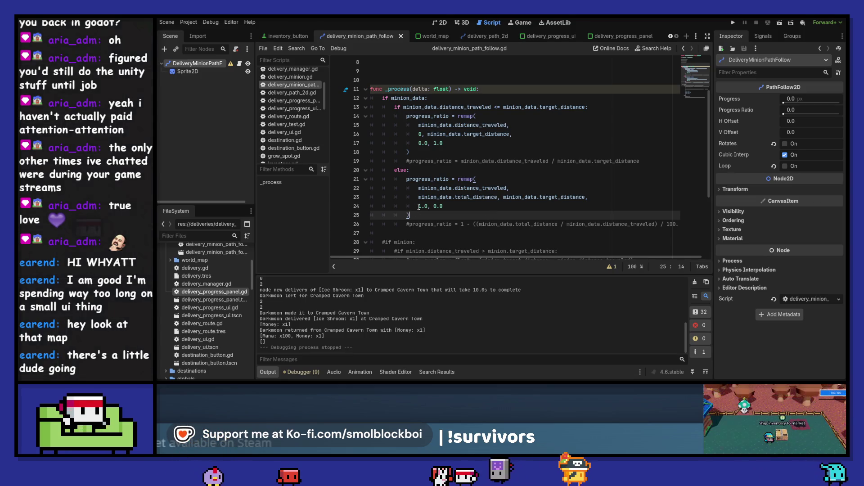
pyautogui.doubleClick(435, 208)
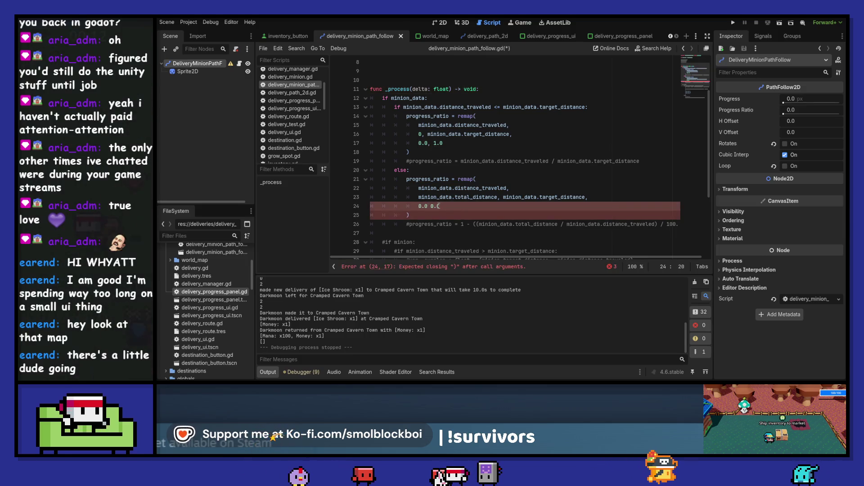
pyautogui.click(435, 207)
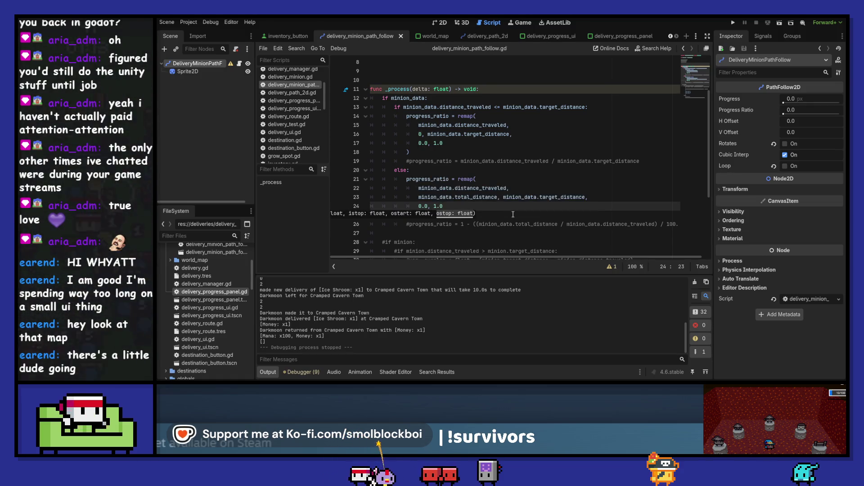
pyautogui.press('F5')
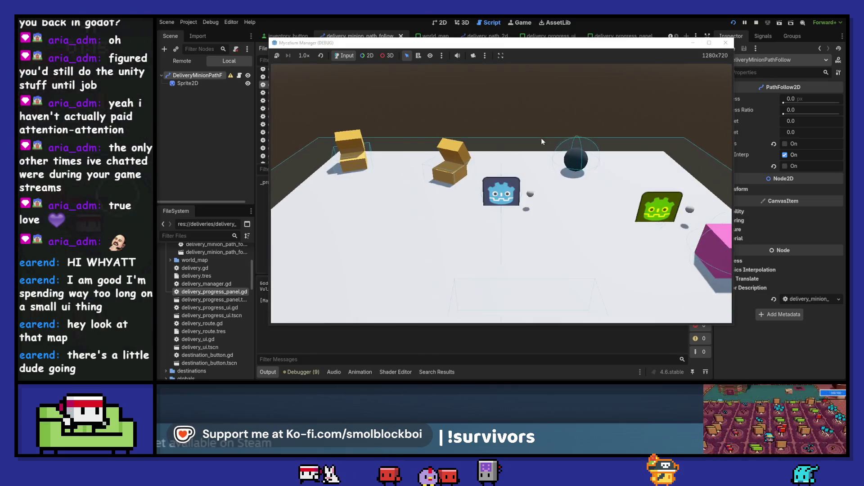
# Step: Send an Ice Shroom to Green Grasslands Village, then stop with F8 once Startletongue returns with Money x1
pyautogui.click(543, 141)
pyautogui.click(373, 285)
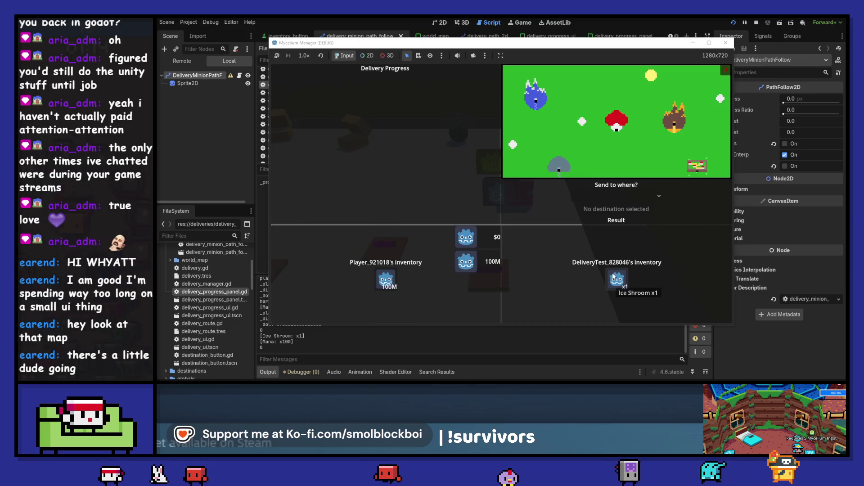
pyautogui.click(616, 196)
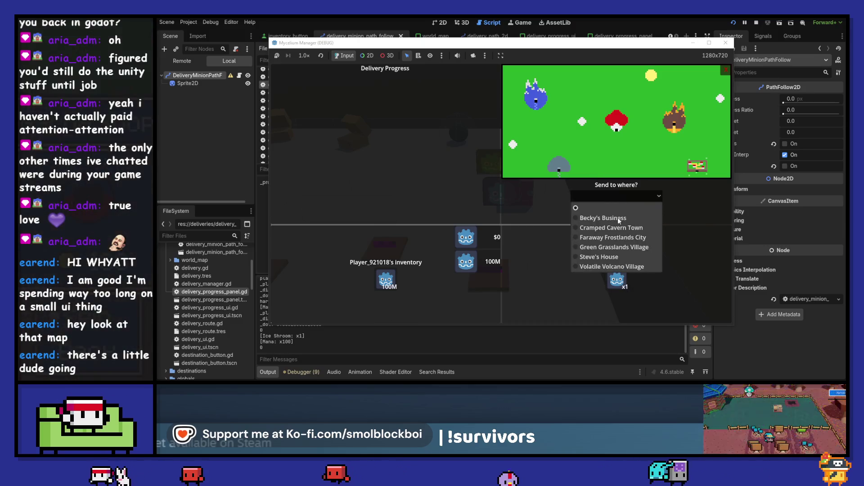
pyautogui.click(617, 245)
pyautogui.click(617, 209)
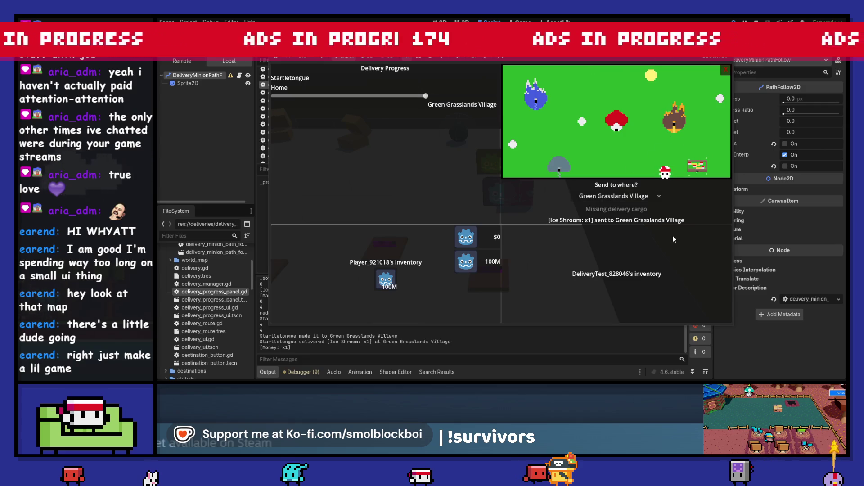
pyautogui.press('F8')
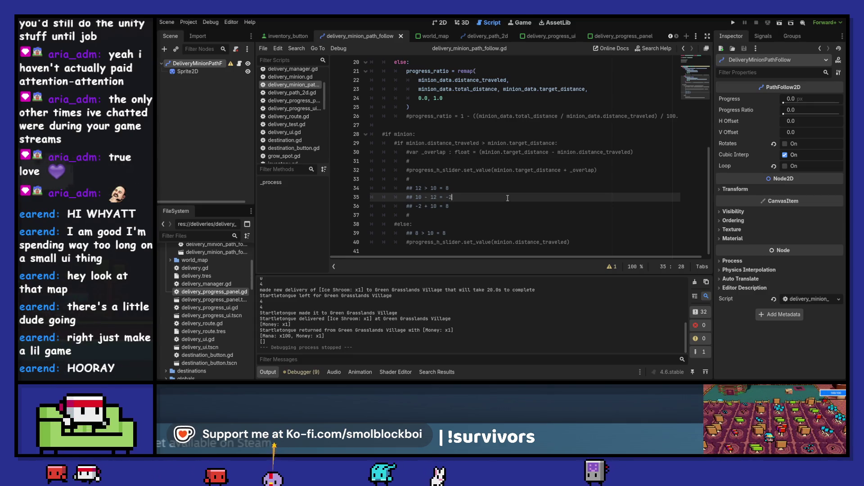
# Step: Relaunch the project, dispatch an Ice Shroom to Faraway Frostlands City, and close the game midway
pyautogui.click(732, 22)
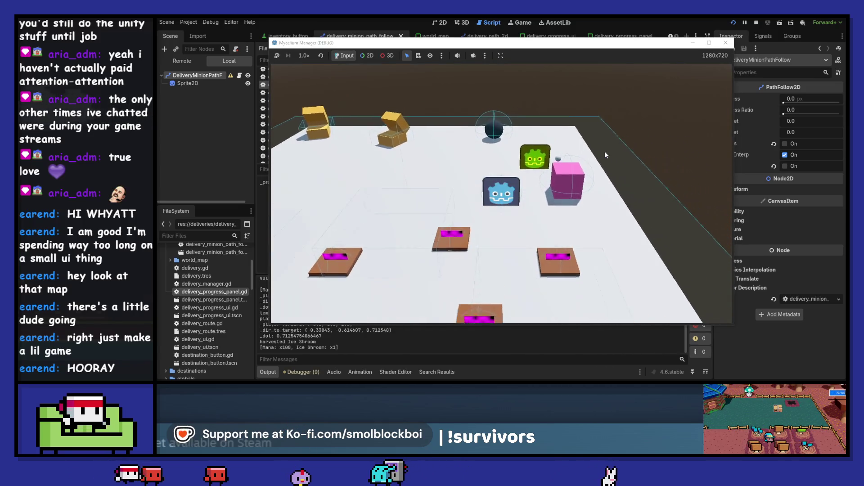
pyautogui.click(616, 195)
pyautogui.click(612, 237)
pyautogui.click(615, 209)
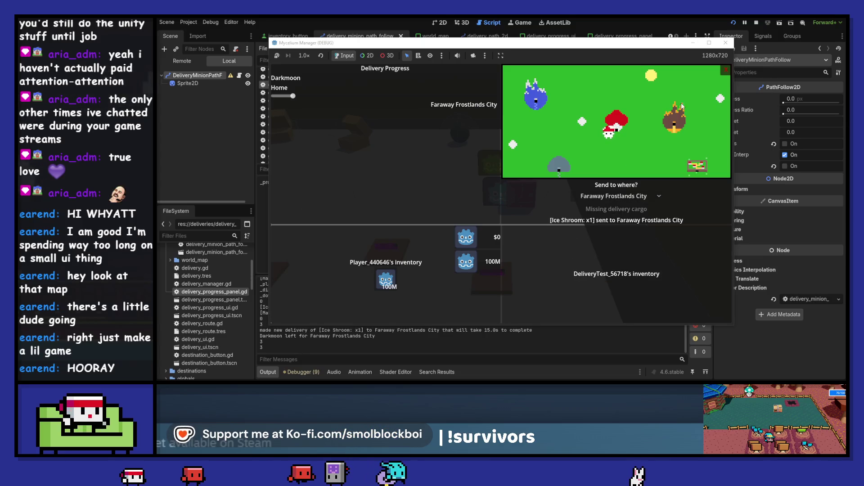
pyautogui.press('e')
pyautogui.press('e')
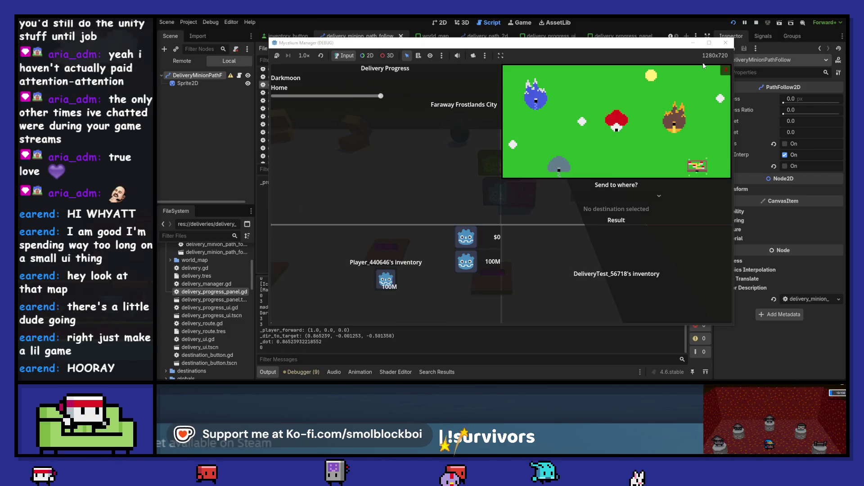
pyautogui.click(726, 43)
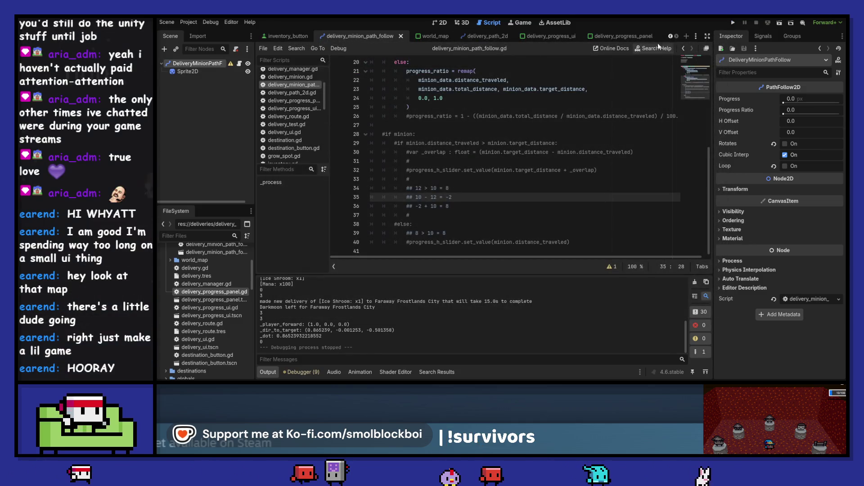
# Step: Open the delivery_progress_panel and delivery_progress_ui scenes and view the delivery_progress_ui.gd script
pyautogui.click(629, 36)
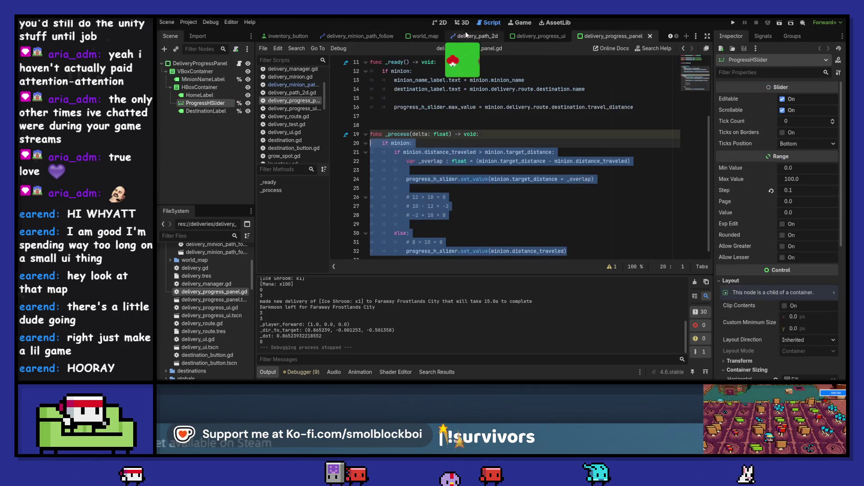
pyautogui.click(441, 23)
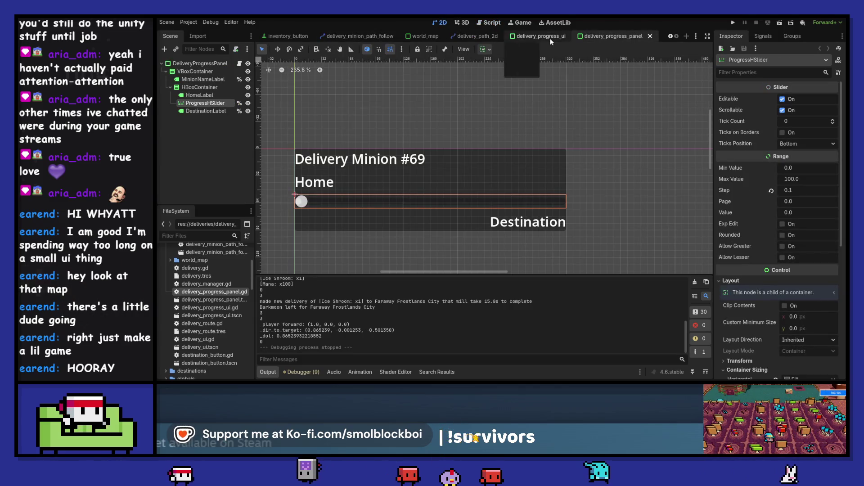
pyautogui.click(545, 36)
pyautogui.click(489, 23)
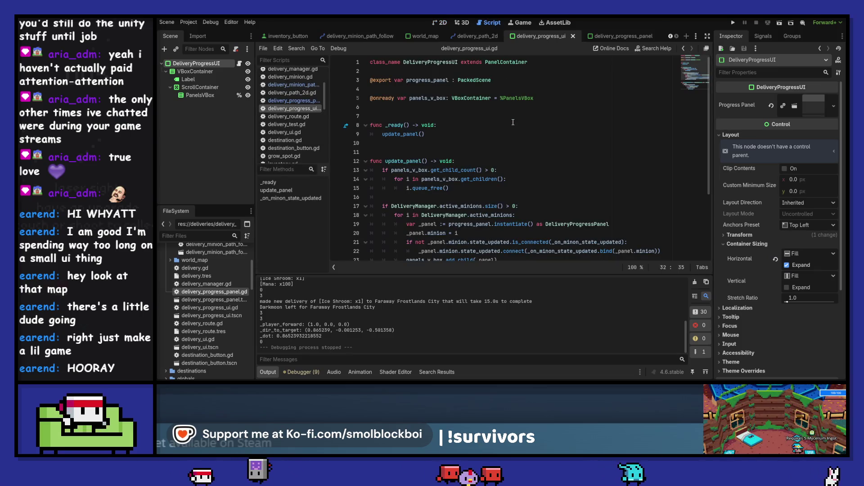
# Step: Select the active-minions loop on lines 17–23, then bring up world_map.gd
pyautogui.scroll(-1, 512, 122)
pyautogui.scroll(-1, 438, 153)
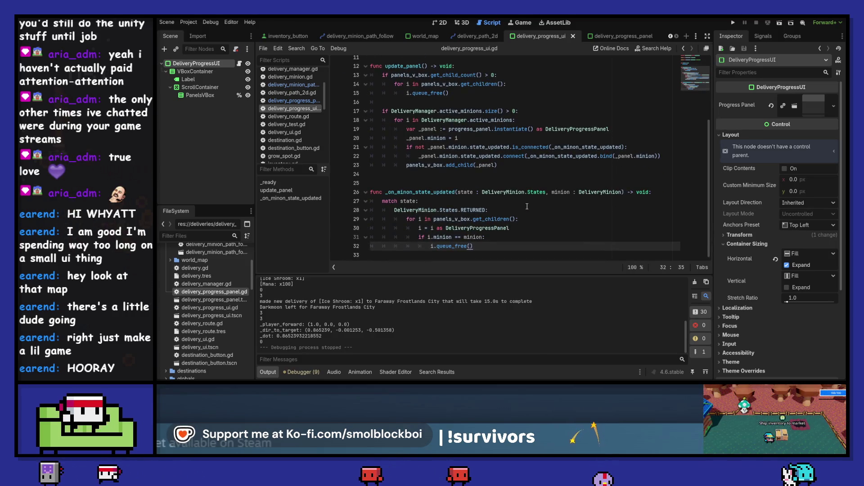
pyautogui.scroll(-1, 527, 206)
pyautogui.scroll(2, 526, 206)
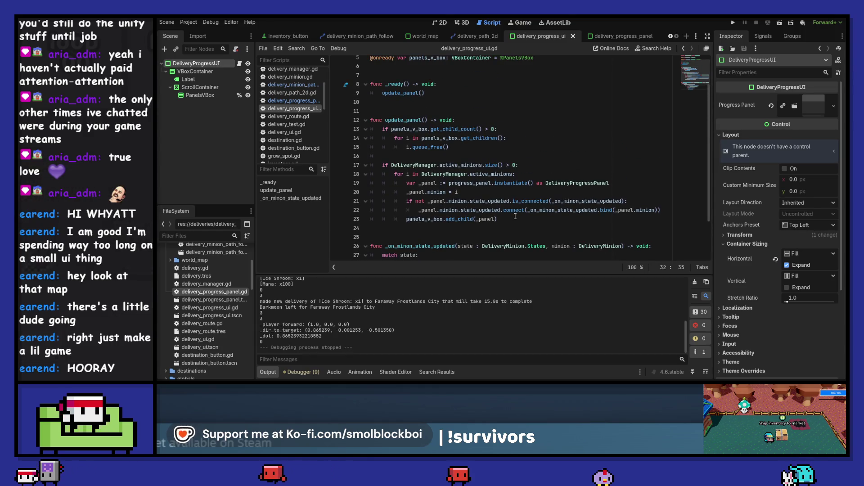
pyautogui.moveTo(514, 217)
pyautogui.mouseDown()
pyautogui.moveTo(428, 217)
pyautogui.moveTo(354, 169)
pyautogui.mouseUp()
pyautogui.hotkey('ctrl', 'c')
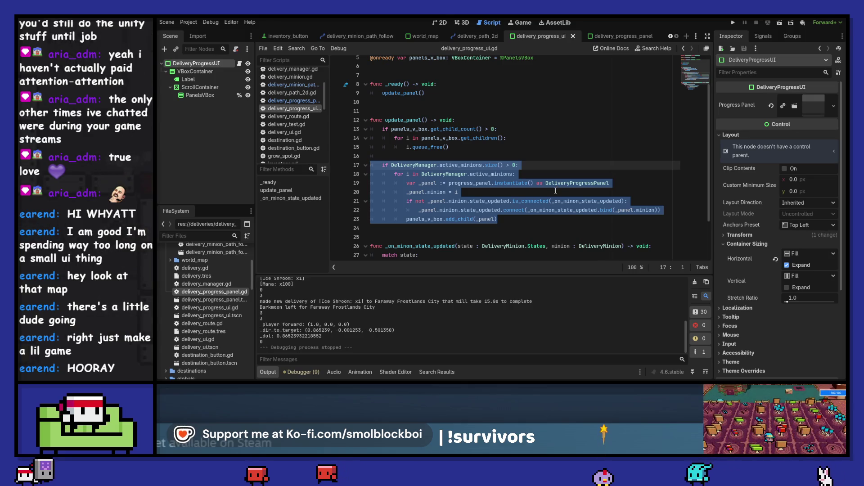
pyautogui.click(419, 38)
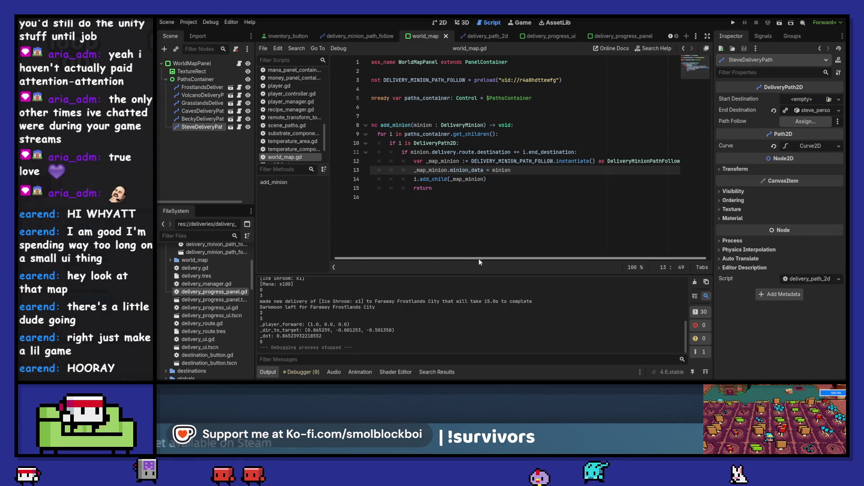
# Step: Add a func _ready() -> void: stub above add_minion in world_map.gd
pyautogui.moveTo(478, 259); pyautogui.dragTo(394, 257)
pyautogui.click(386, 119)
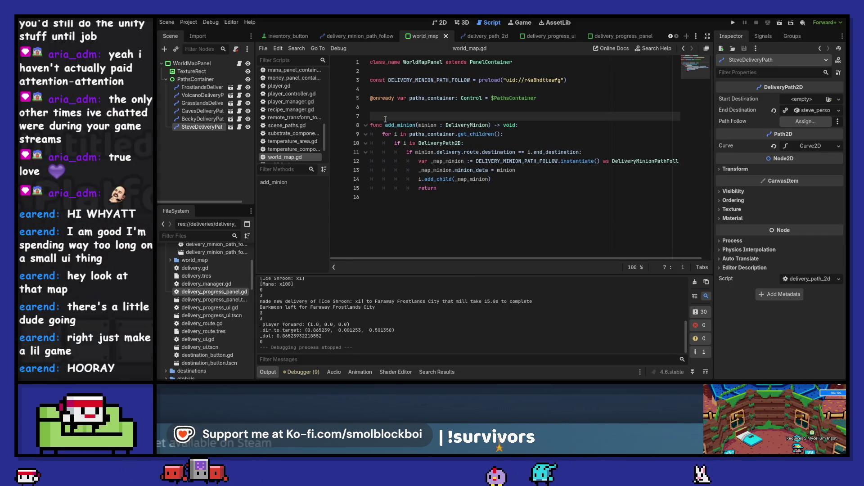
pyautogui.press('Return')
pyautogui.press('Up')
pyautogui.press('Return')
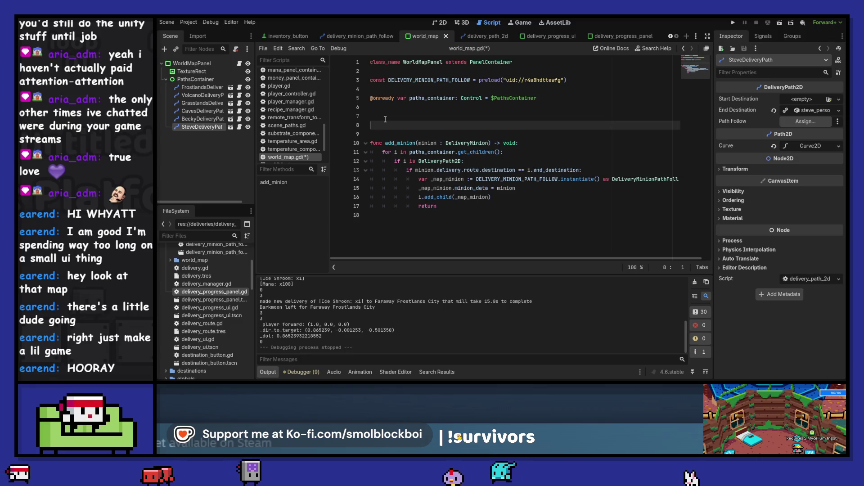
pyautogui.write('nc _ready() -> void:')
pyautogui.press('Return')
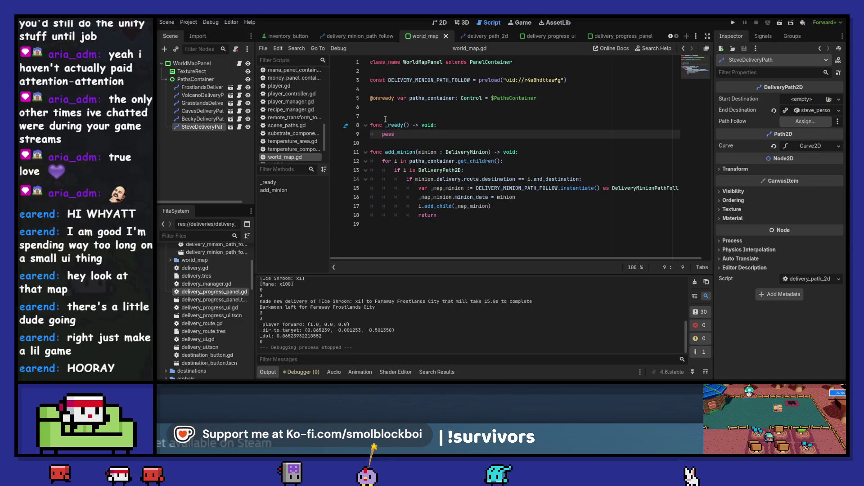
# Step: Paste the active-minions loop into _ready as a commented-out reference and save
pyautogui.press('Down')
pyautogui.press('Up')
pyautogui.press('End')
pyautogui.press('Return')
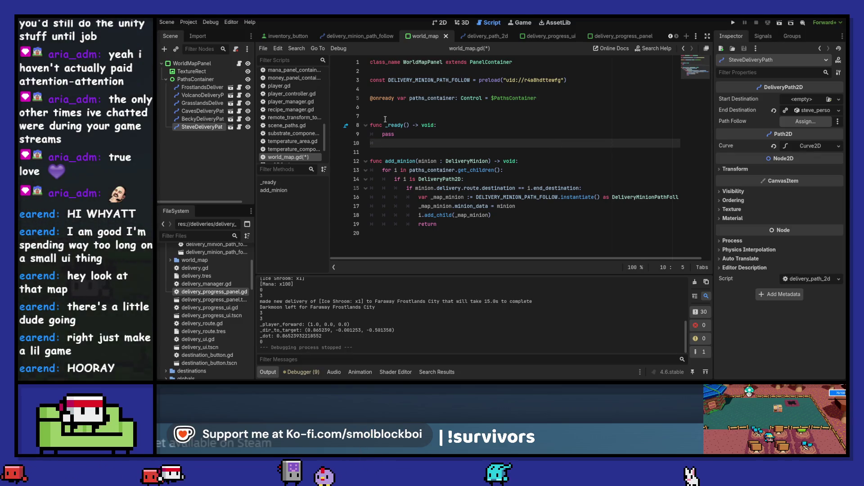
pyautogui.hotkey('ctrl', 'v')
pyautogui.press('BackSpace')
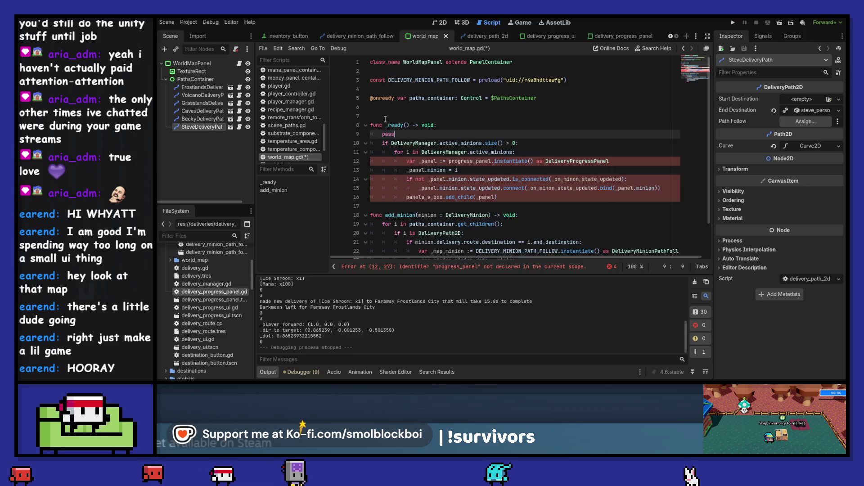
pyautogui.press('Return')
pyautogui.press('Down')
pyautogui.hotkey('shift', 'Down')
pyautogui.hotkey('shift', 'Down')
pyautogui.hotkey('shift', 'Down')
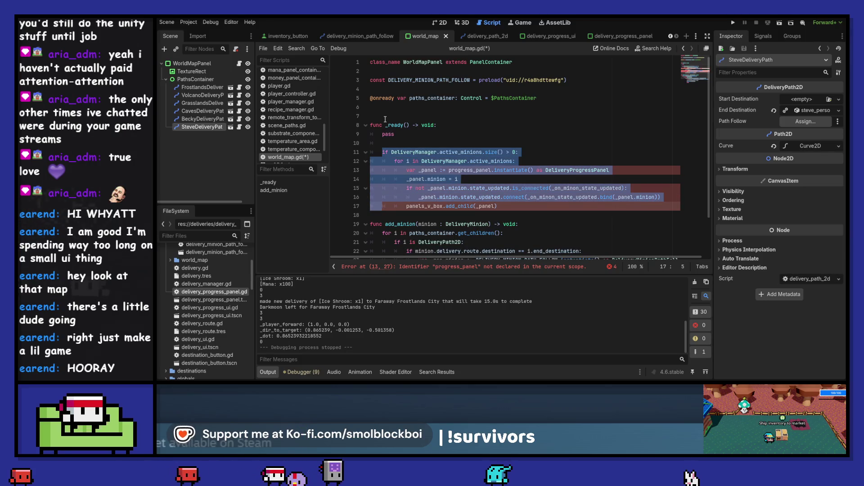
pyautogui.hotkey('ctrl', 'k')
pyautogui.hotkey('ctrl', 's')
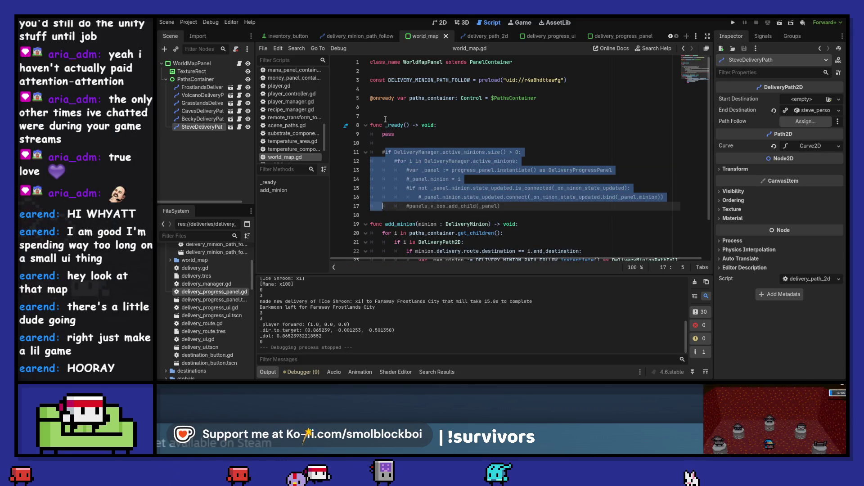
pyautogui.press('Up')
pyautogui.press('Up')
pyautogui.press('Up')
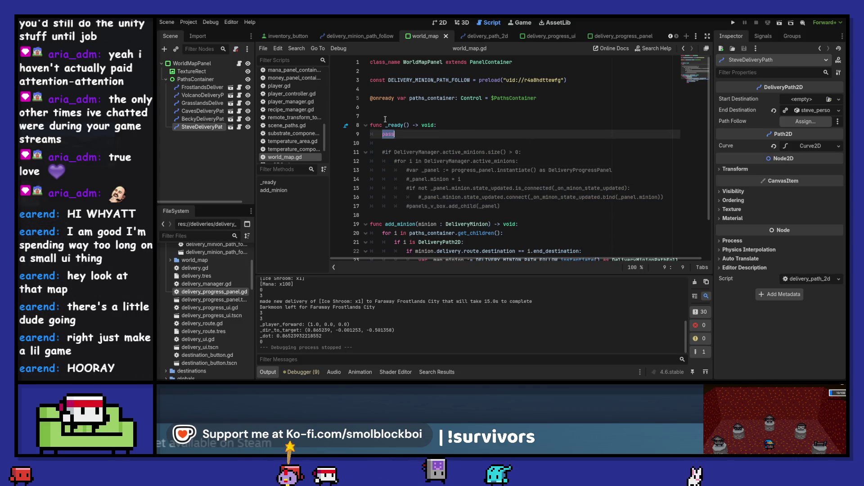
# Step: Add 'if DeliveryManager.active_minions.size() > 0:' with a pass body, and save
pyautogui.write('f Del')
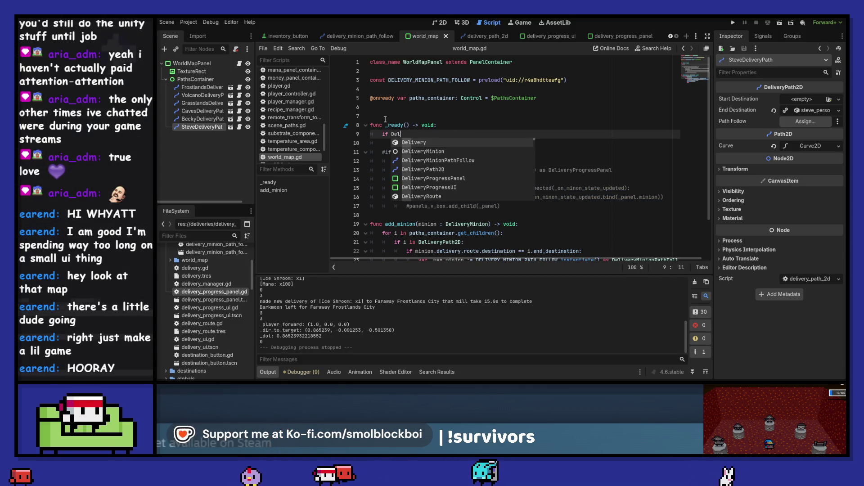
pyautogui.write('iveryM')
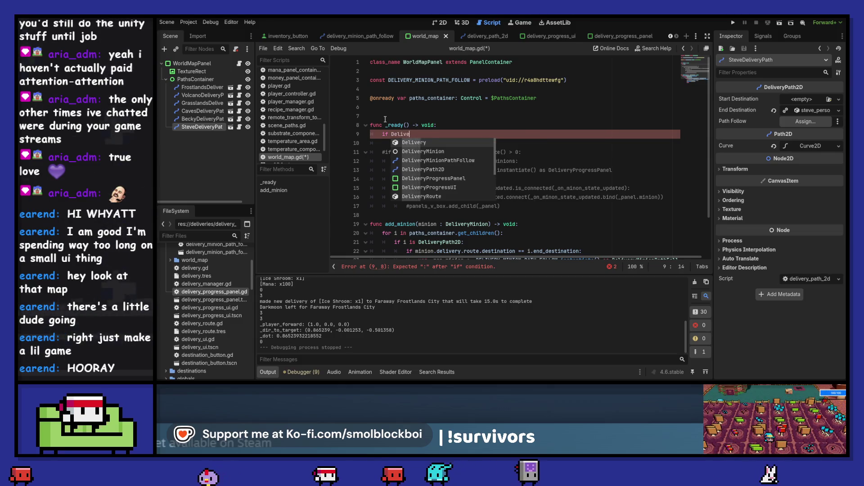
pyautogui.write('anager.a')
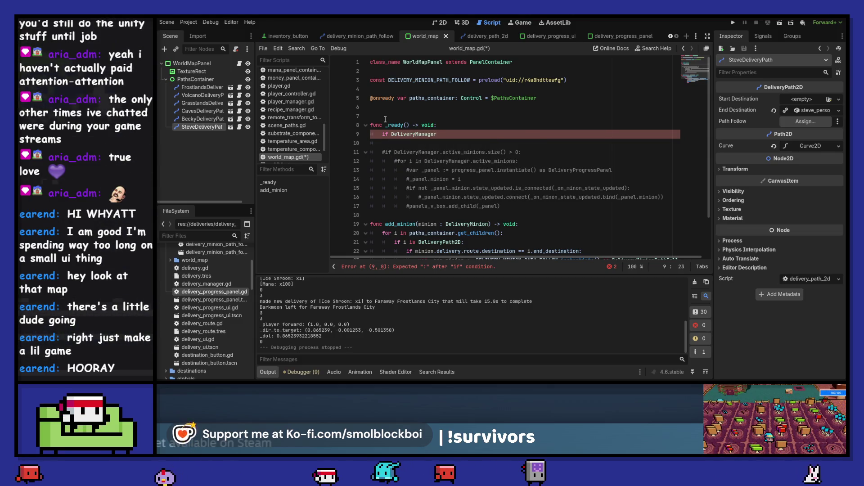
pyautogui.press('Return')
pyautogui.write('.s')
pyautogui.press('Return')
pyautogui.write('> 0')
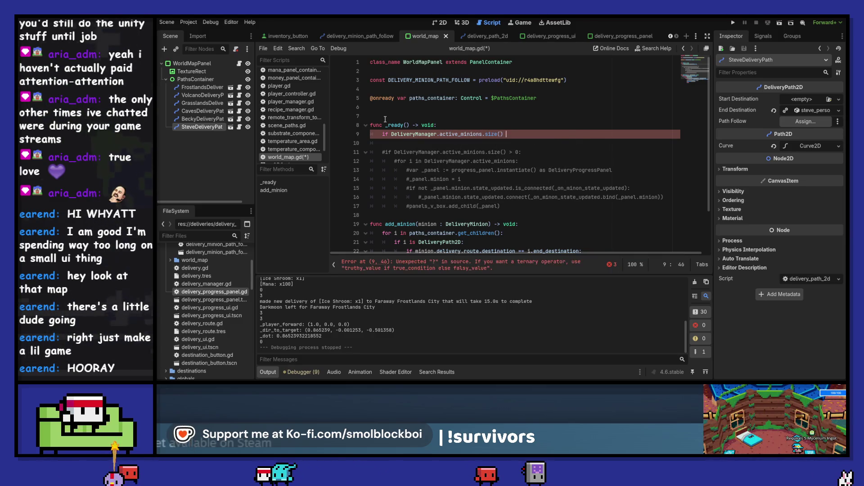
pyautogui.write(':')
pyautogui.press('Return')
pyautogui.write('p')
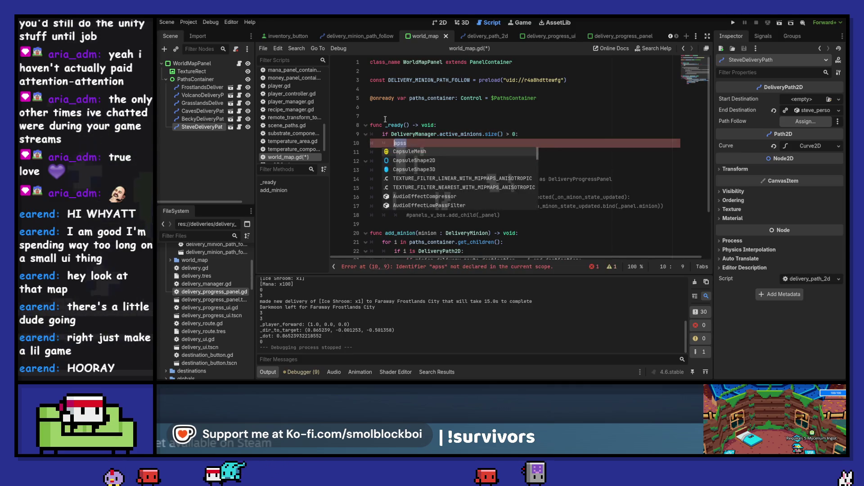
pyautogui.write('ass')
pyautogui.hotkey('ctrl', 's')
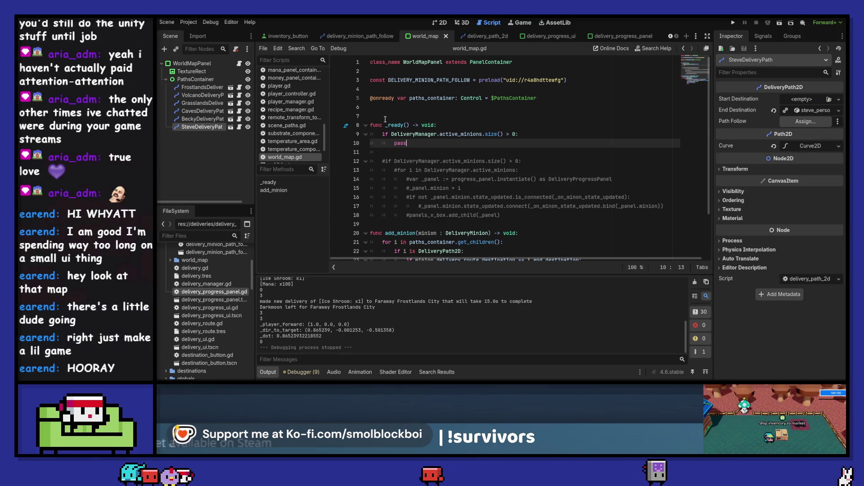
# Step: Loop 'for i in DeliveryManager.active_minions', instantiating DELIVERY_MINION_PATH_FOLLOW as DeliveryMinionPathFollow
pyautogui.scroll(-2, 401, 114)
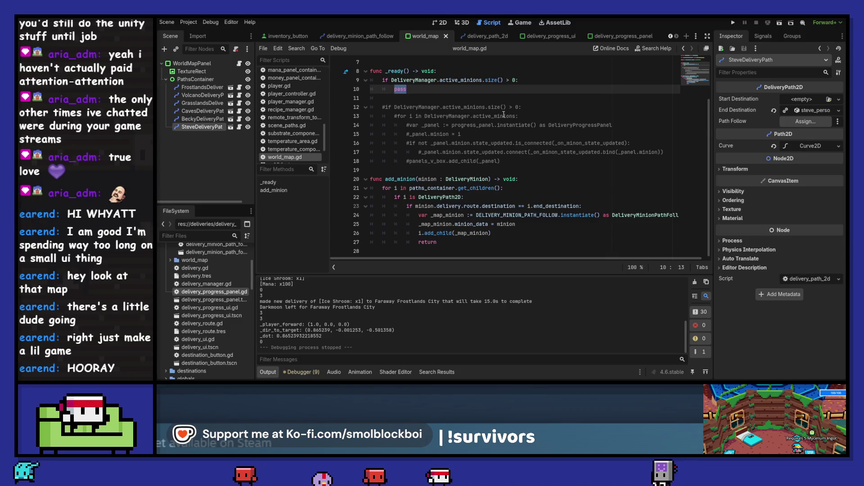
pyautogui.write('for i in Deli')
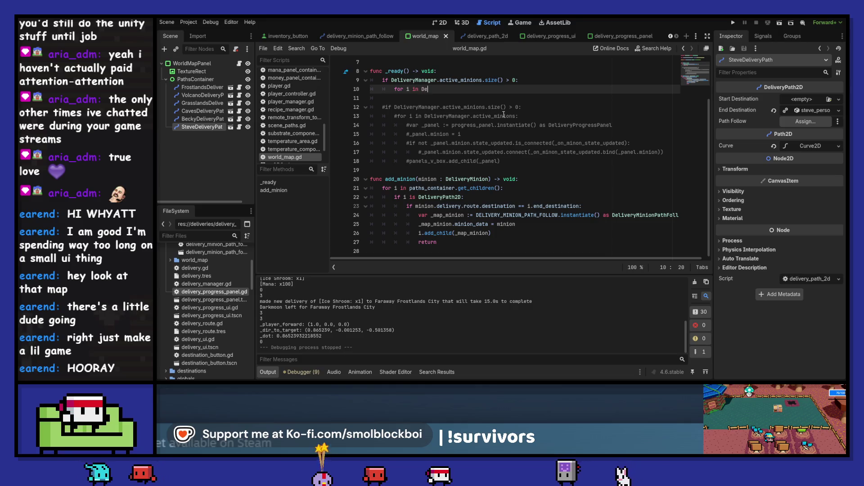
pyautogui.write('veryManager')
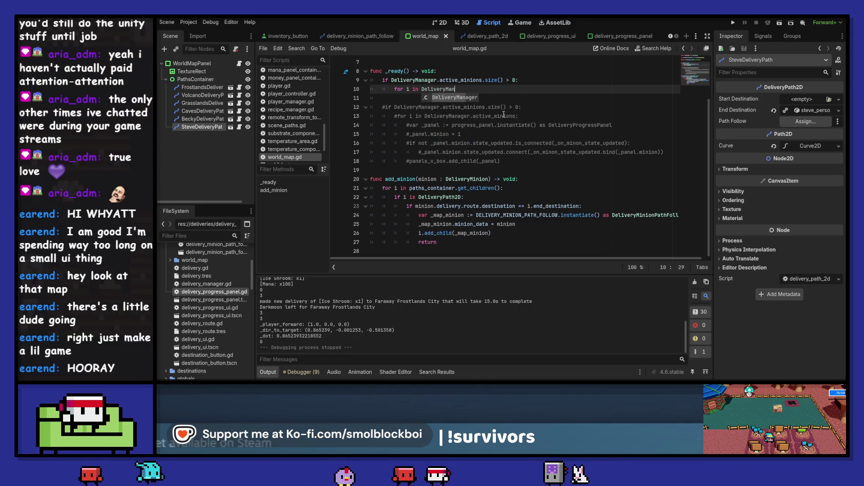
pyautogui.write('.active_minions:')
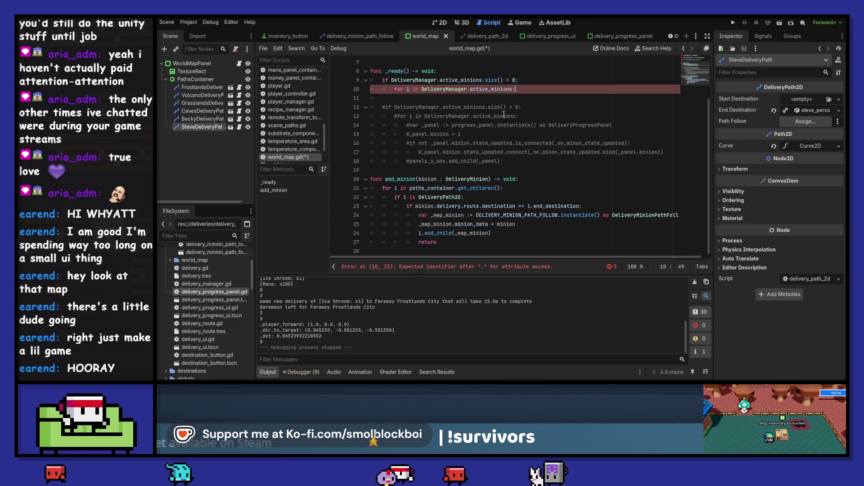
pyautogui.press('Return')
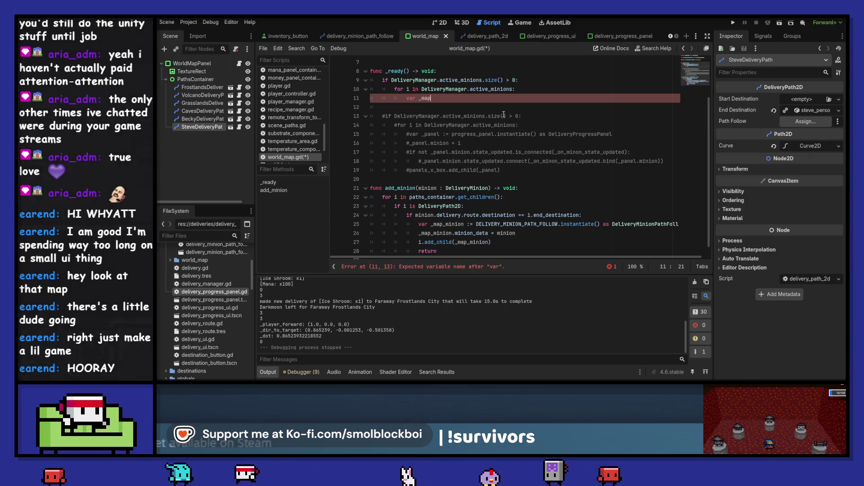
pyautogui.write(':= De')
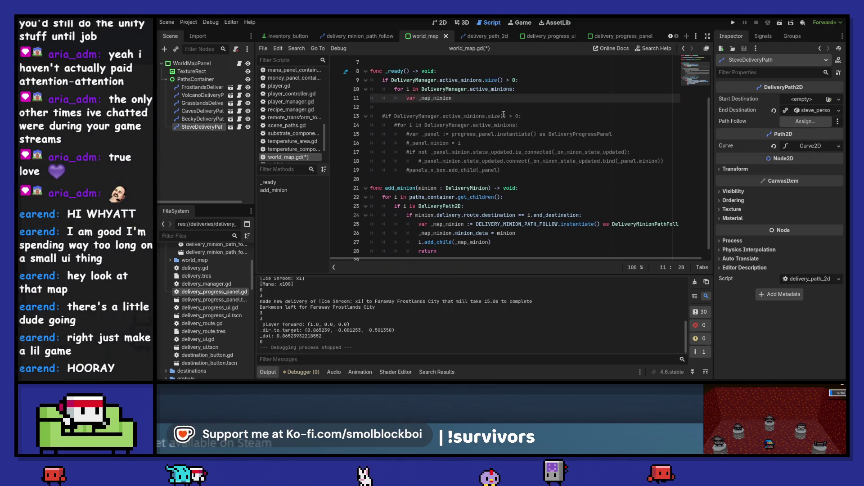
pyautogui.write('liver')
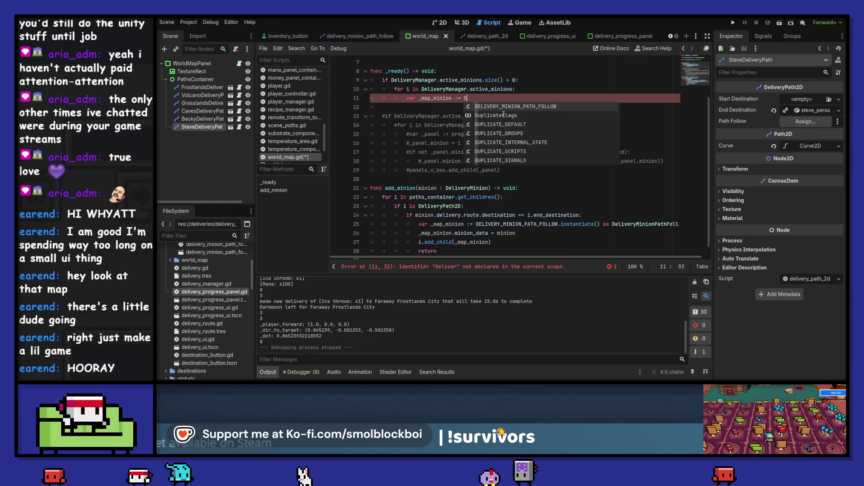
pyautogui.press('Return')
pyautogui.write('.instantiate(')
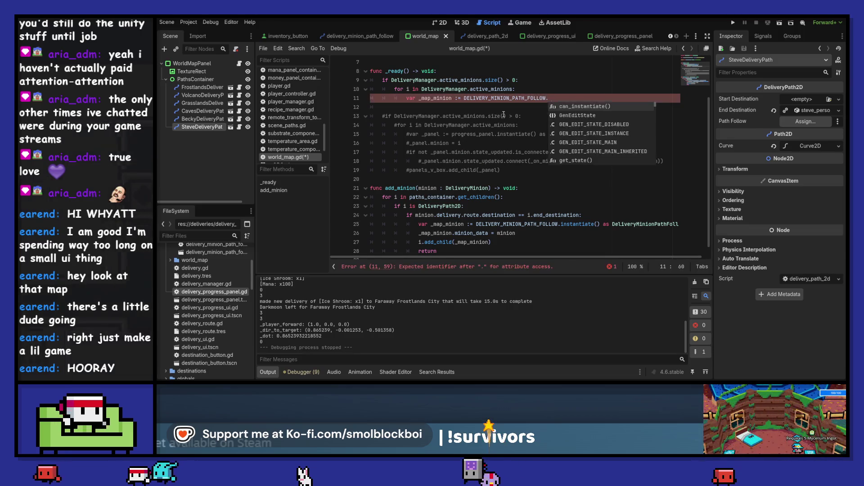
pyautogui.write(') as Delivery')
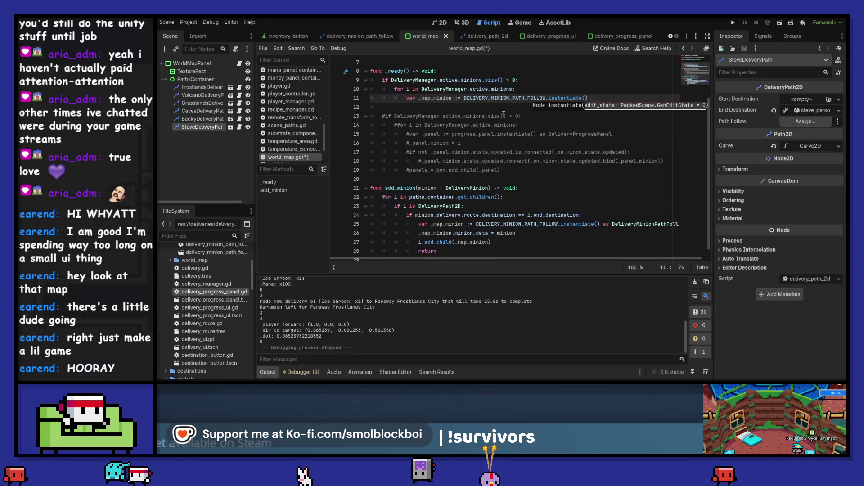
pyautogui.write('MinionPathFollow')
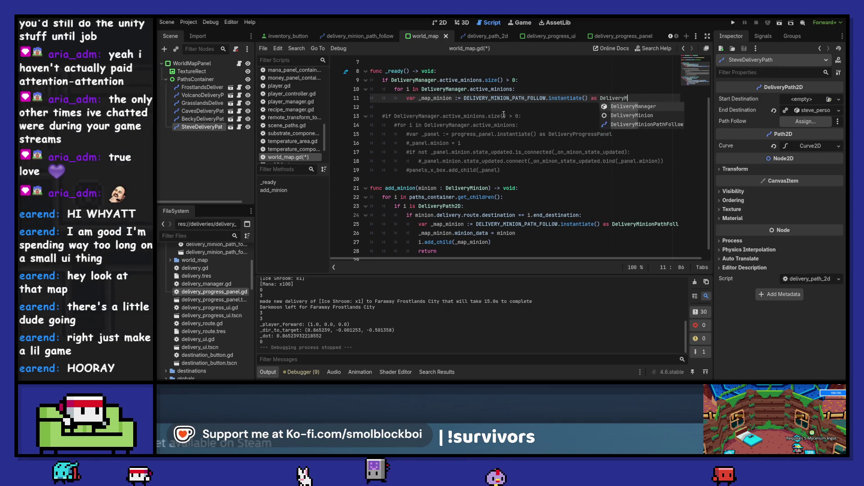
# Step: Set the instantiated map minion's minion_data to i inside the loop
pyautogui.press('Return')
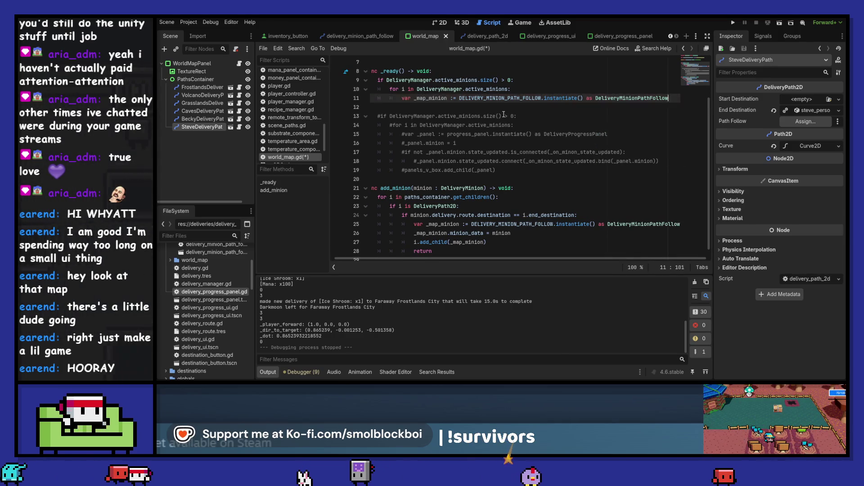
pyautogui.write('p')
pyautogui.press('Return')
pyautogui.write('minion_data')
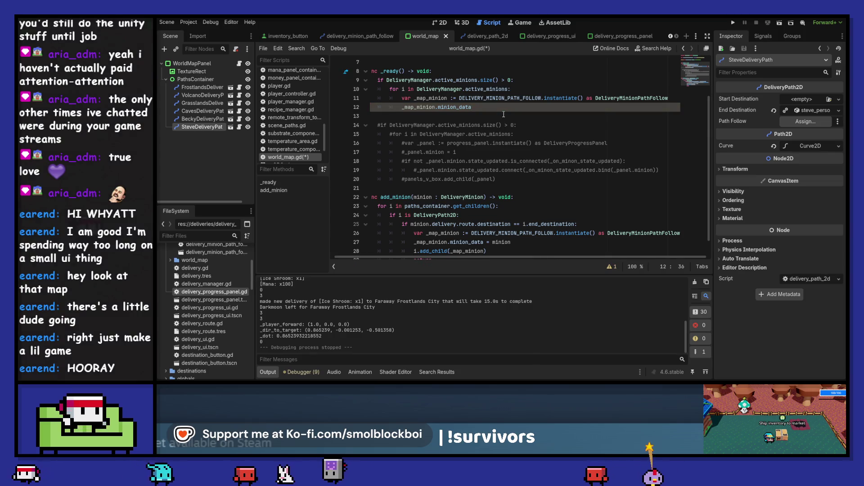
pyautogui.write(' = ')
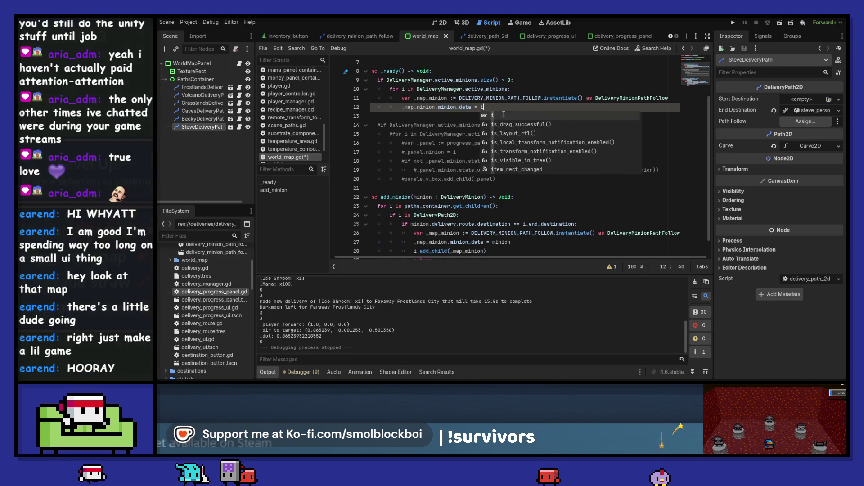
pyautogui.write('i')
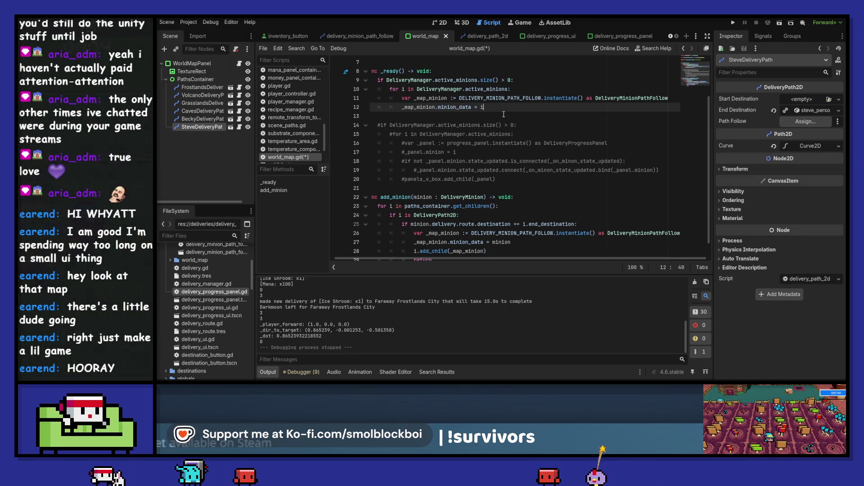
pyautogui.moveTo(516, 259); pyautogui.dragTo(436, 261)
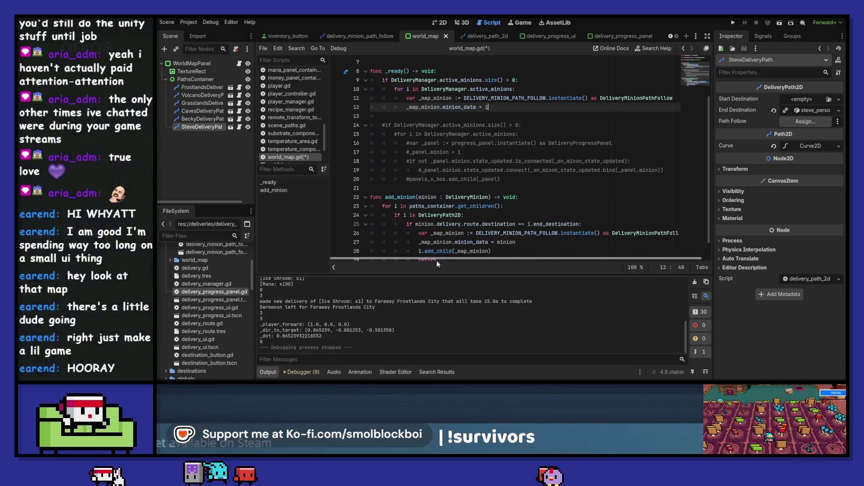
pyautogui.scroll(-1, 501, 135)
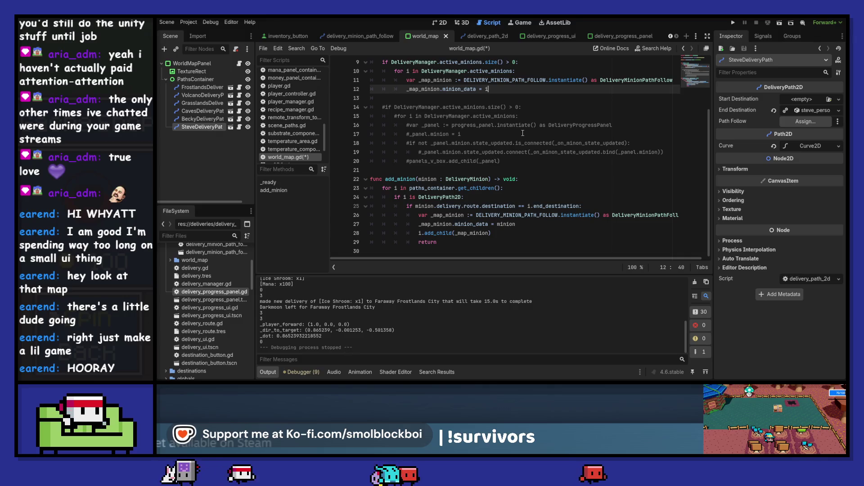
pyautogui.press('Return')
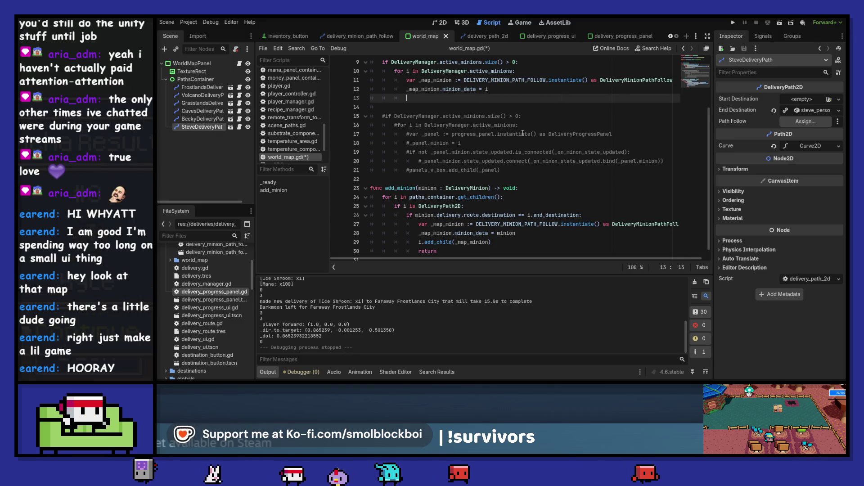
pyautogui.press('Return')
pyautogui.write('f')
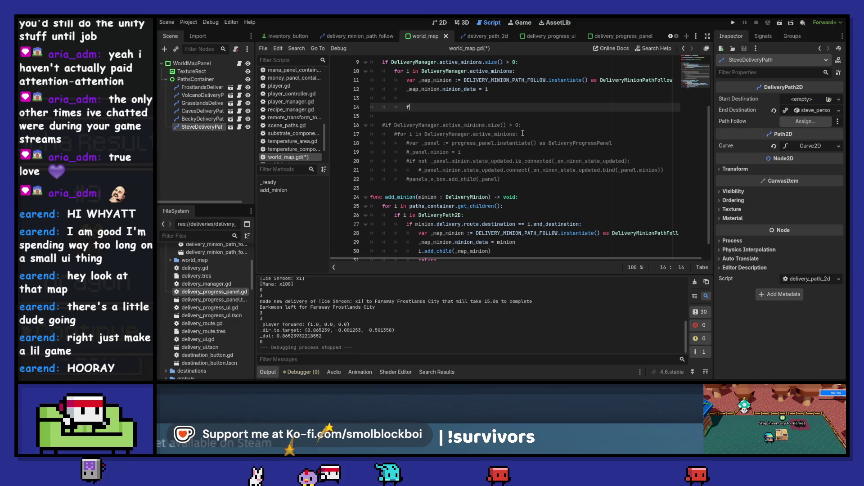
pyautogui.write('or ')
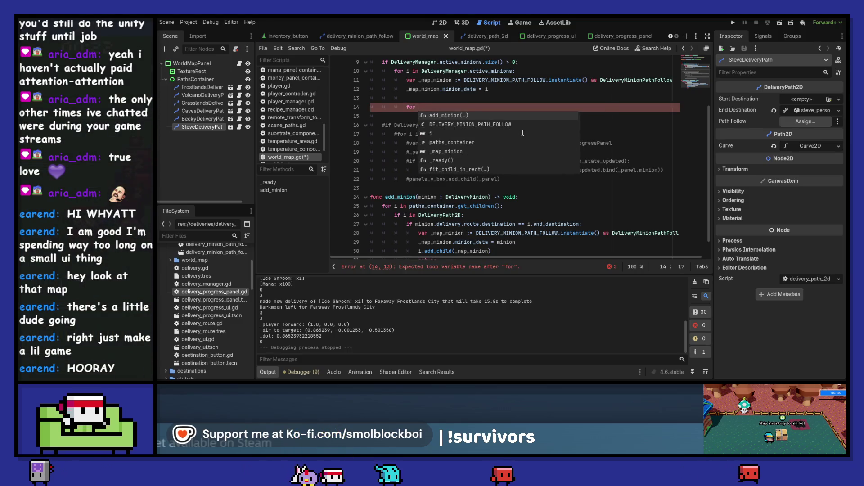
pyautogui.write('path in ')
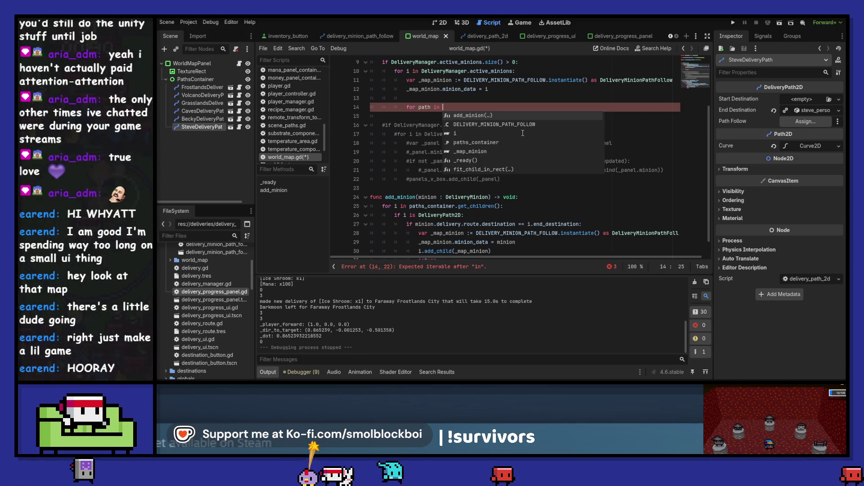
pyautogui.write('paths_container.')
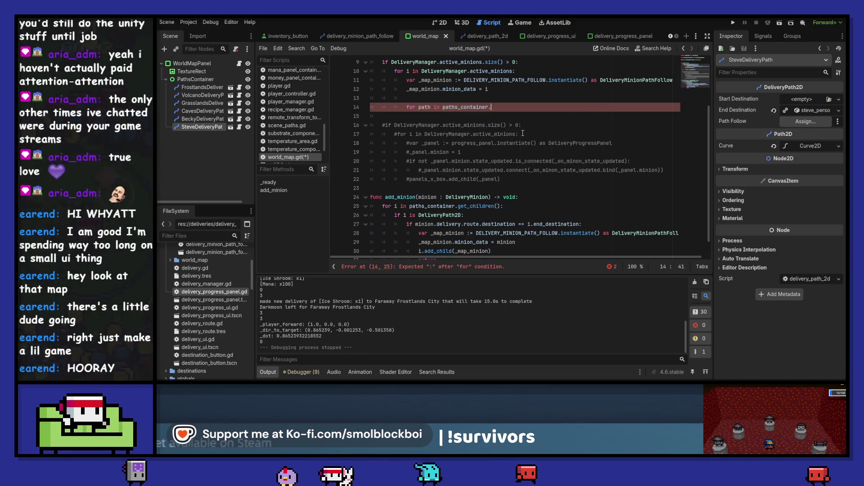
pyautogui.write('get_chi')
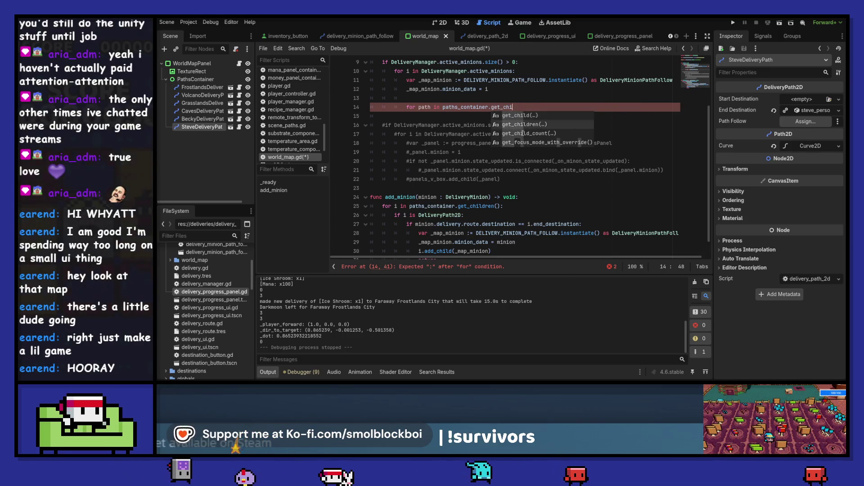
pyautogui.press('Down')
pyautogui.press('Return')
pyautogui.write(':')
pyautogui.press('Return')
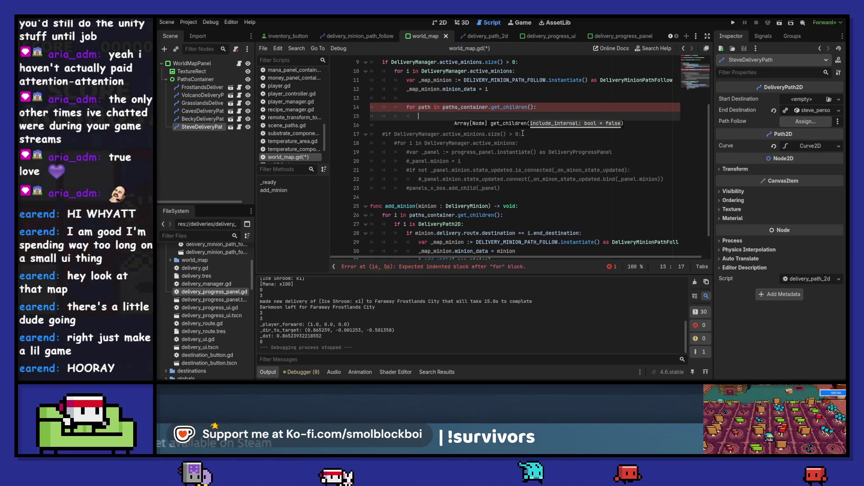
pyautogui.write('if')
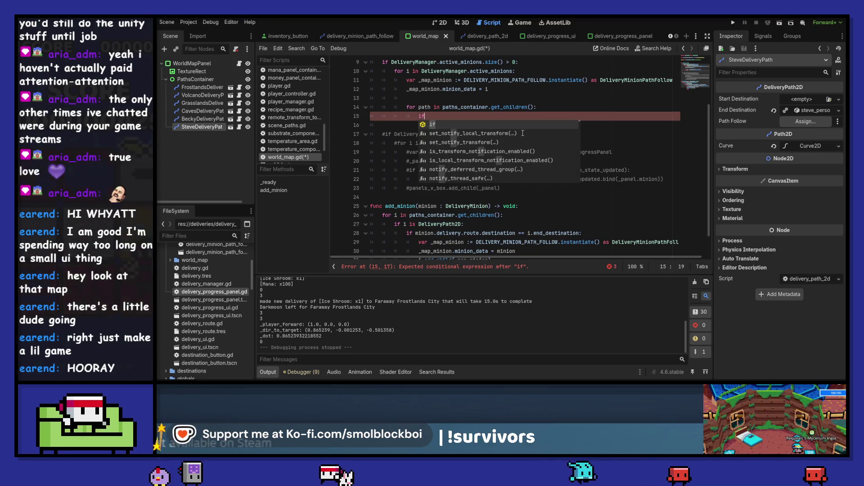
pyautogui.write(' i')
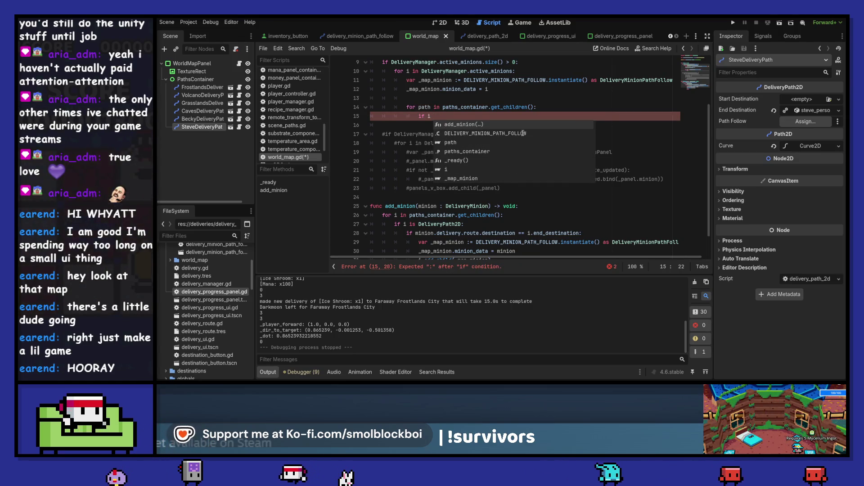
pyautogui.hotkey('ctrl', 'z')
pyautogui.hotkey('ctrl', 'z')
pyautogui.hotkey('ctrl', 'z')
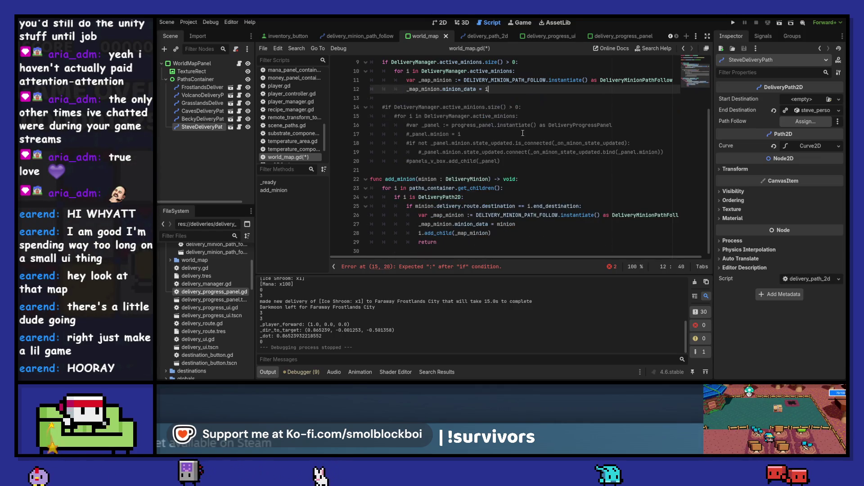
pyautogui.click(408, 248)
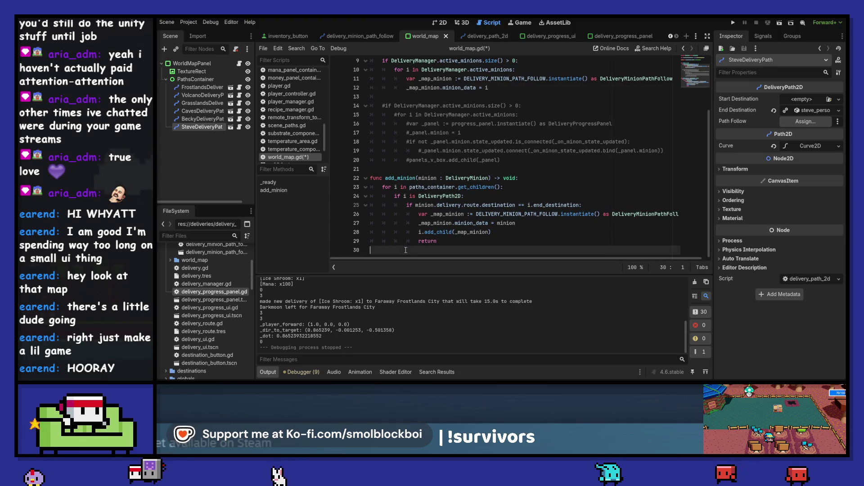
# Step: Add 'func assign_minion_to_path() -> void:' with a pass body at the script's end, and save
pyautogui.press('Return')
pyautogui.write('func assign_')
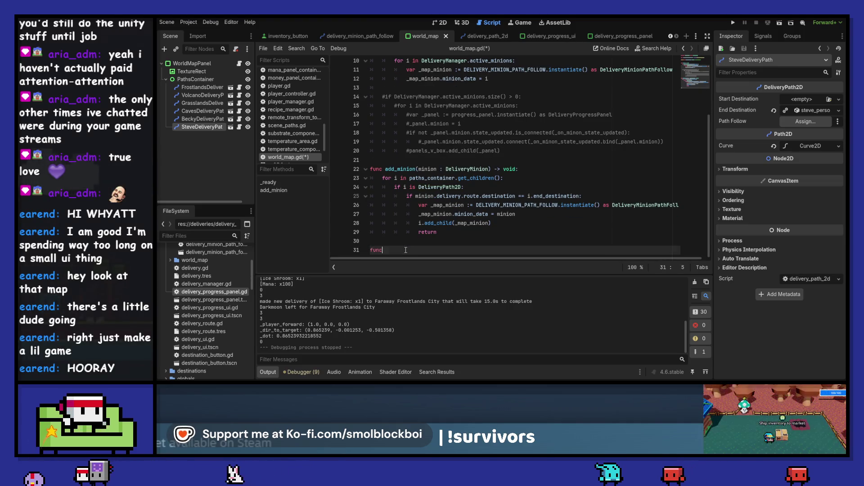
pyautogui.write('minion_to_path(')
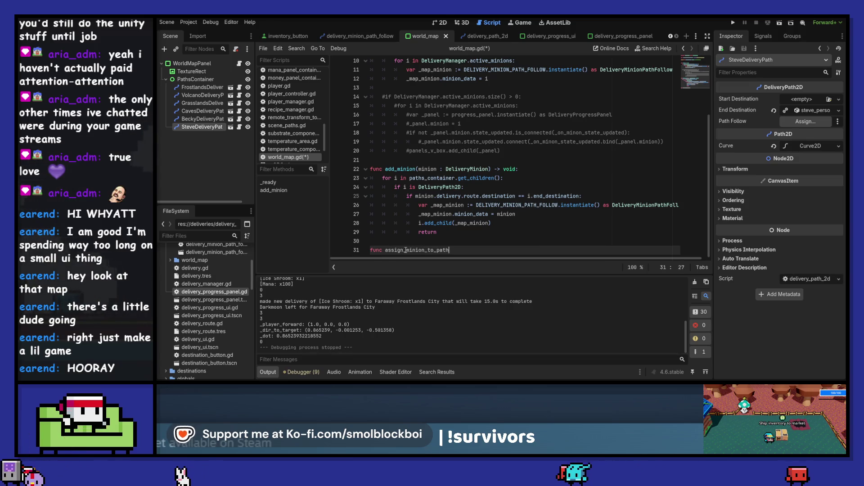
pyautogui.write(') -> v')
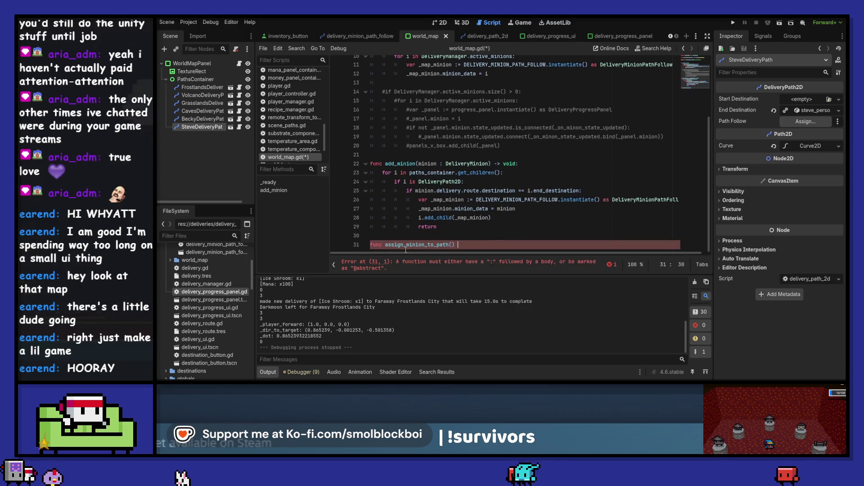
pyautogui.write('oid:')
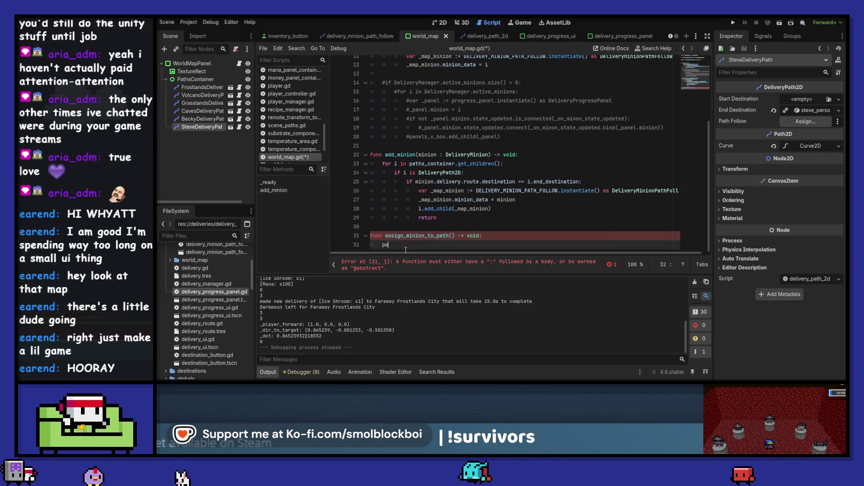
pyautogui.press('Return')
pyautogui.write('pass')
pyautogui.hotkey('ctrl', 's')
pyautogui.press('Return')
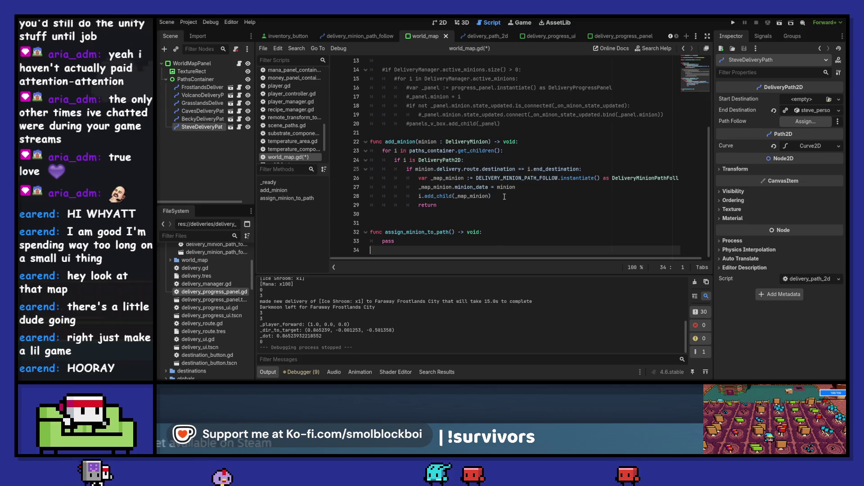
# Step: Give assign_minion_to_path the parameter 'minion : DeliveryMinion'
pyautogui.click(452, 232)
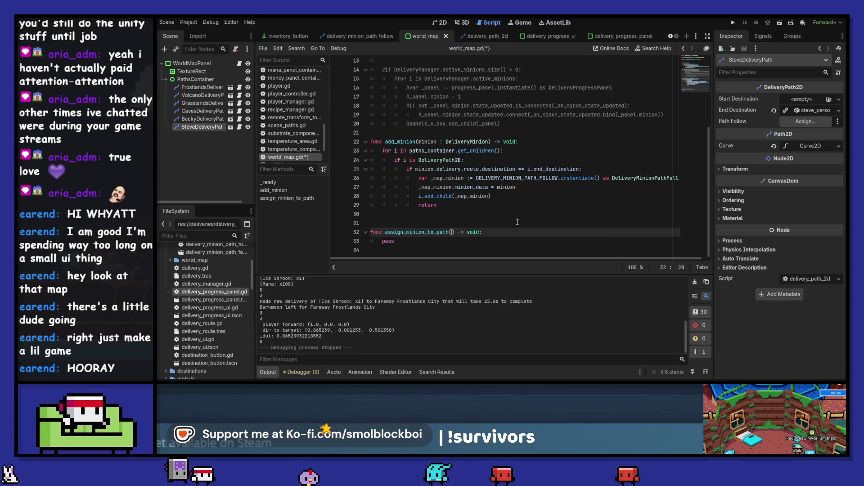
pyautogui.write('minion : ')
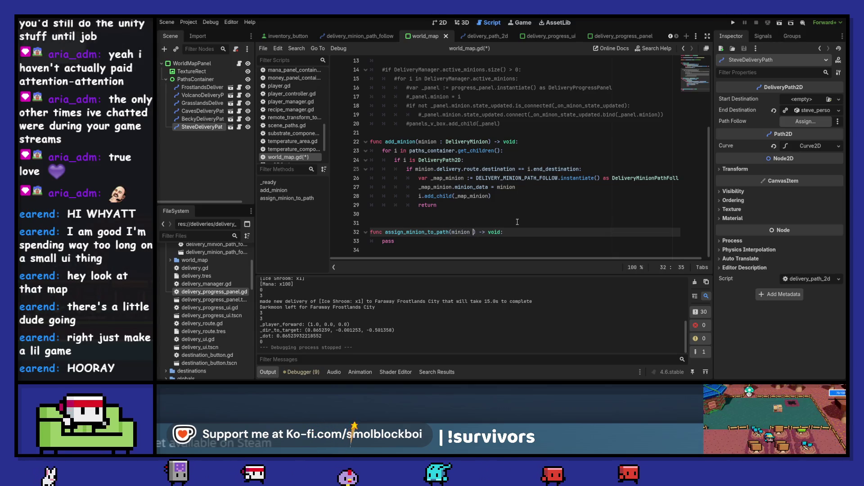
pyautogui.write('Deliver')
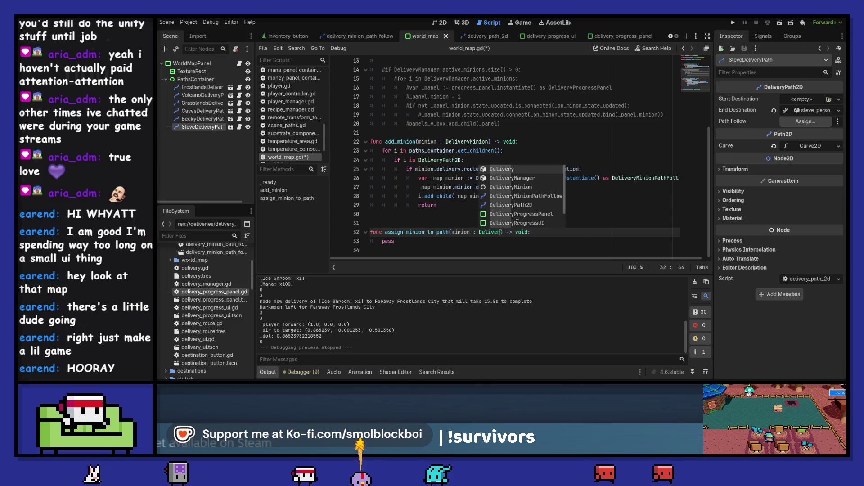
pyautogui.press('Down')
pyautogui.press('Return')
pyautogui.press('Down')
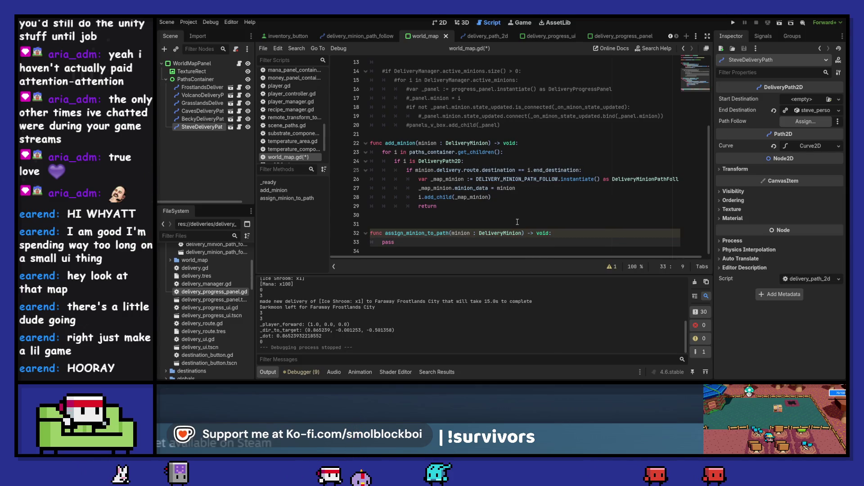
# Step: Copy add_minion's body lines 23–28 and paste them over pass in assign_minion_to_path
pyautogui.moveTo(516, 195)
pyautogui.mouseDown()
pyautogui.moveTo(405, 188)
pyautogui.moveTo(319, 155)
pyautogui.mouseUp()
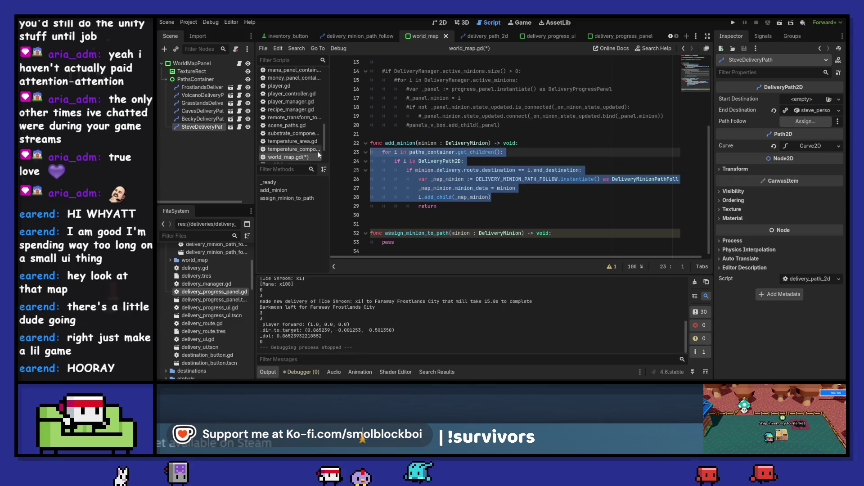
pyautogui.hotkey('ctrl', 'c')
pyautogui.doubleClick(388, 243)
pyautogui.hotkey('ctrl', 'v')
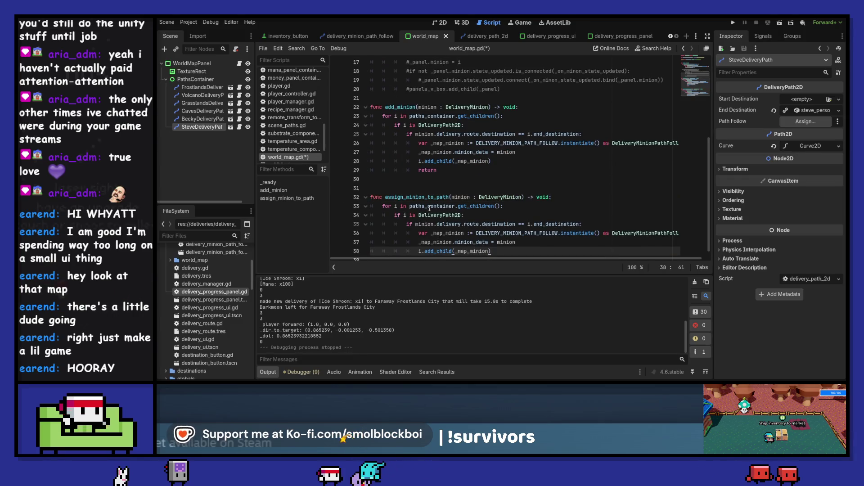
pyautogui.doubleClick(412, 196)
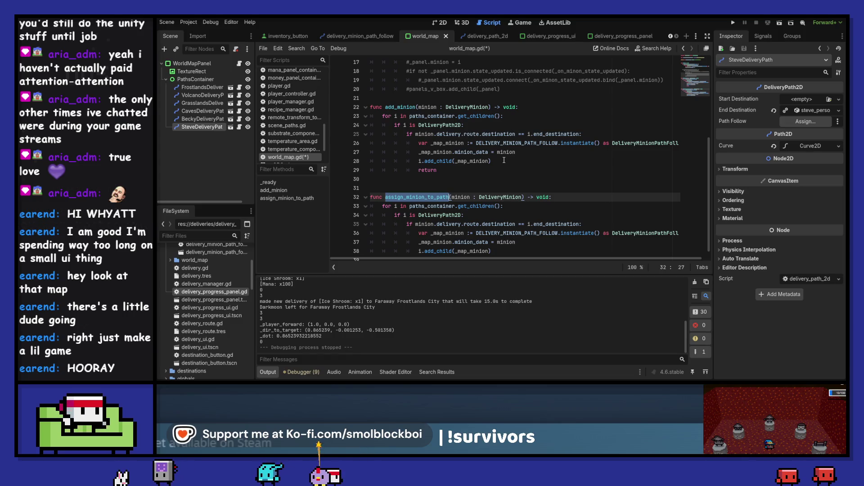
pyautogui.click(534, 106)
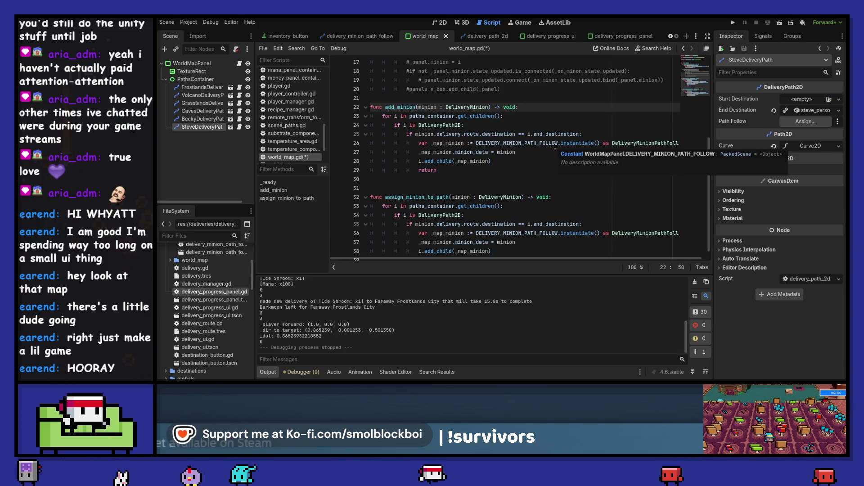
pyautogui.scroll(-1, 555, 146)
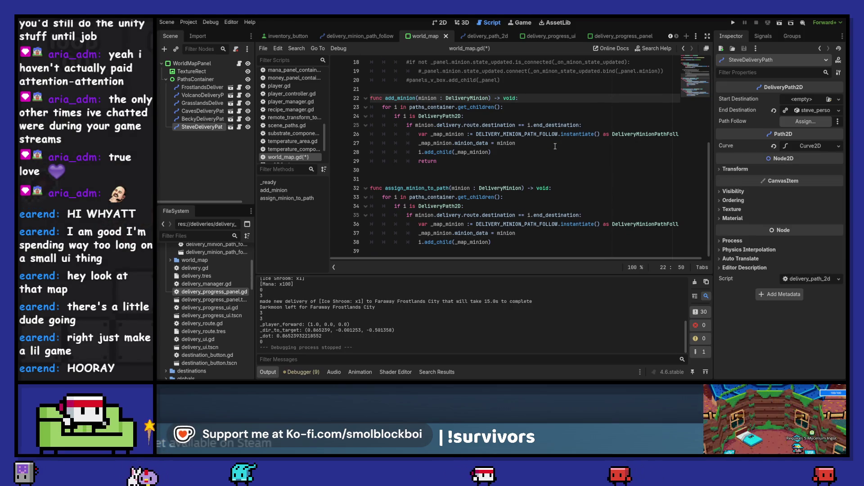